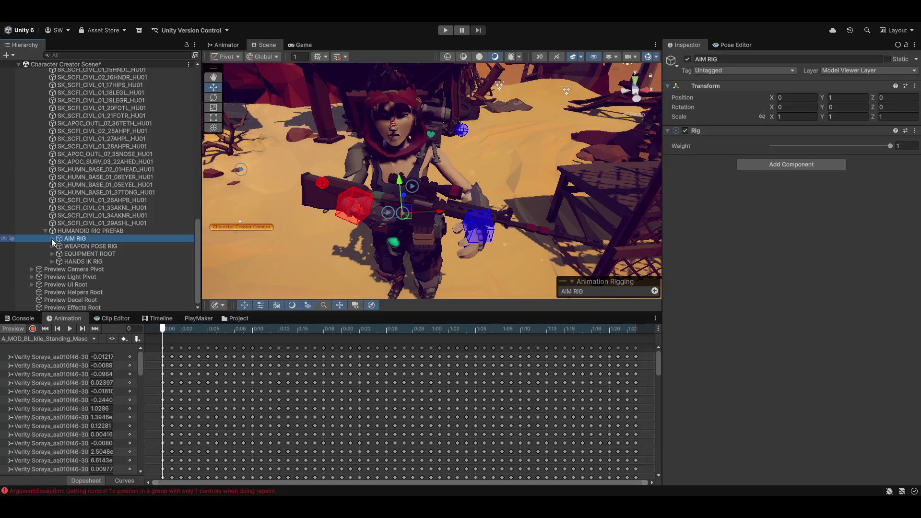
Expand AIM RIG and WEAPON POSE RIG, select Weapon Poser, and switch off the animation Preview.
{"action": "left_click", "coordinate": [52, 239]}
{"action": "left_click", "coordinate": [51, 269]}
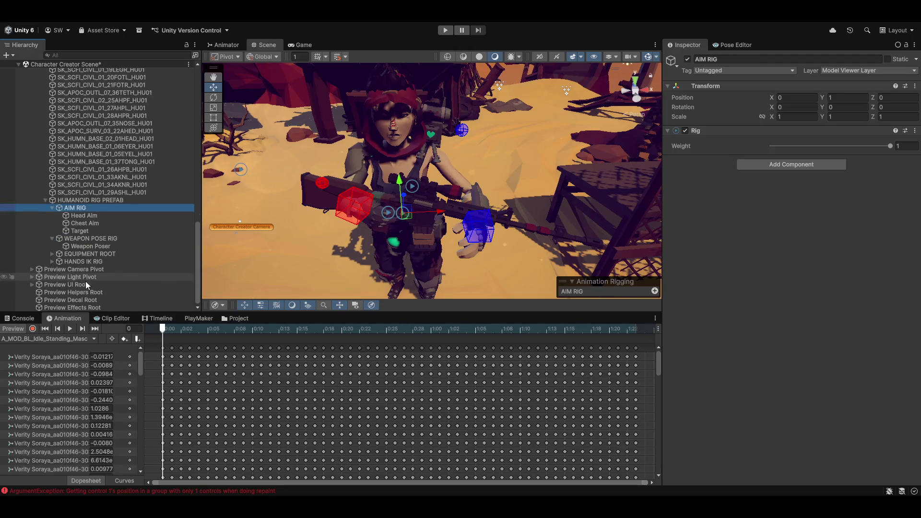
{"action": "left_click", "coordinate": [77, 247]}
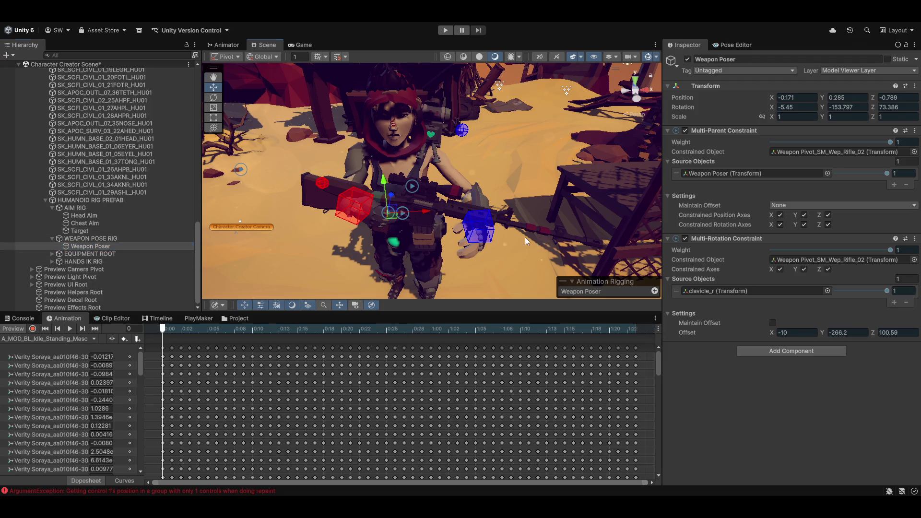
{"action": "mouse_move", "coordinate": [525, 237]}
{"action": "left_mouse_down"}
{"action": "mouse_move", "coordinate": [492, 243]}
{"action": "mouse_move", "coordinate": [482, 188]}
{"action": "mouse_move", "coordinate": [446, 185]}
{"action": "left_mouse_up"}
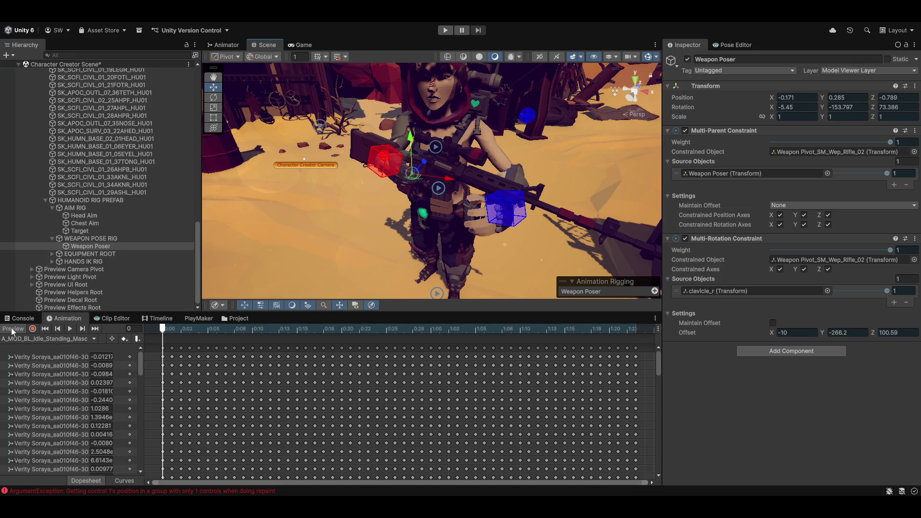
{"action": "left_click", "coordinate": [12, 330]}
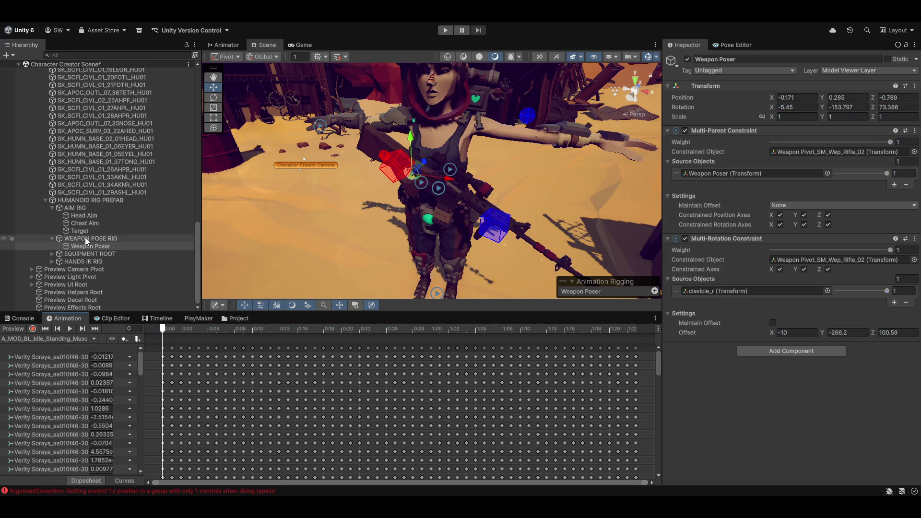
Duplicate Weapon Poser, then delete the Weapon Poser (1) copy.
{"action": "left_click", "coordinate": [87, 247]}
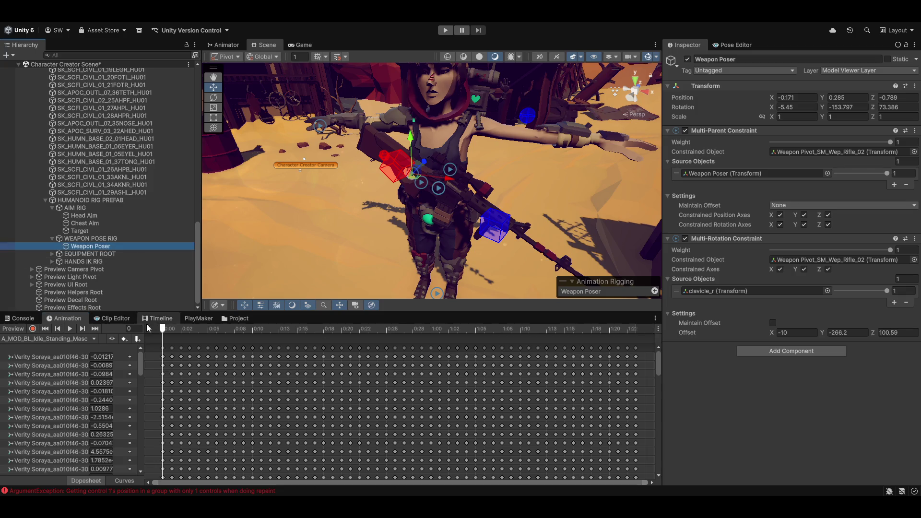
{"action": "key", "text": "ctrl+d"}
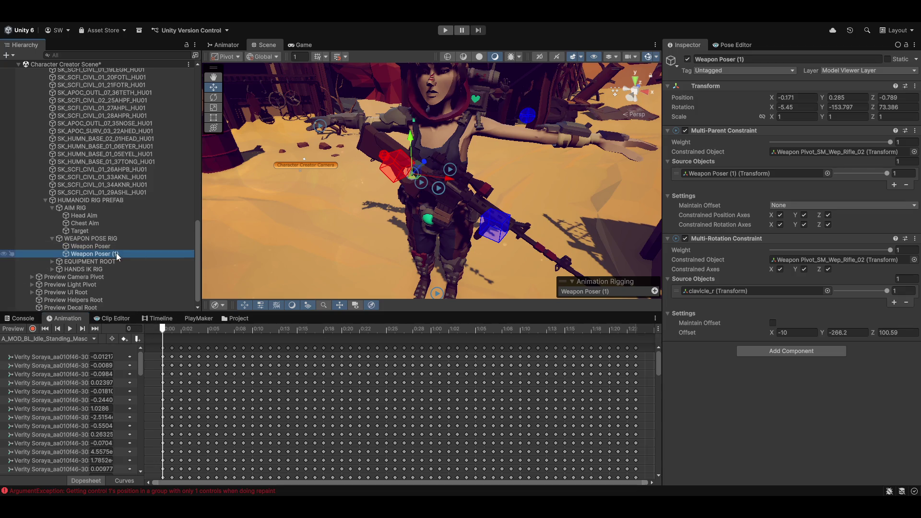
{"action": "key", "text": "F2"}
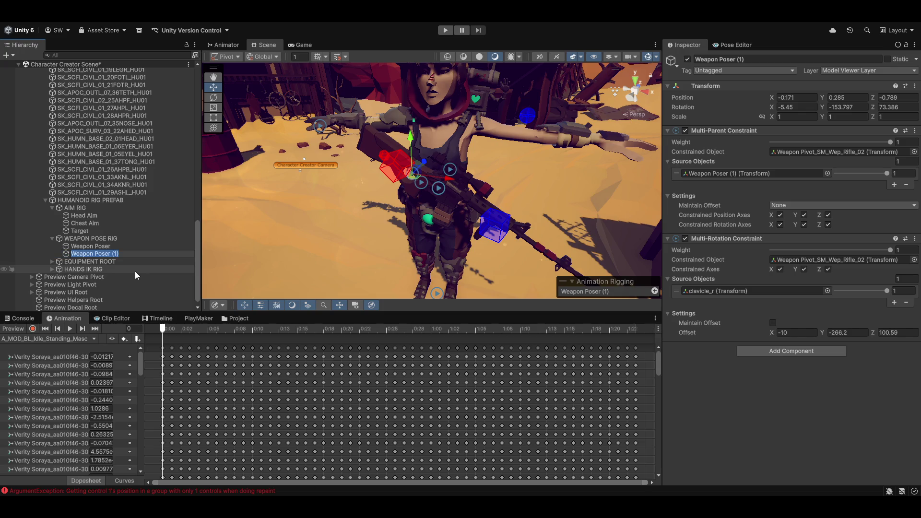
{"action": "key", "text": "End"}
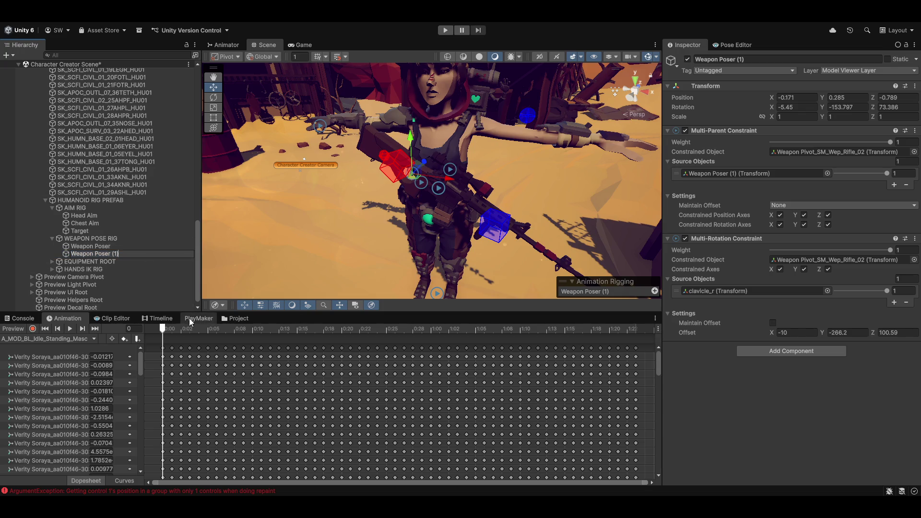
{"action": "left_click", "coordinate": [88, 239]}
{"action": "left_click", "coordinate": [104, 254]}
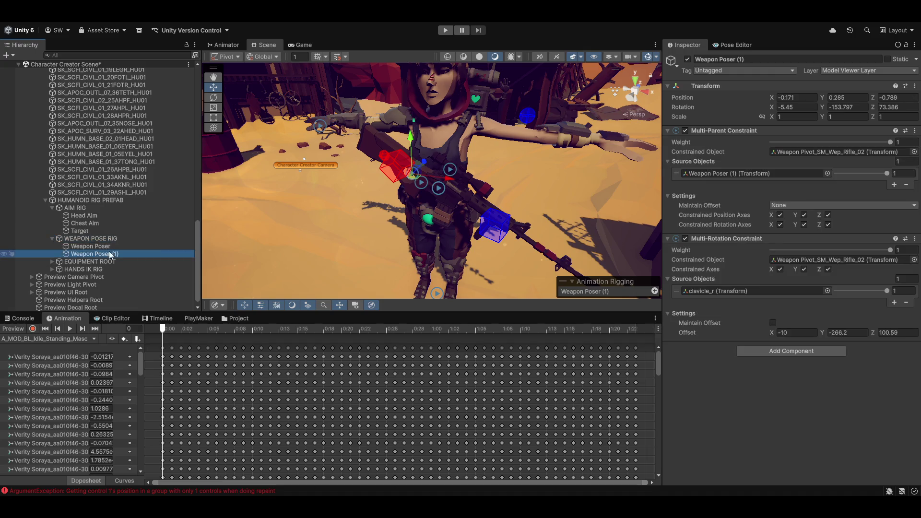
{"action": "key", "text": "Delete"}
Deactivate the old HUMANOID RIG PREFAB in the Hierarchy.
{"action": "left_click", "coordinate": [91, 200]}
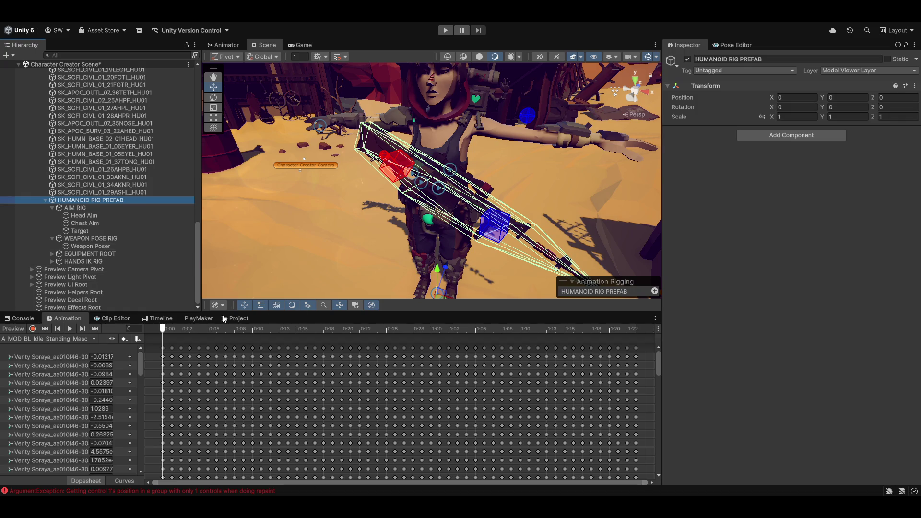
{"action": "left_click", "coordinate": [236, 319]}
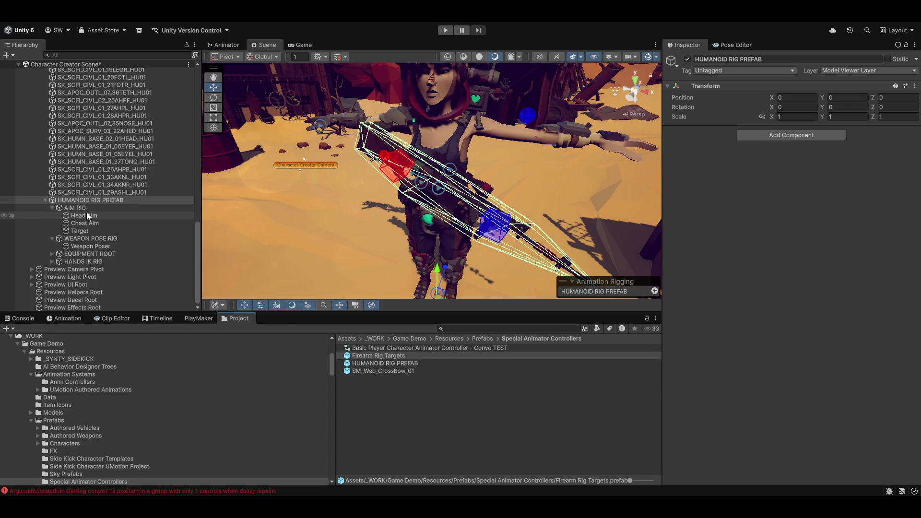
{"action": "left_click", "coordinate": [74, 200]}
{"action": "left_click", "coordinate": [687, 59]}
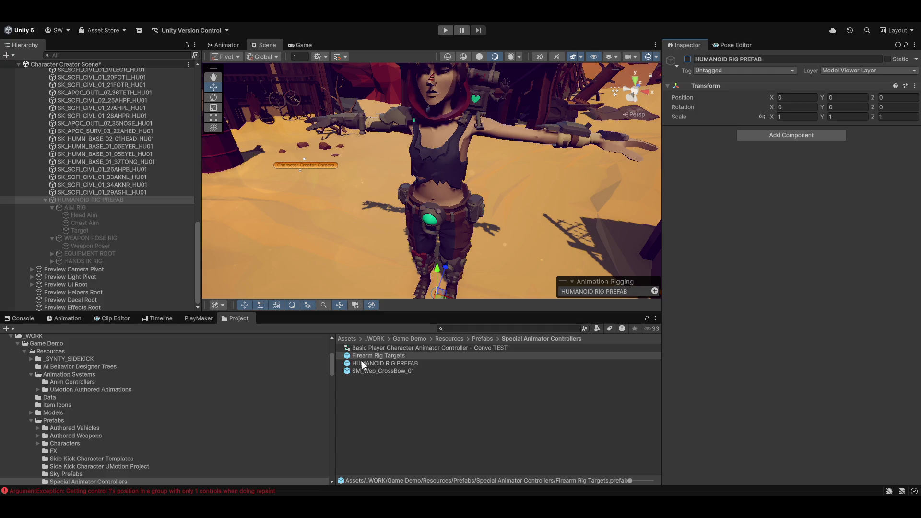
Drag a fresh HUMANOID RIG PREFAB from the Project into the Hierarchy and remove the old rig.
{"action": "left_click_drag", "start_coordinate": [368, 363], "coordinate": [84, 201]}
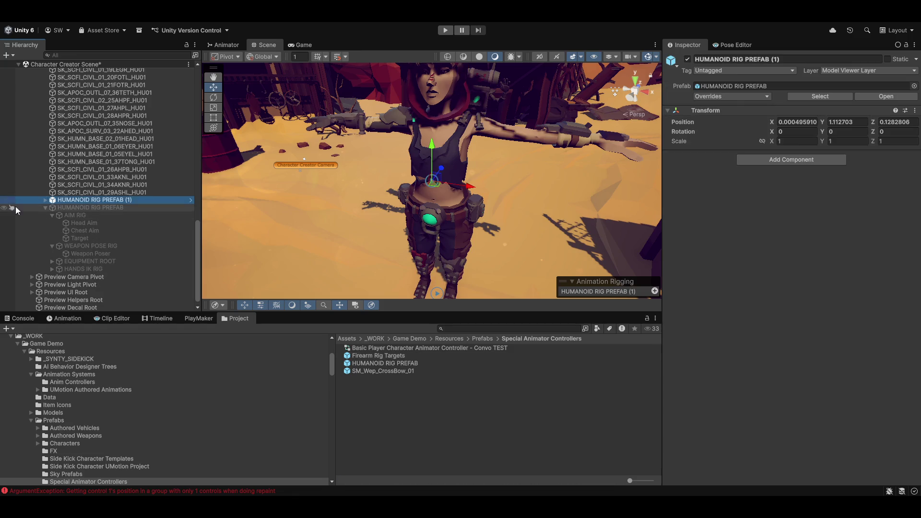
{"action": "left_click", "coordinate": [46, 200]}
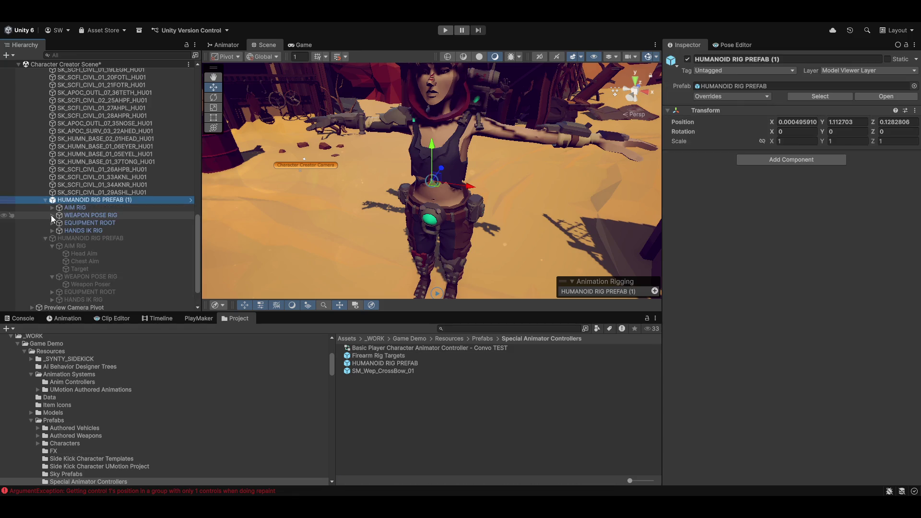
{"action": "left_click", "coordinate": [51, 214]}
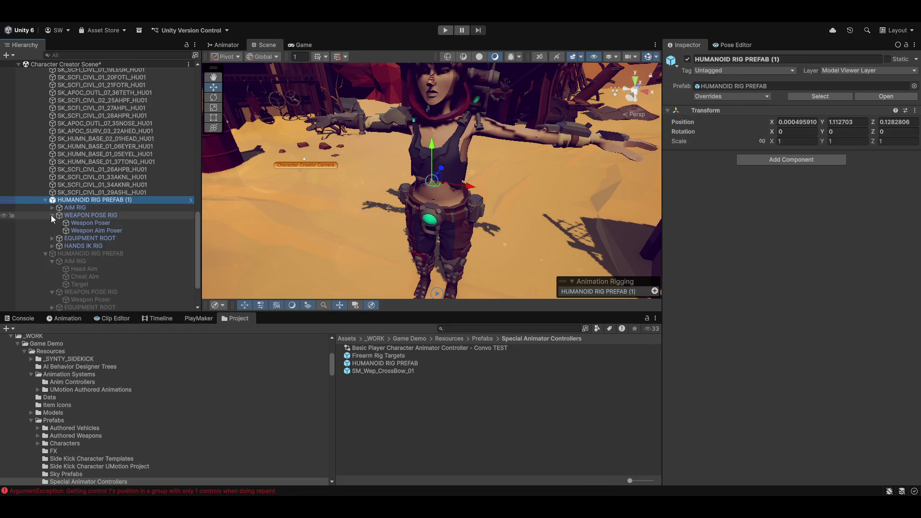
{"action": "left_click", "coordinate": [92, 254]}
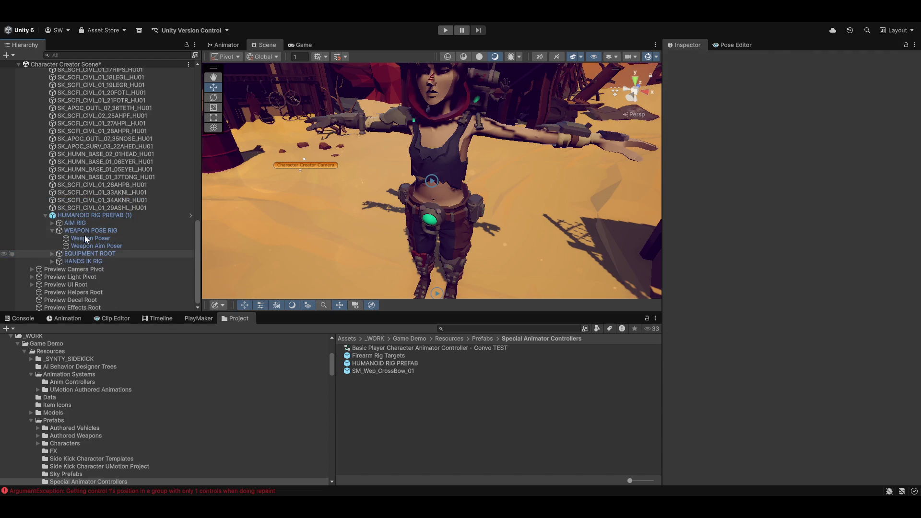
Set the new rig's position to 0,0,0 and rename it HUMANOID RIG PREFAB.
{"action": "left_click", "coordinate": [99, 215]}
{"action": "left_click", "coordinate": [804, 123]}
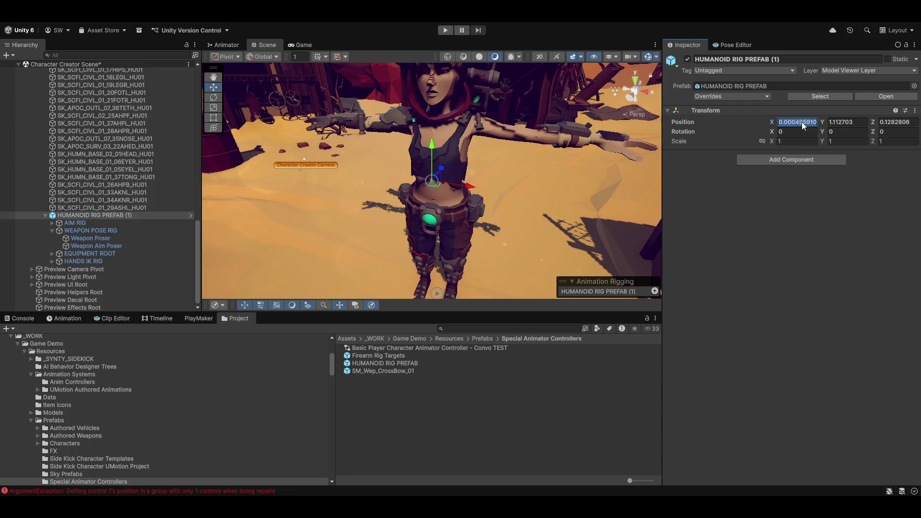
{"action": "type", "text": "0"}
{"action": "key", "text": "Tab"}
{"action": "type", "text": "0"}
{"action": "key", "text": "Tab"}
{"action": "type", "text": "0"}
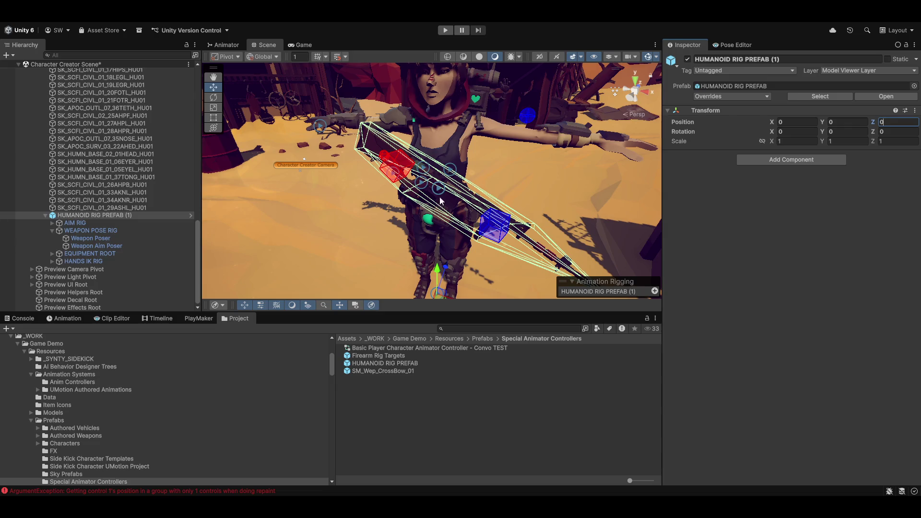
{"action": "left_click", "coordinate": [137, 214]}
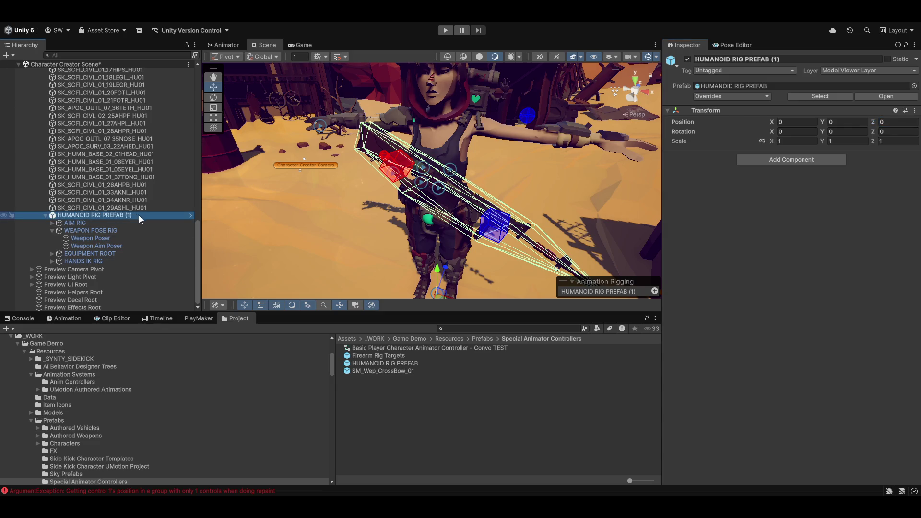
{"action": "left_click", "coordinate": [140, 215]}
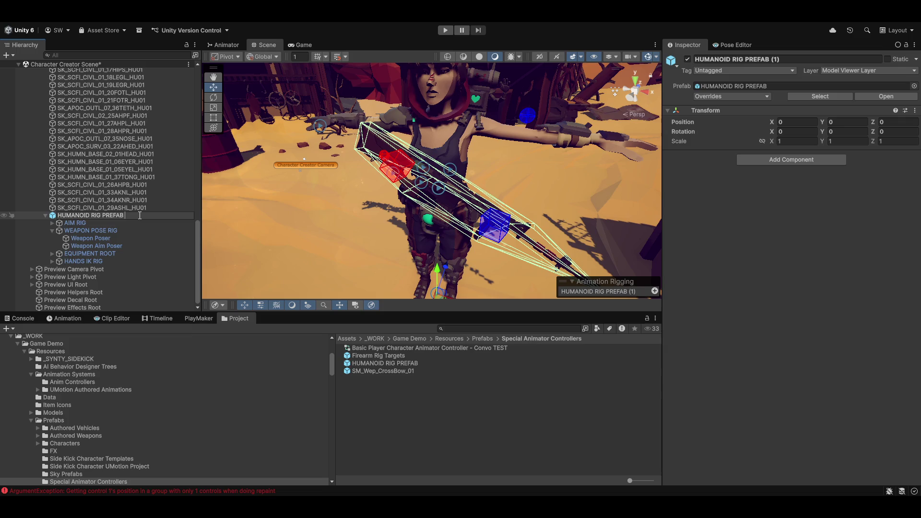
{"action": "key", "text": "Return"}
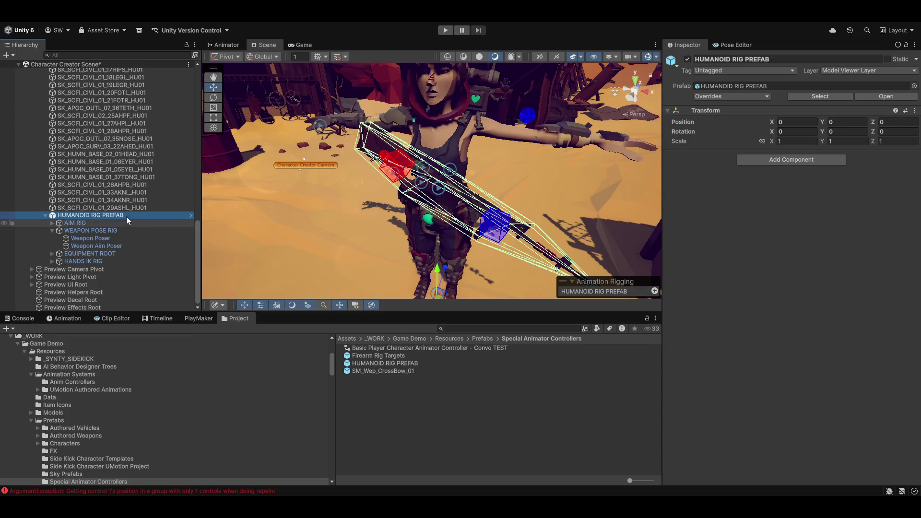
{"action": "scroll", "coordinate": [109, 206], "scroll_direction": "up", "scroll_amount": 10}
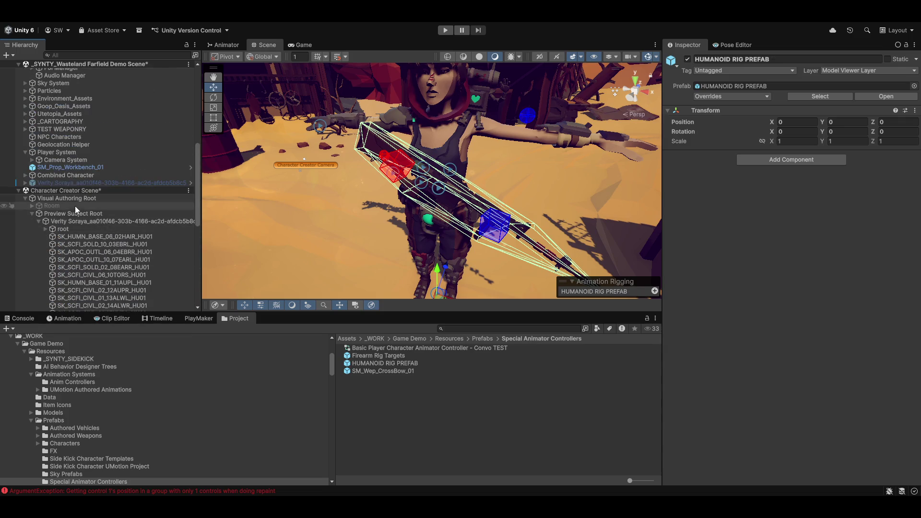
Drag Verity Soraya onto its prefab in Prefabs > Characters and confirm Replace Anyway.
{"action": "left_click", "coordinate": [86, 221]}
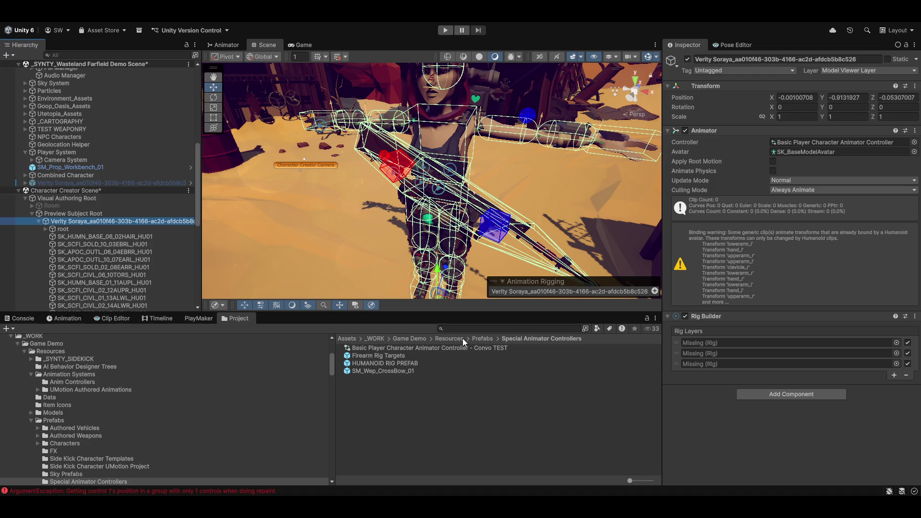
{"action": "left_click", "coordinate": [489, 339]}
{"action": "double_click", "coordinate": [370, 364]}
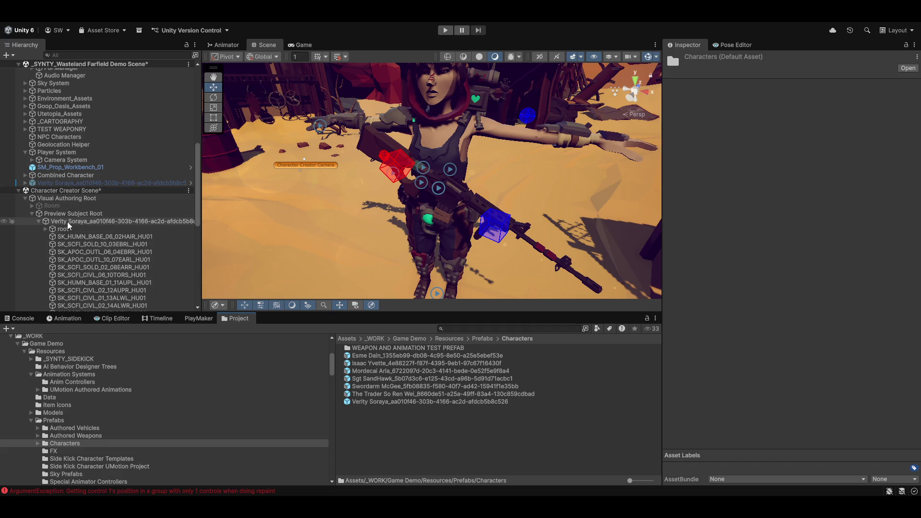
{"action": "mouse_move", "coordinate": [67, 221]}
{"action": "left_mouse_down"}
{"action": "mouse_move", "coordinate": [250, 346]}
{"action": "mouse_move", "coordinate": [406, 405]}
{"action": "left_mouse_up"}
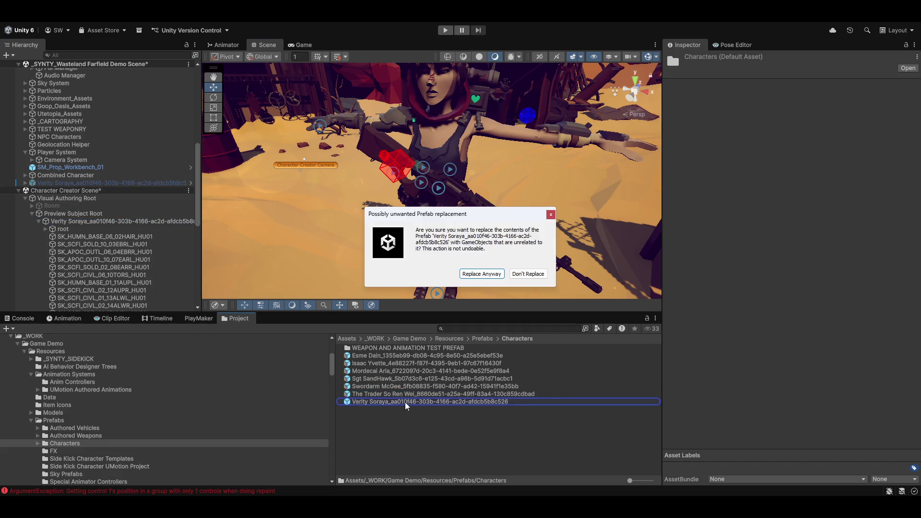
{"action": "left_click", "coordinate": [480, 274]}
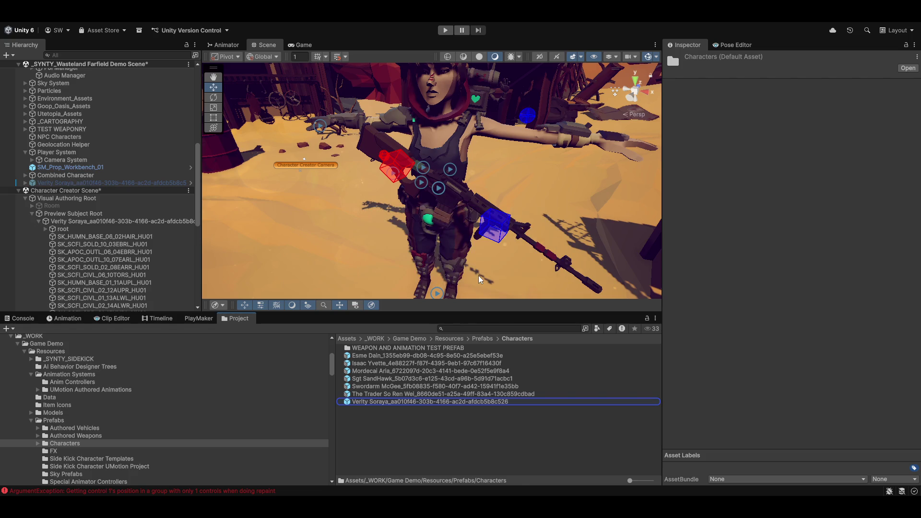
{"action": "scroll", "coordinate": [183, 253], "scroll_direction": "down", "scroll_amount": 5}
{"action": "scroll", "coordinate": [109, 269], "scroll_direction": "down", "scroll_amount": 5}
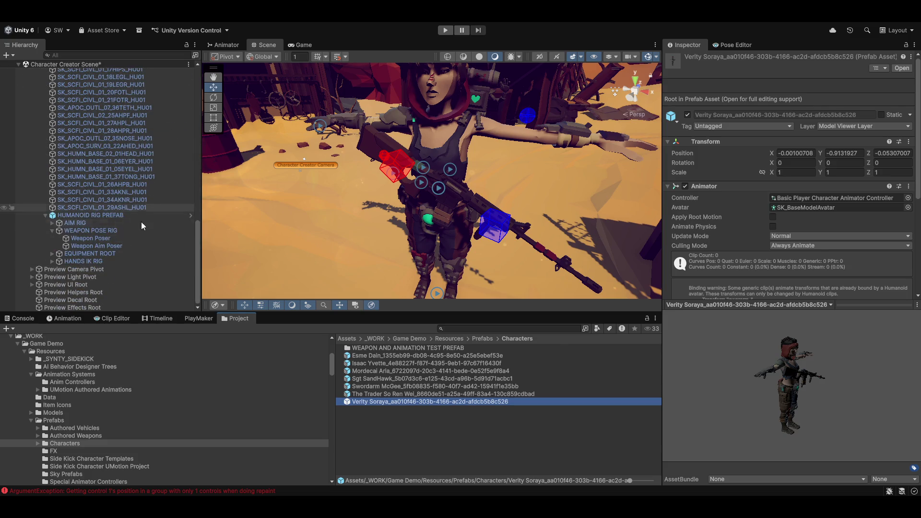
Expand EQUIPMENT ROOT through Weapon Pivot and SM_Wep_Rifle_02 to the hand grip IK targets.
{"action": "left_click", "coordinate": [52, 254]}
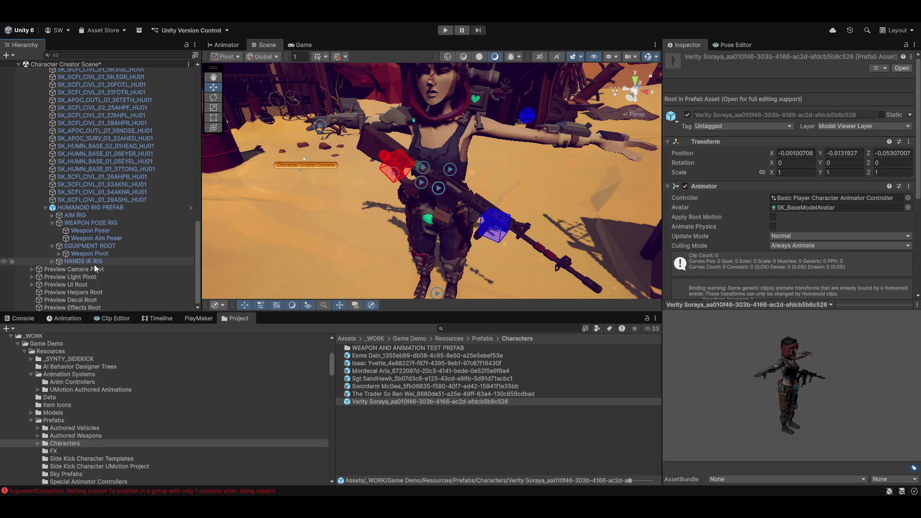
{"action": "left_click", "coordinate": [58, 253]}
{"action": "left_click", "coordinate": [65, 254]}
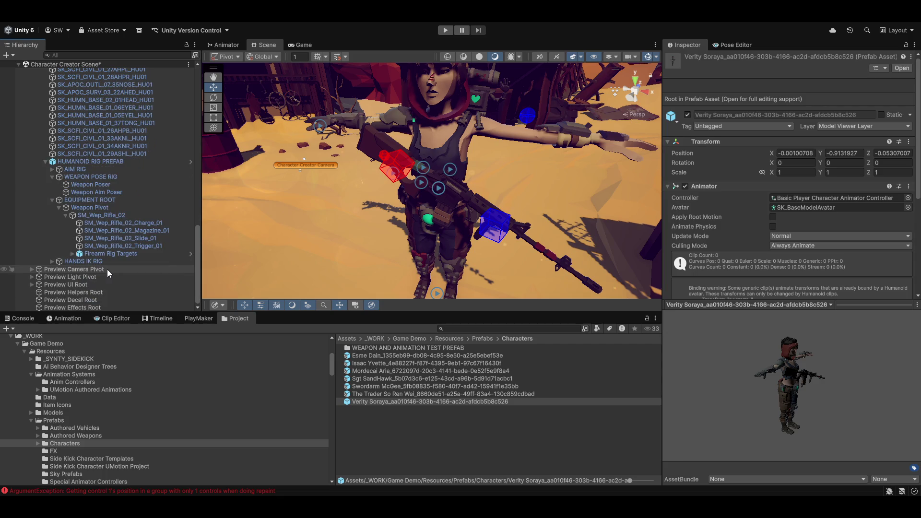
{"action": "left_click", "coordinate": [72, 253]}
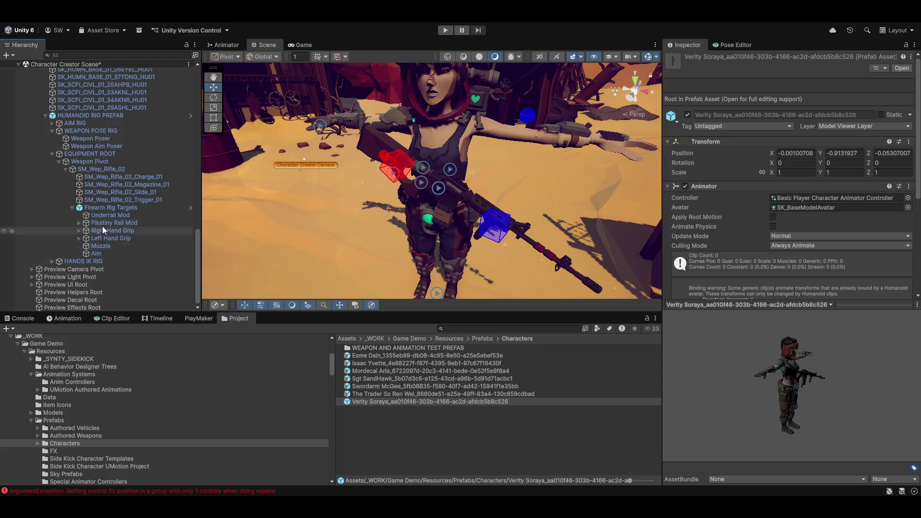
{"action": "left_click", "coordinate": [79, 230]}
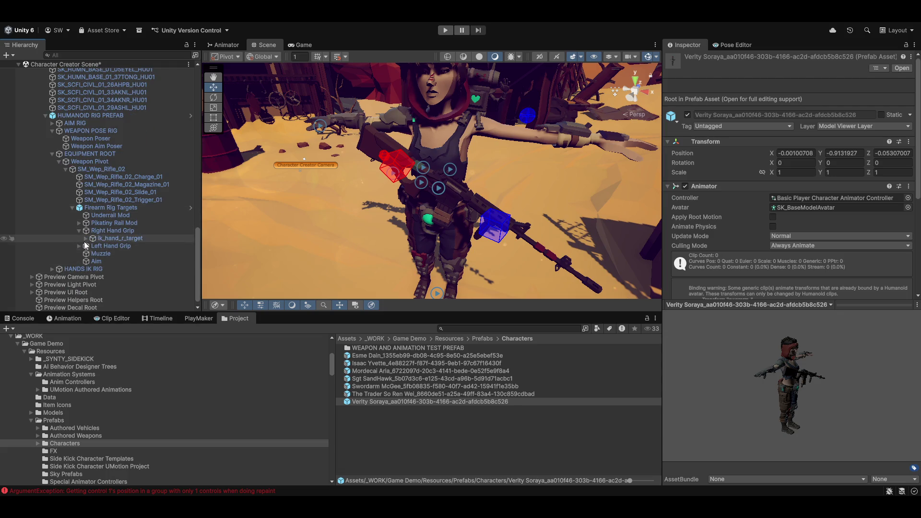
{"action": "left_click", "coordinate": [78, 246]}
{"action": "left_click", "coordinate": [82, 240]}
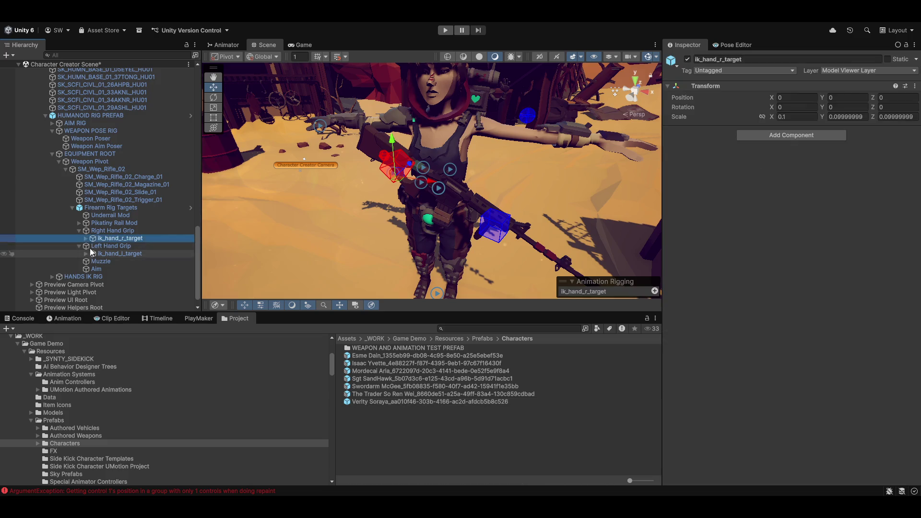
{"action": "left_click", "coordinate": [86, 238]}
{"action": "left_click", "coordinate": [86, 261]}
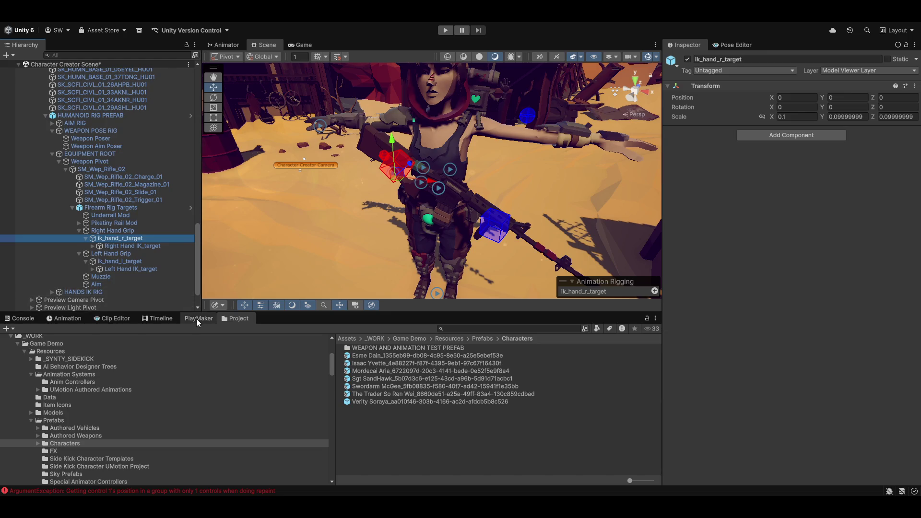
Enable Preview of the A_MOD_BL_Idle_Standing clip and select Weapon Poser.
{"action": "left_click", "coordinate": [66, 318]}
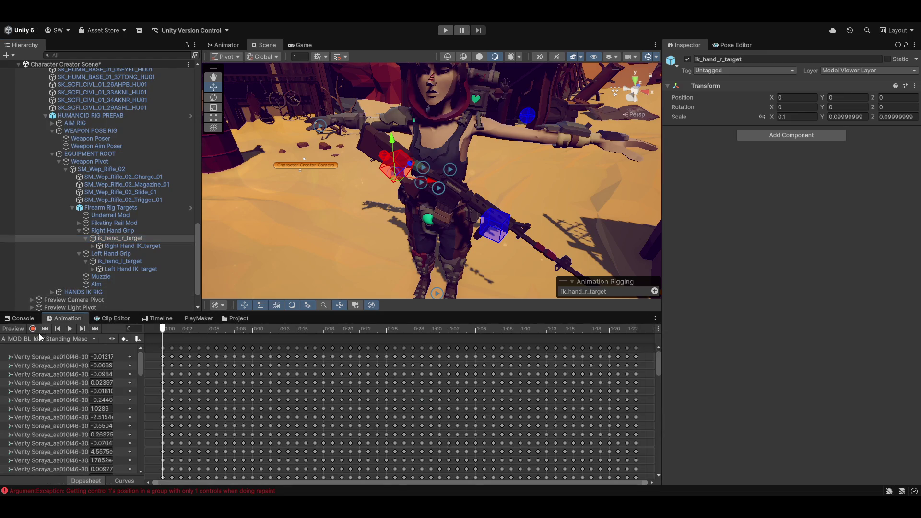
{"action": "left_click", "coordinate": [12, 330]}
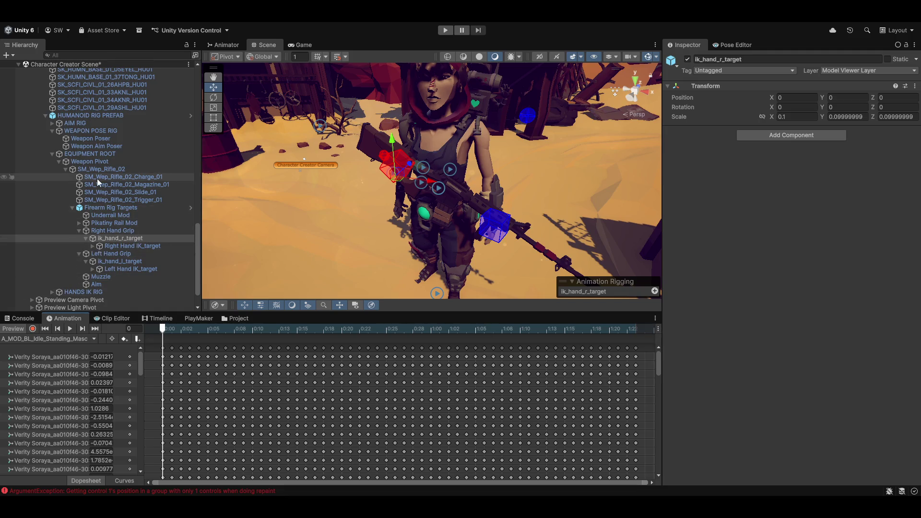
{"action": "left_click", "coordinate": [103, 137]}
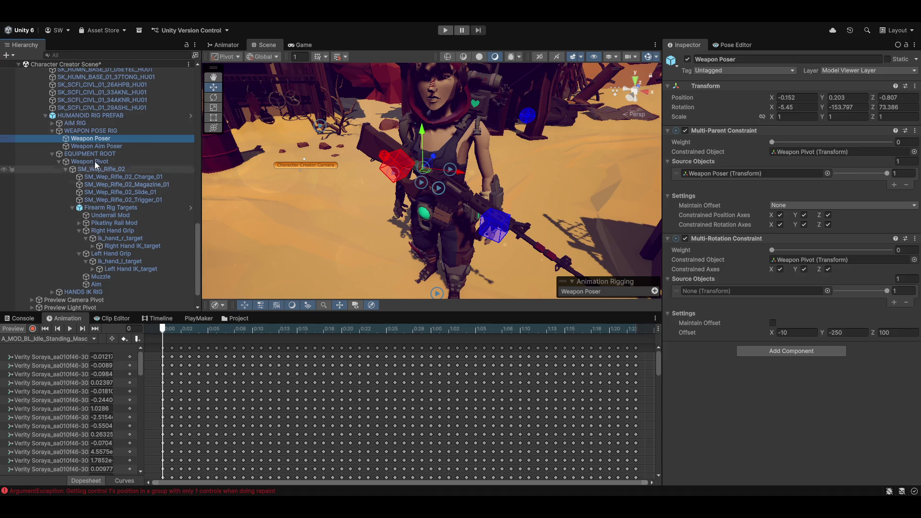
Make Weapon Aim Poser the Source Object of its own Multi-Rotation Constraint.
{"action": "left_click", "coordinate": [98, 146]}
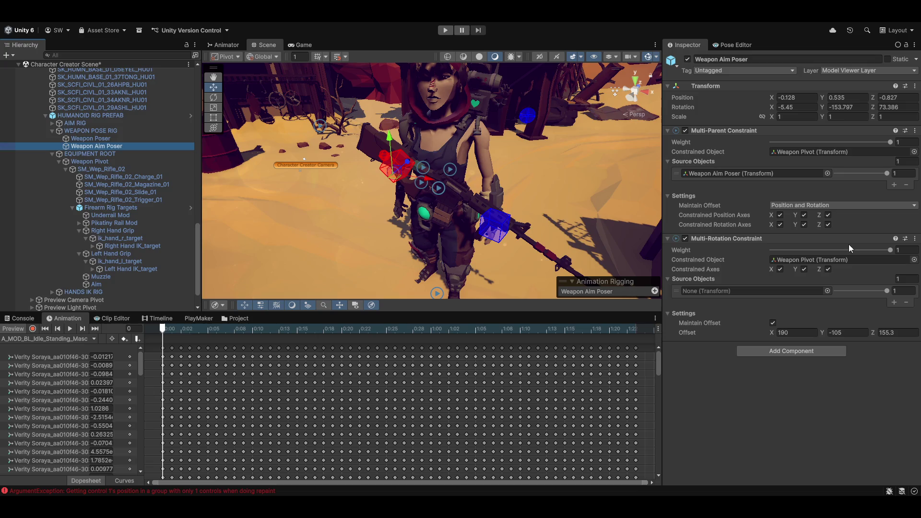
{"action": "left_click_drag", "start_coordinate": [483, 198], "coordinate": [439, 188]}
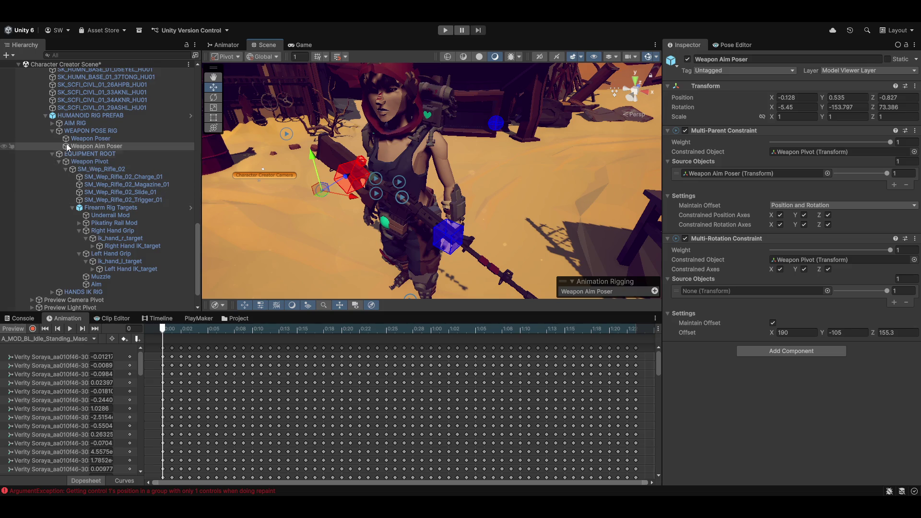
{"action": "mouse_move", "coordinate": [72, 145]}
{"action": "left_mouse_down"}
{"action": "mouse_move", "coordinate": [503, 221]}
{"action": "mouse_move", "coordinate": [721, 292]}
{"action": "left_mouse_up"}
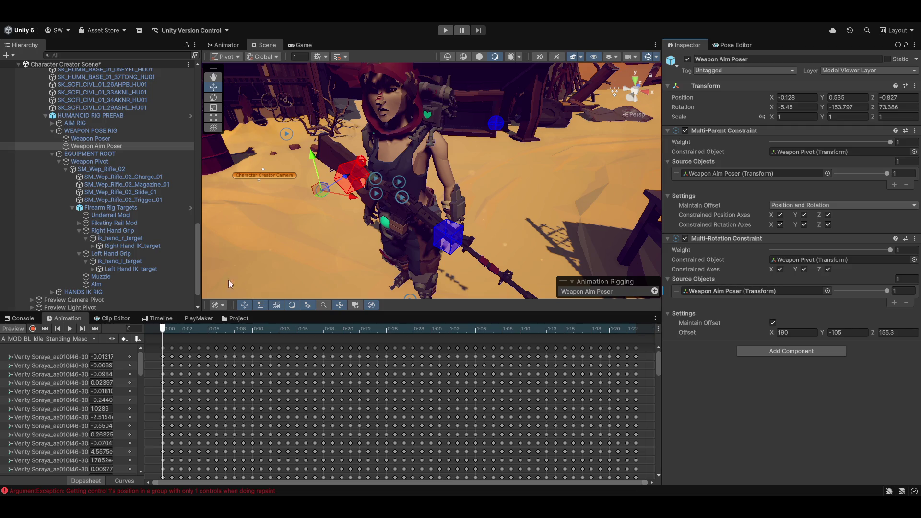
Refresh the animation preview and inspect the Left Hand Grip and right hand IK target.
{"action": "left_click", "coordinate": [19, 328]}
{"action": "left_click", "coordinate": [19, 328]}
{"action": "left_click_drag", "start_coordinate": [366, 196], "coordinate": [316, 189]}
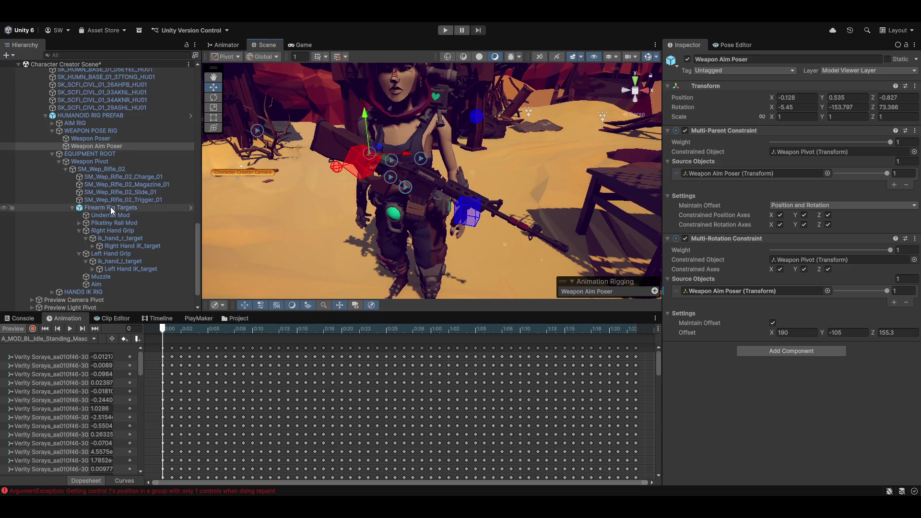
{"action": "left_click", "coordinate": [100, 254]}
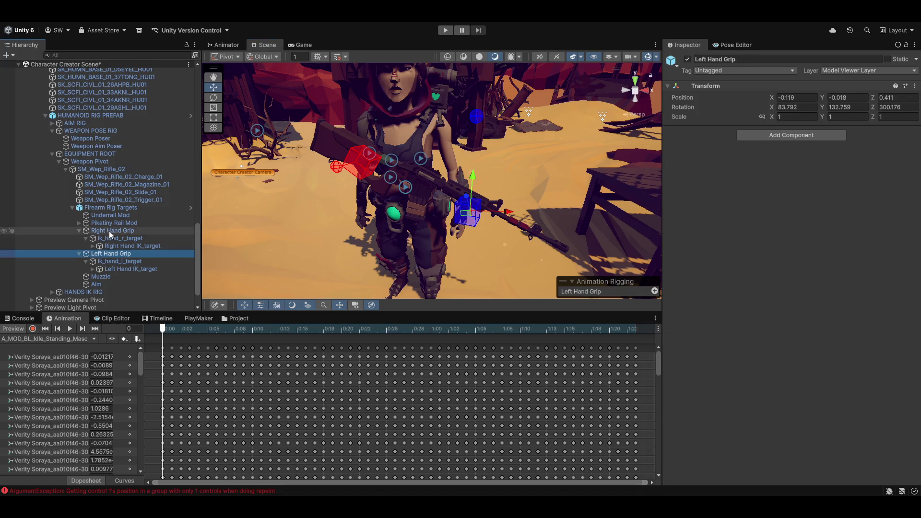
{"action": "left_click", "coordinate": [119, 238]}
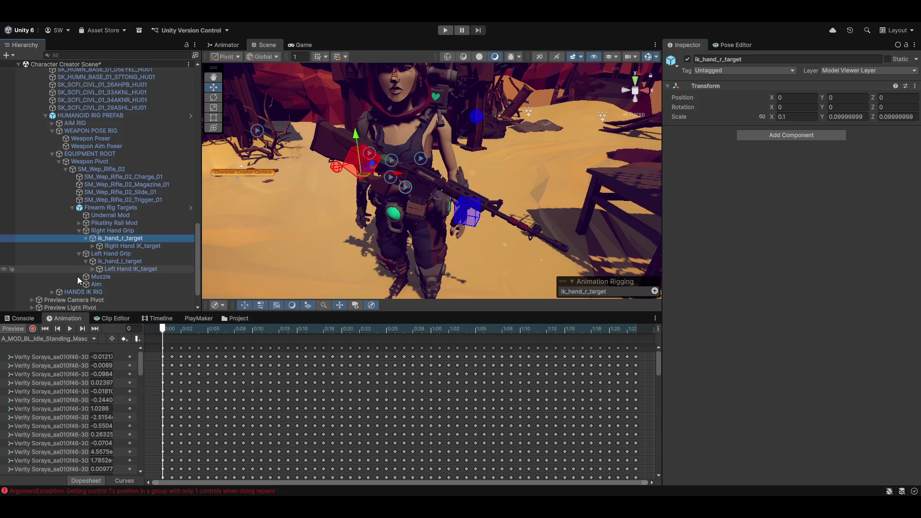
{"action": "scroll", "coordinate": [82, 226], "scroll_direction": "down", "scroll_amount": 2}
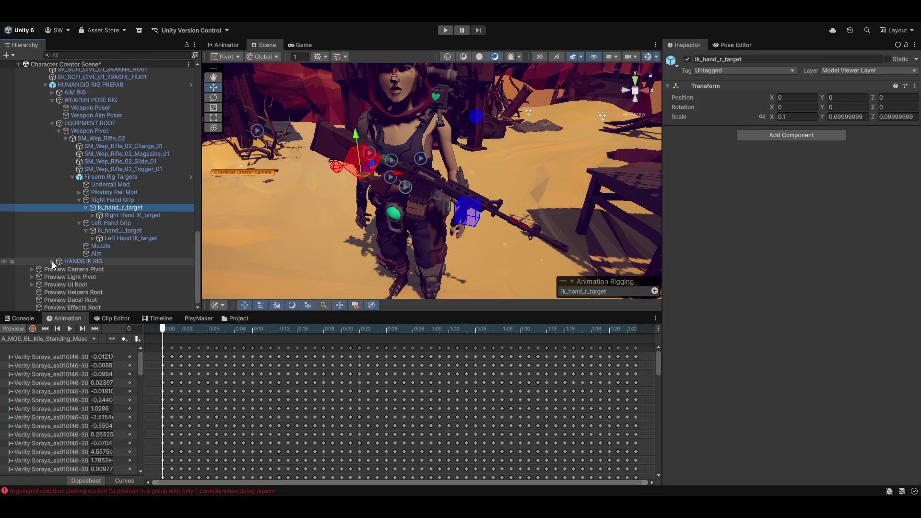
Select the character to inspect its Rig Builder layers, with animation preview off.
{"action": "left_click", "coordinate": [52, 261]}
{"action": "left_click", "coordinate": [73, 264]}
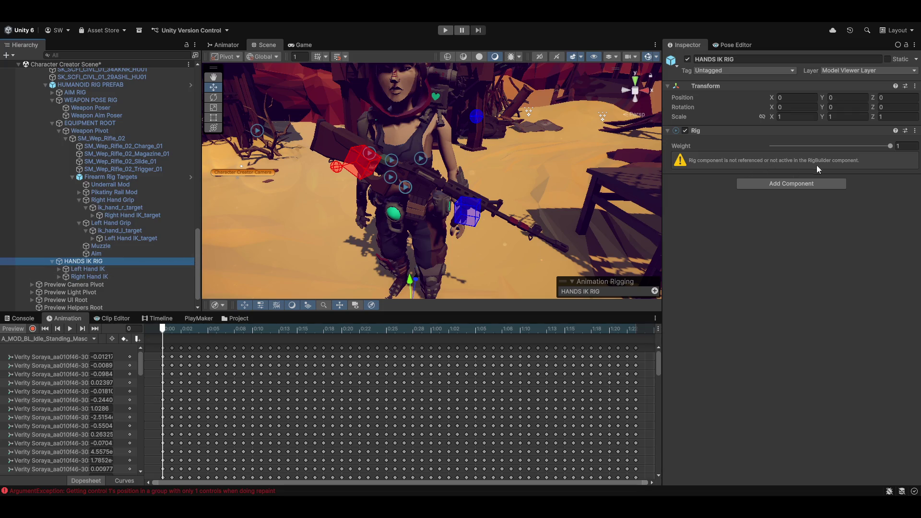
{"action": "scroll", "coordinate": [123, 170], "scroll_direction": "up", "scroll_amount": 15}
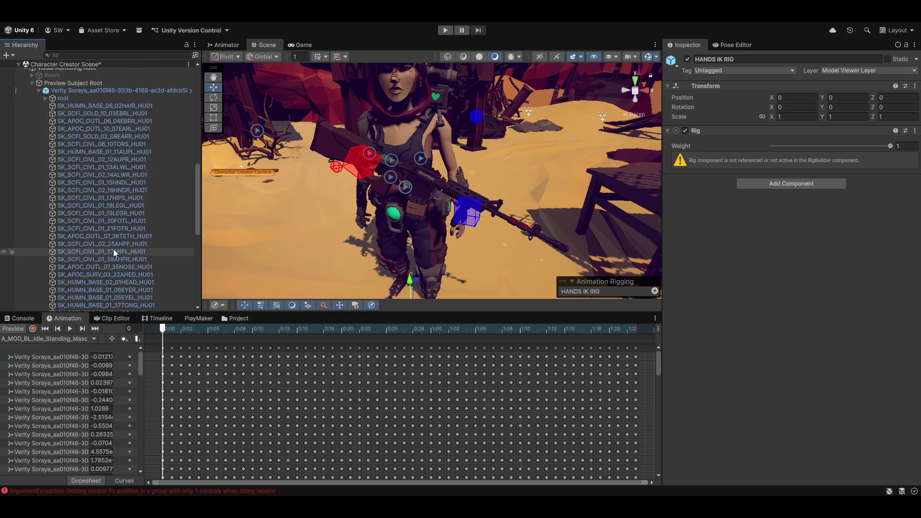
{"action": "left_click", "coordinate": [122, 177]}
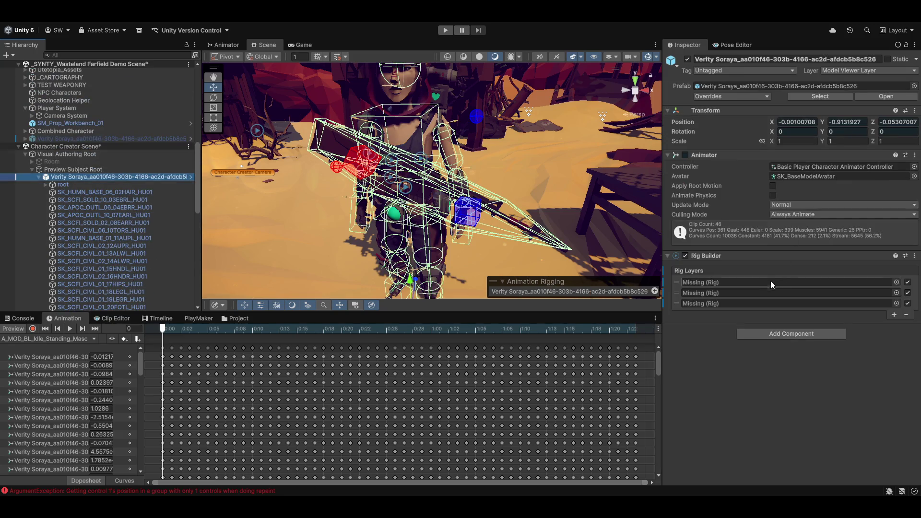
{"action": "scroll", "coordinate": [134, 246], "scroll_direction": "down", "scroll_amount": 5}
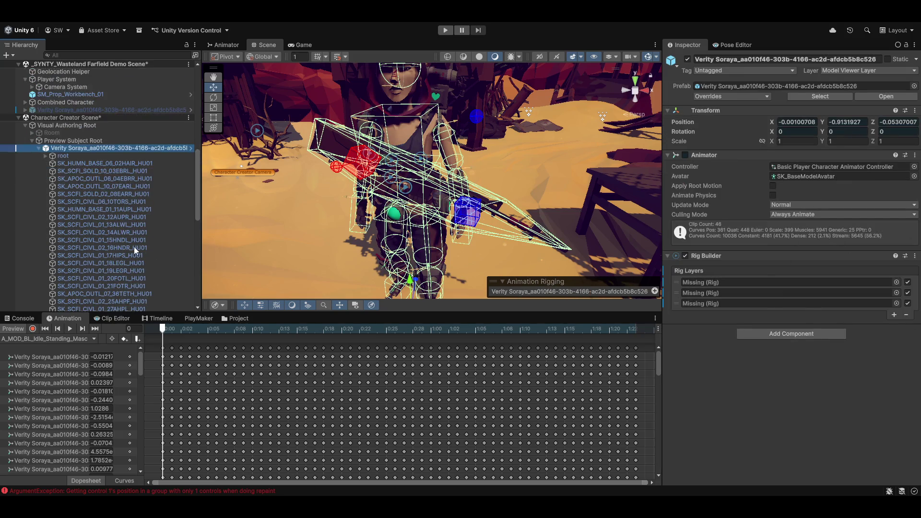
{"action": "scroll", "coordinate": [70, 267], "scroll_direction": "down", "scroll_amount": 8}
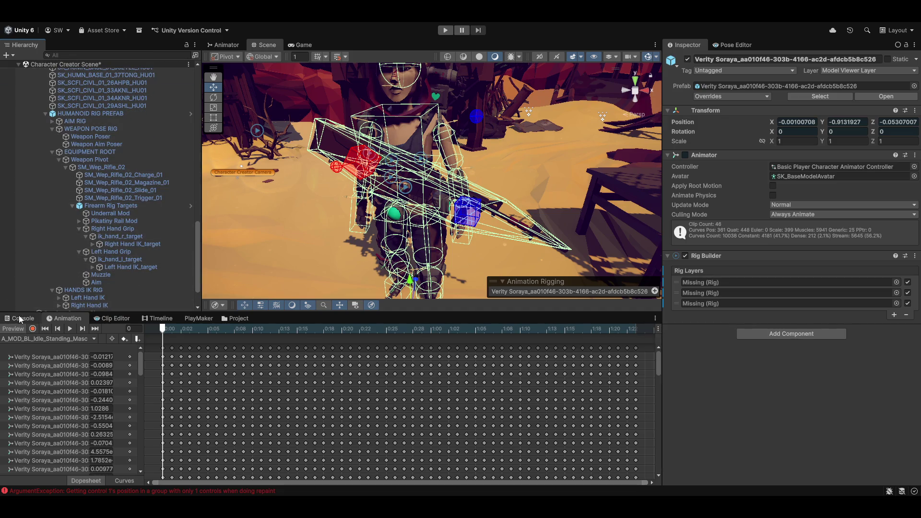
{"action": "left_click", "coordinate": [17, 330]}
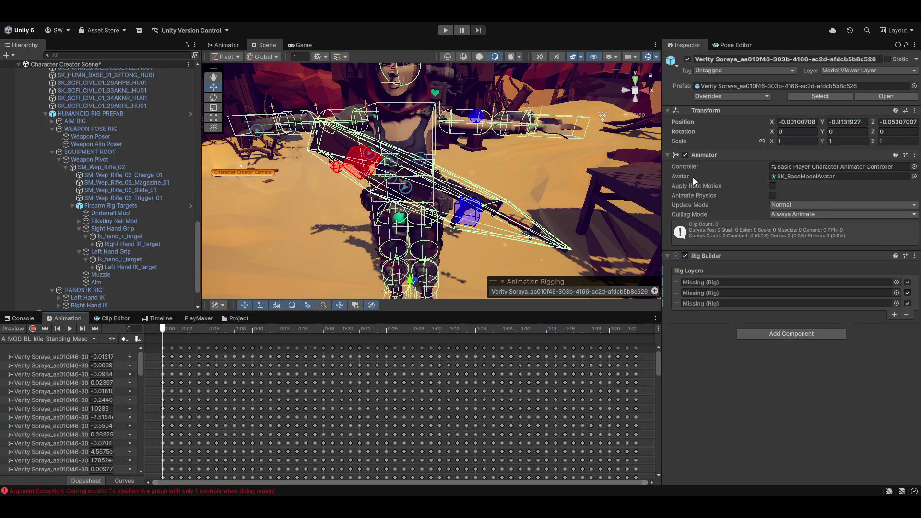
{"action": "scroll", "coordinate": [115, 268], "scroll_direction": "down", "scroll_amount": 2}
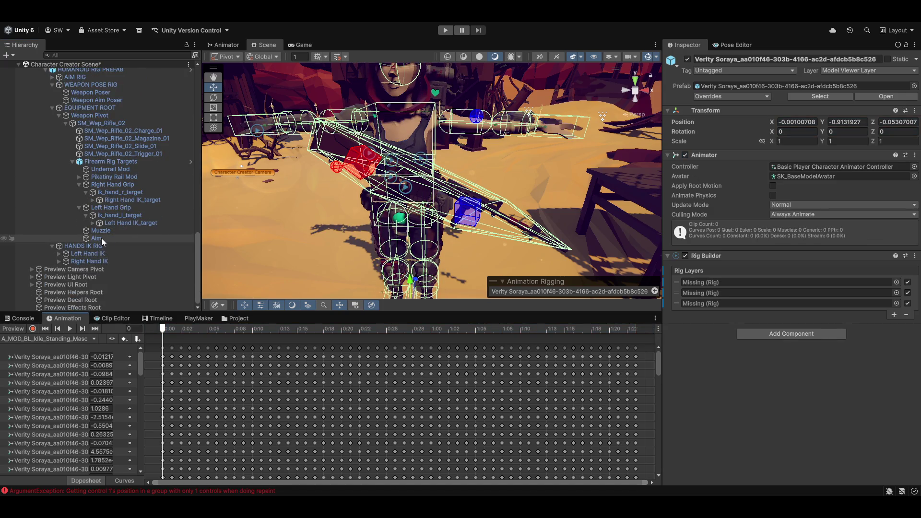
{"action": "scroll", "coordinate": [102, 238], "scroll_direction": "up", "scroll_amount": 1}
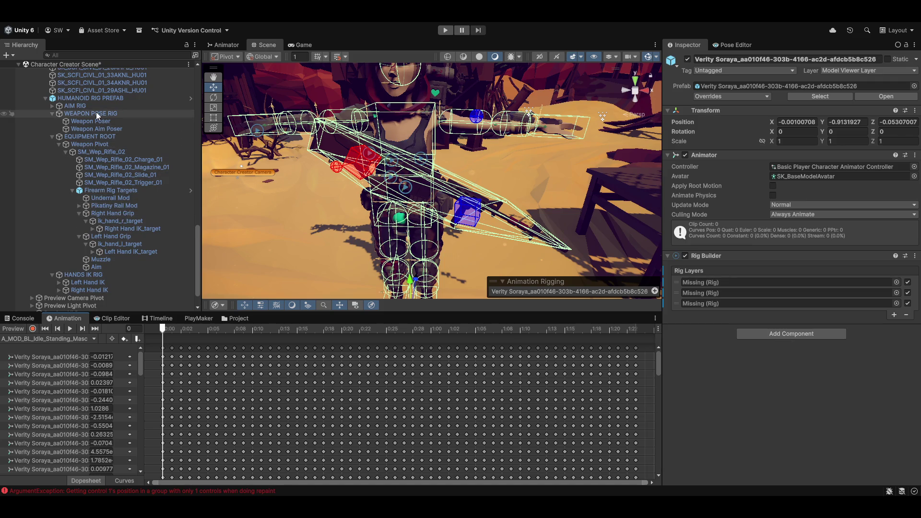
Assign AIM RIG, WEAPON POSE RIG and HANDS IK RIG to the three Rig Layers, then re-enable Preview.
{"action": "mouse_move", "coordinate": [74, 105]}
{"action": "left_mouse_down"}
{"action": "mouse_move", "coordinate": [758, 258]}
{"action": "mouse_move", "coordinate": [743, 282]}
{"action": "left_mouse_up"}
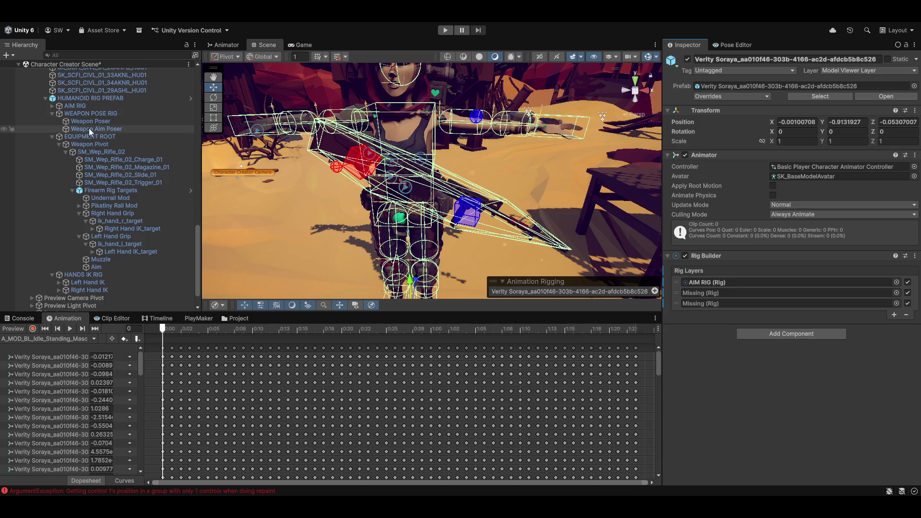
{"action": "mouse_move", "coordinate": [83, 113]}
{"action": "left_mouse_down"}
{"action": "mouse_move", "coordinate": [359, 163]}
{"action": "mouse_move", "coordinate": [787, 292]}
{"action": "left_mouse_up"}
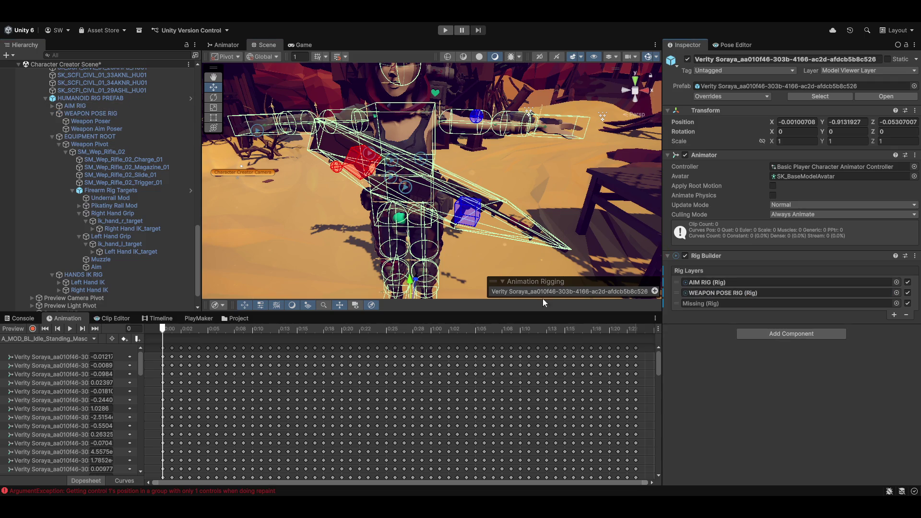
{"action": "left_click", "coordinate": [51, 136]}
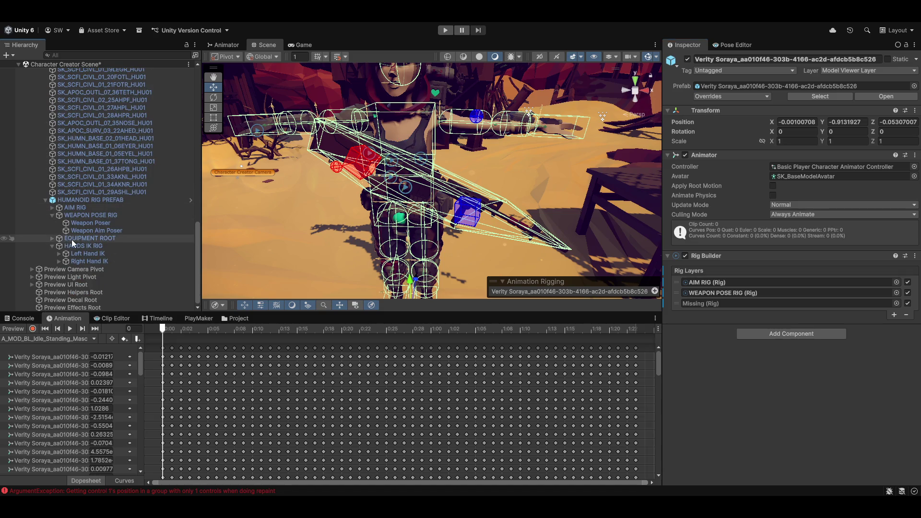
{"action": "mouse_move", "coordinate": [87, 243]}
{"action": "left_mouse_down"}
{"action": "mouse_move", "coordinate": [724, 283]}
{"action": "mouse_move", "coordinate": [782, 309]}
{"action": "mouse_move", "coordinate": [751, 307]}
{"action": "left_mouse_up"}
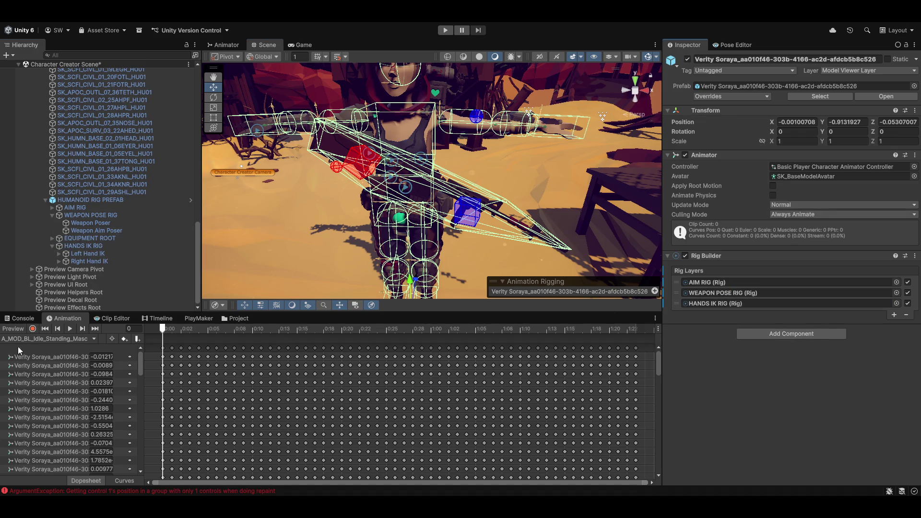
{"action": "left_click", "coordinate": [21, 329]}
{"action": "mouse_move", "coordinate": [461, 194]}
{"action": "left_mouse_down"}
{"action": "mouse_move", "coordinate": [380, 217]}
{"action": "mouse_move", "coordinate": [515, 211]}
{"action": "mouse_move", "coordinate": [466, 211]}
{"action": "mouse_move", "coordinate": [499, 214]}
{"action": "mouse_move", "coordinate": [427, 246]}
{"action": "mouse_move", "coordinate": [379, 240]}
{"action": "left_mouse_up"}
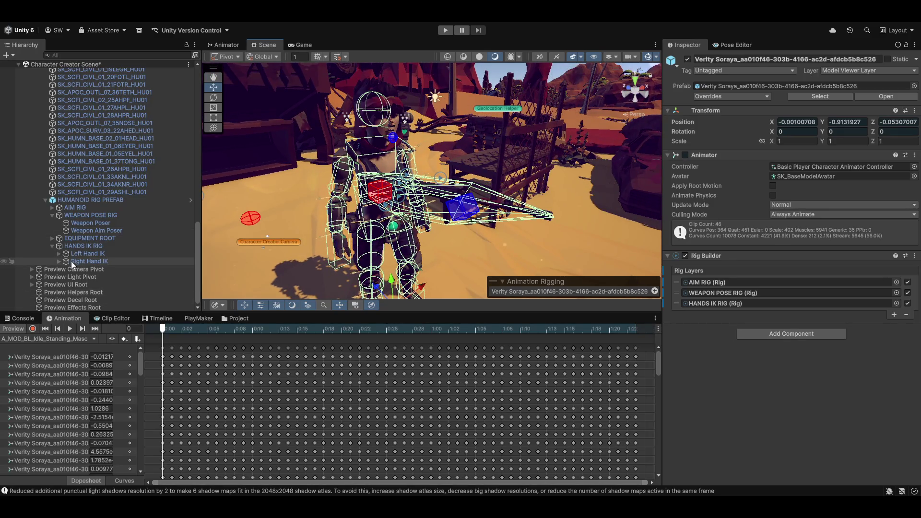
Inspect the Left and Right Hand IK constraints under HANDS IK RIG, ending on Left Hand IK.
{"action": "left_click", "coordinate": [79, 246]}
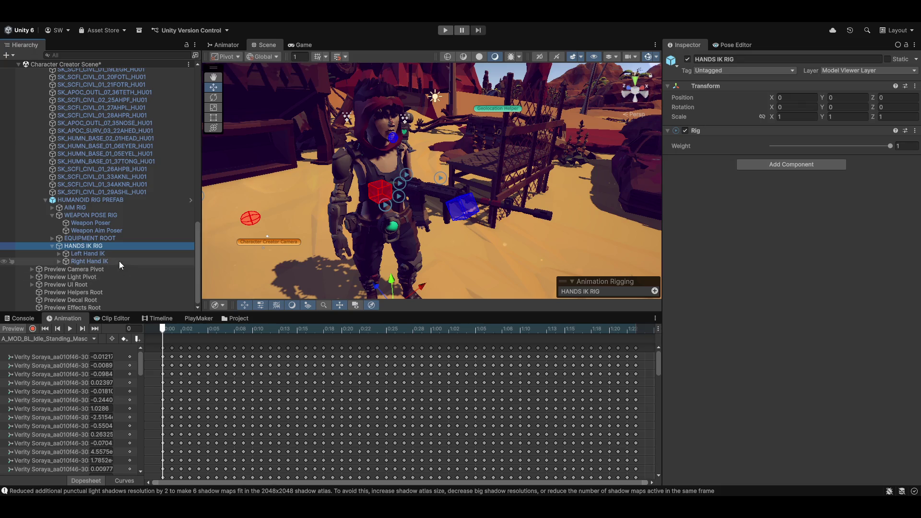
{"action": "left_click", "coordinate": [89, 253]}
{"action": "left_click", "coordinate": [93, 261]}
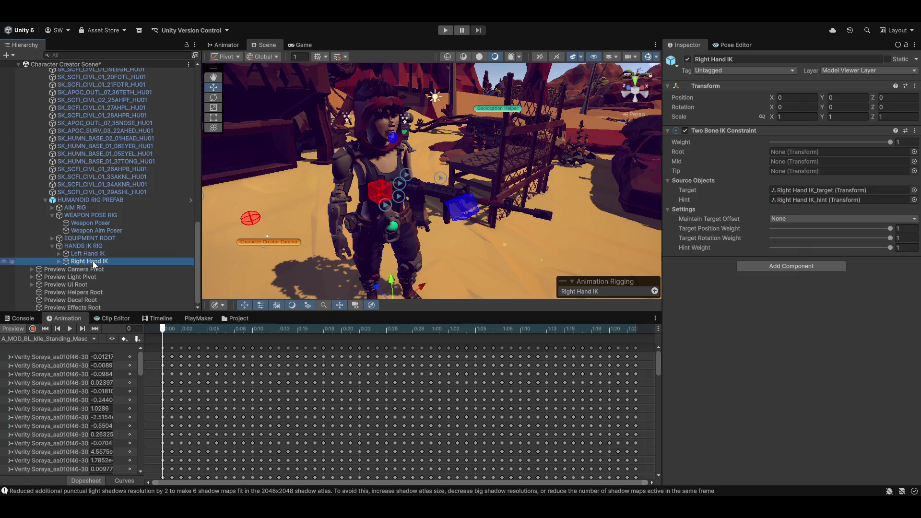
{"action": "left_click", "coordinate": [89, 253]}
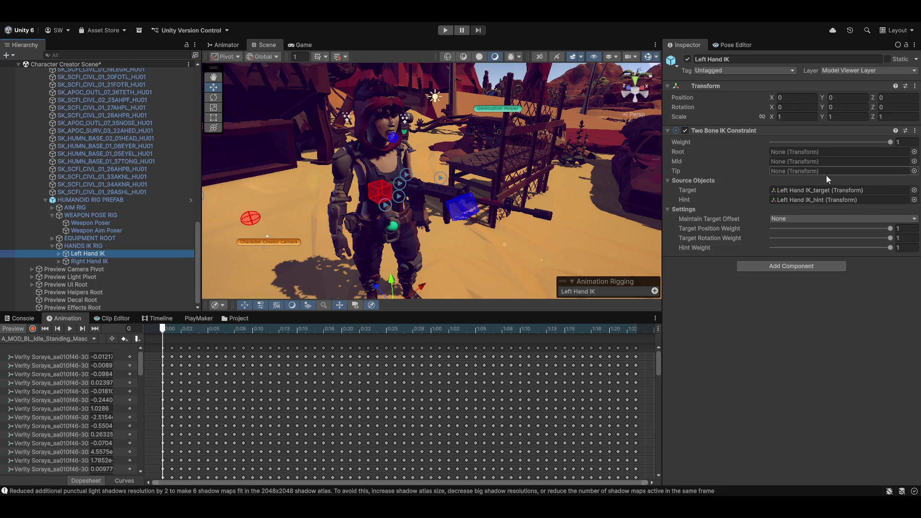
Expand the character's root and pelvis bones and switch off the animation preview.
{"action": "scroll", "coordinate": [52, 228], "scroll_direction": "up", "scroll_amount": 3}
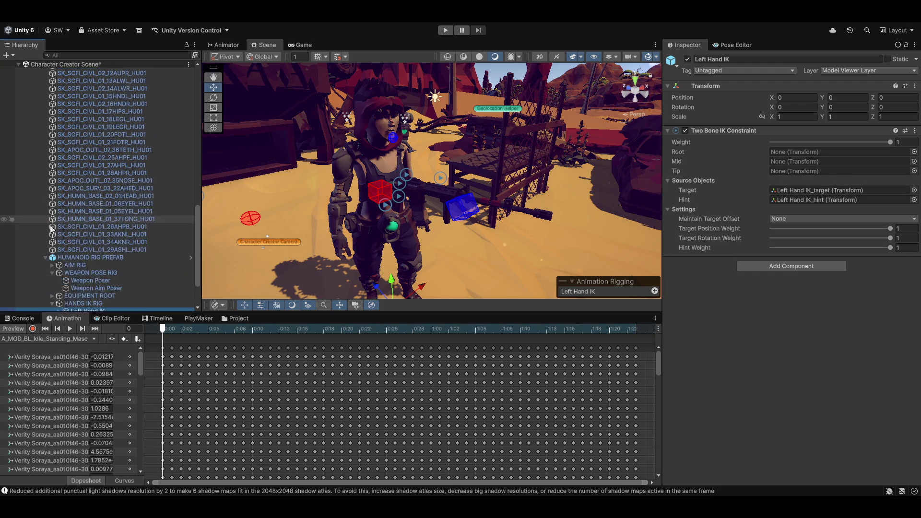
{"action": "scroll", "coordinate": [52, 229], "scroll_direction": "up", "scroll_amount": 10}
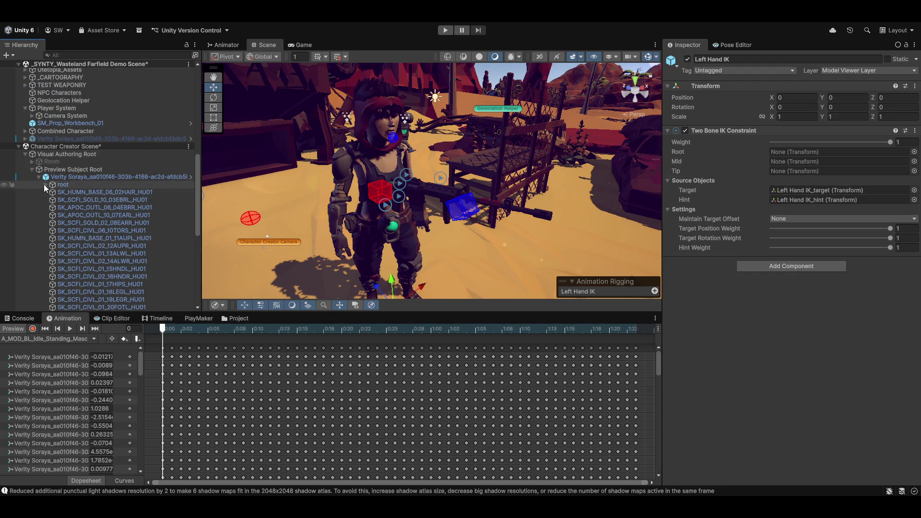
{"action": "left_click", "coordinate": [45, 184]}
{"action": "left_click", "coordinate": [52, 208]}
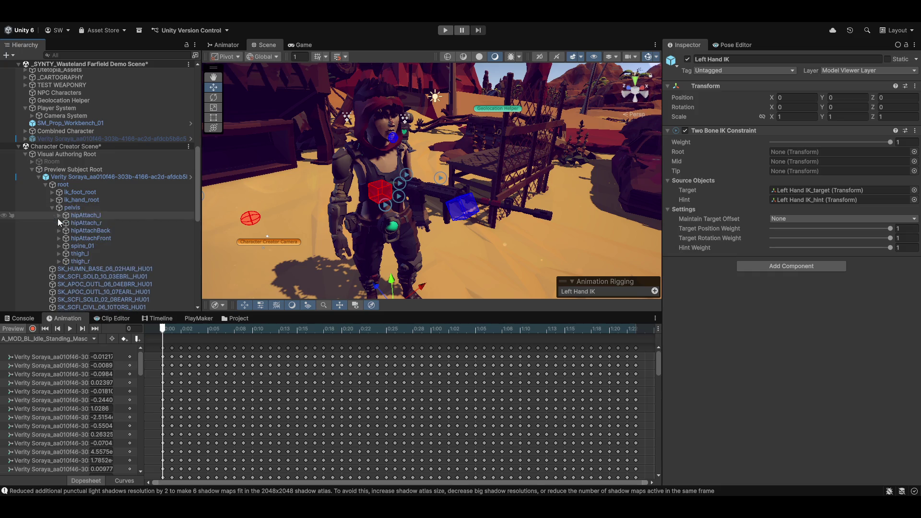
{"action": "left_click", "coordinate": [4, 330]}
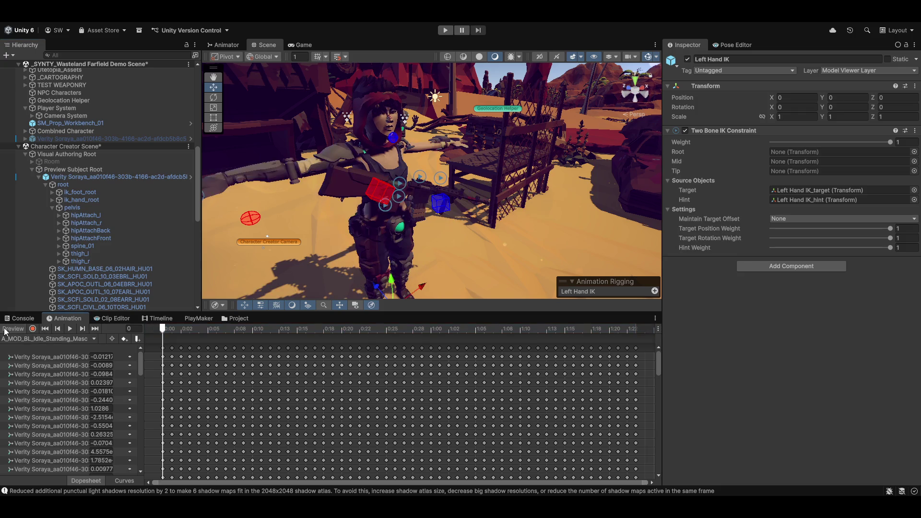
Remove the Two Bone IK Constraint from Left Hand IK and Right Hand IK.
{"action": "right_click", "coordinate": [727, 135]}
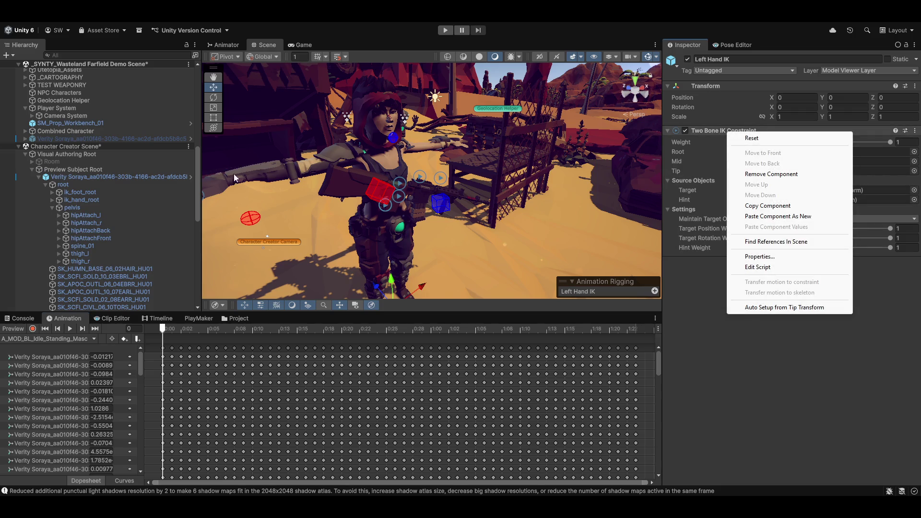
{"action": "left_click", "coordinate": [771, 174]}
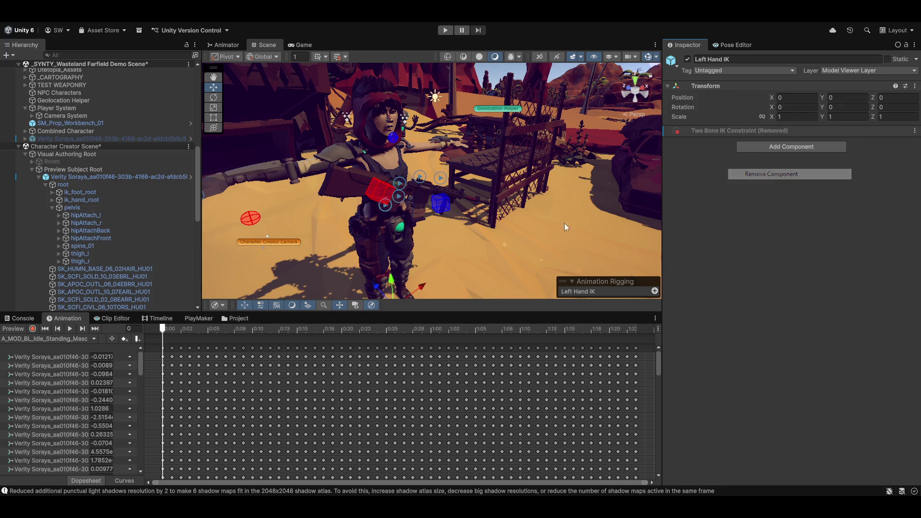
{"action": "scroll", "coordinate": [82, 269], "scroll_direction": "down", "scroll_amount": 5}
{"action": "scroll", "coordinate": [82, 268], "scroll_direction": "down", "scroll_amount": 6}
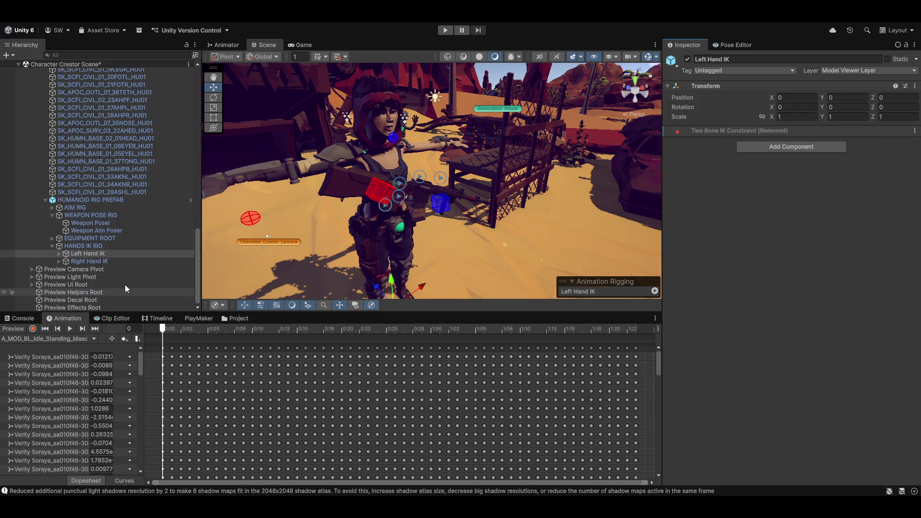
{"action": "left_click", "coordinate": [92, 260], "text": "ctrl"}
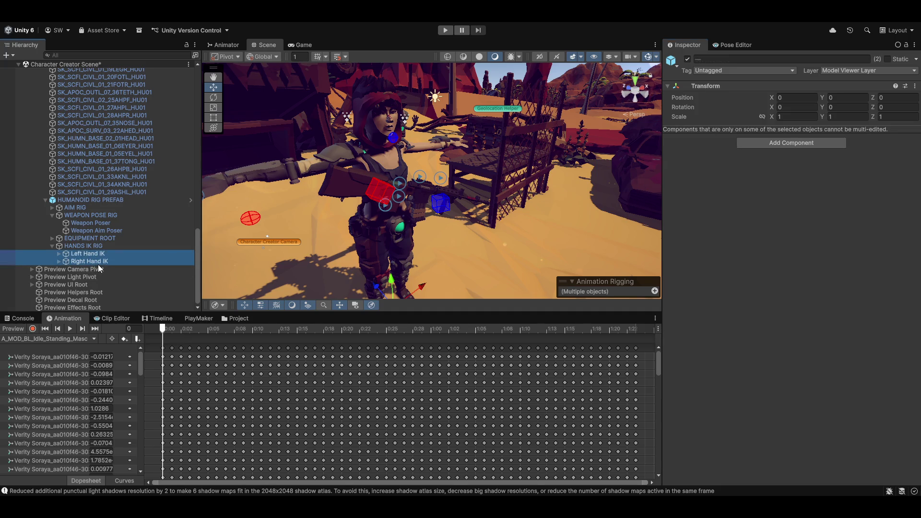
{"action": "left_click", "coordinate": [99, 264]}
{"action": "right_click", "coordinate": [748, 131]}
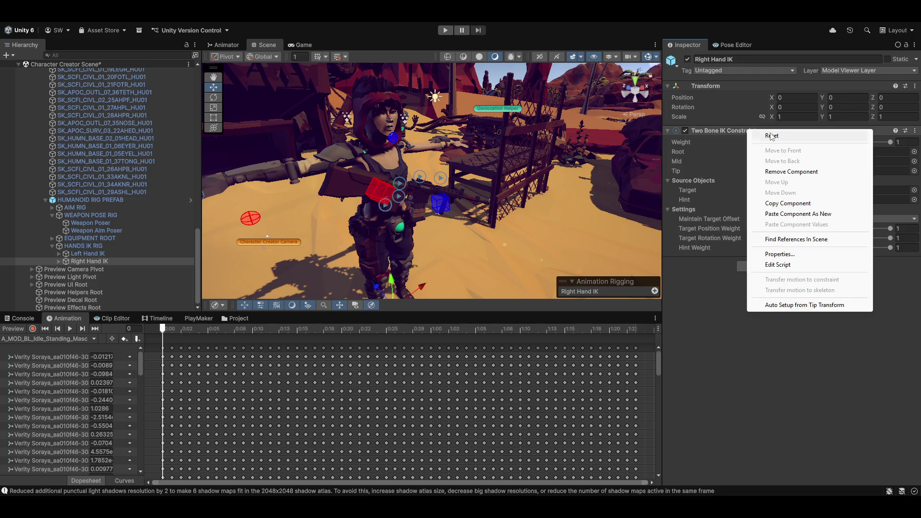
{"action": "left_click", "coordinate": [791, 172]}
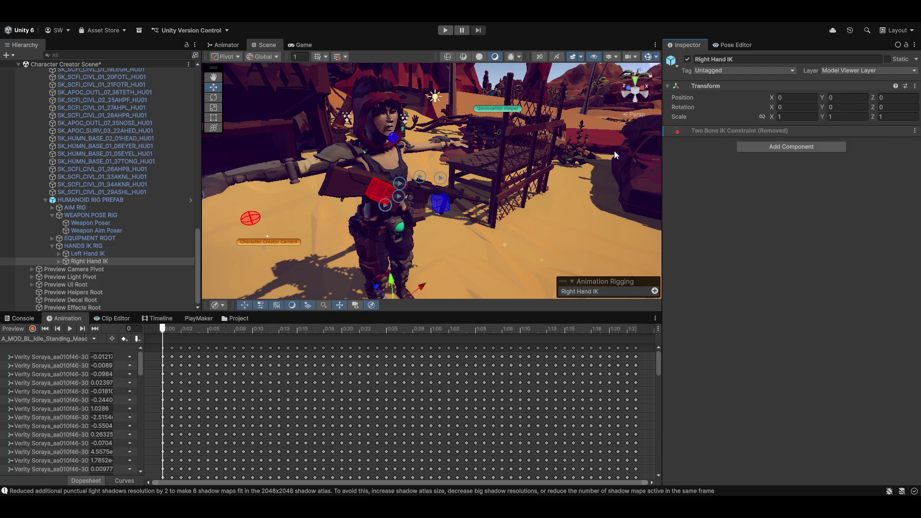
Add a new Two Bone IK Constraint to both hand IK objects and reveal their _hint children.
{"action": "left_click", "coordinate": [88, 255], "text": "ctrl"}
{"action": "left_click", "coordinate": [797, 135]}
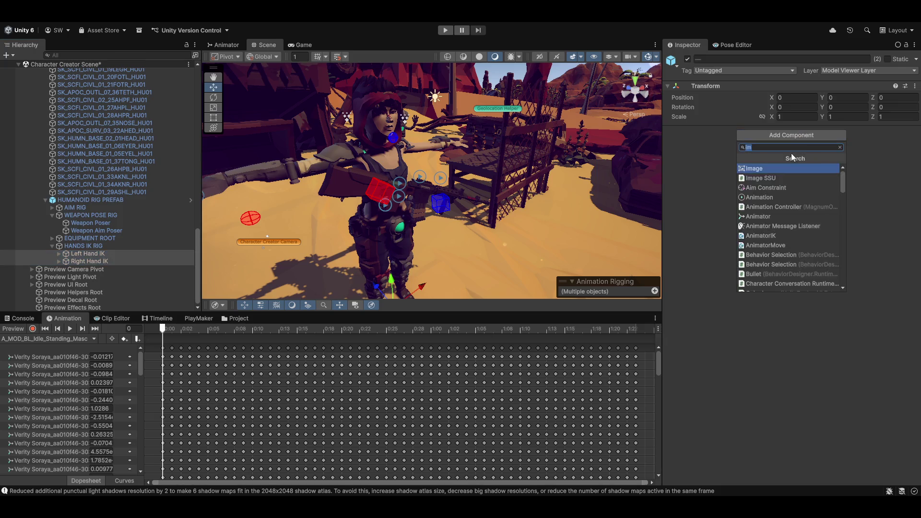
{"action": "type", "text": "two"}
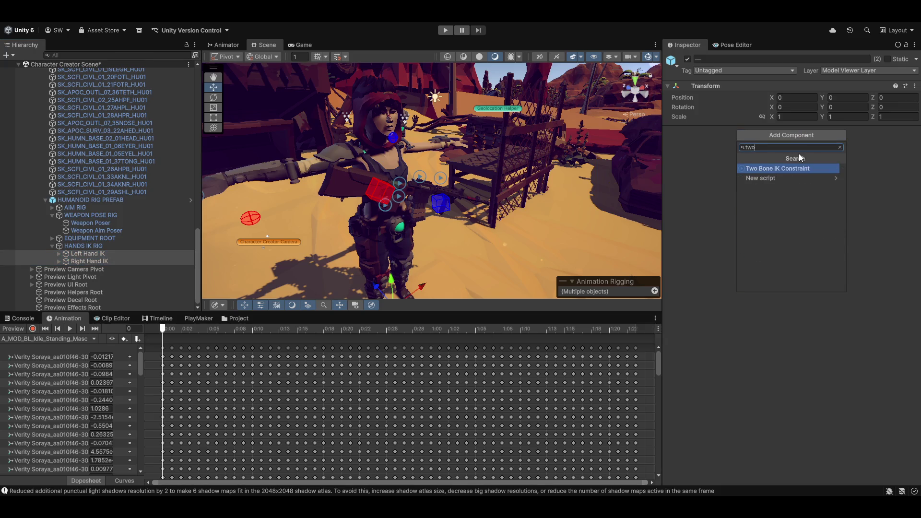
{"action": "key", "text": "Return"}
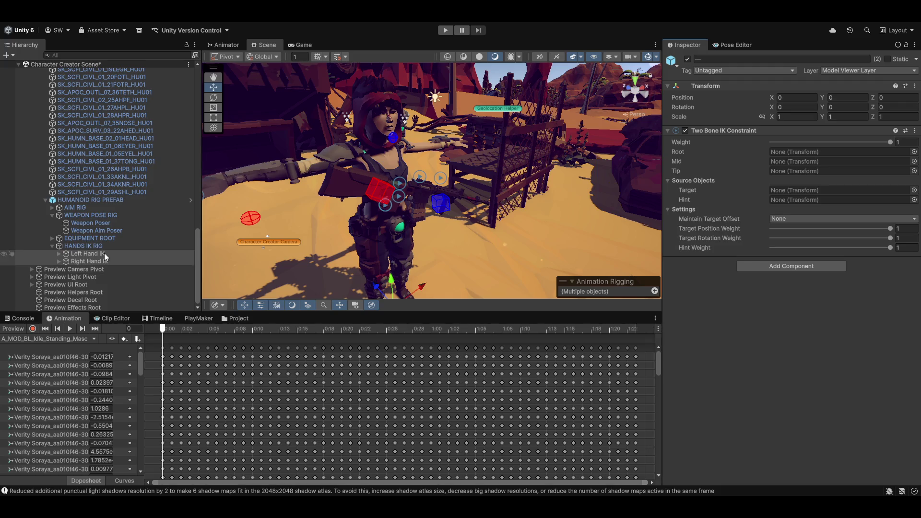
{"action": "left_click", "coordinate": [105, 253]}
{"action": "left_click", "coordinate": [104, 260]}
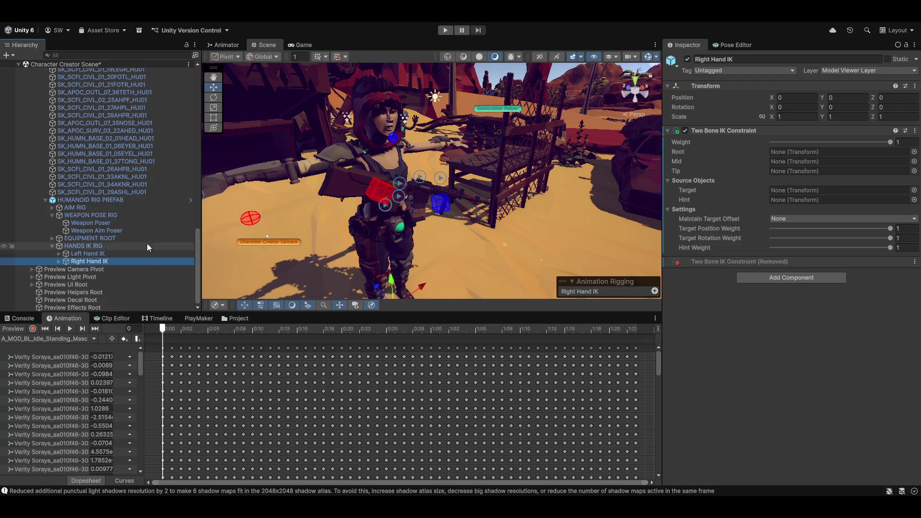
{"action": "left_click", "coordinate": [59, 253]}
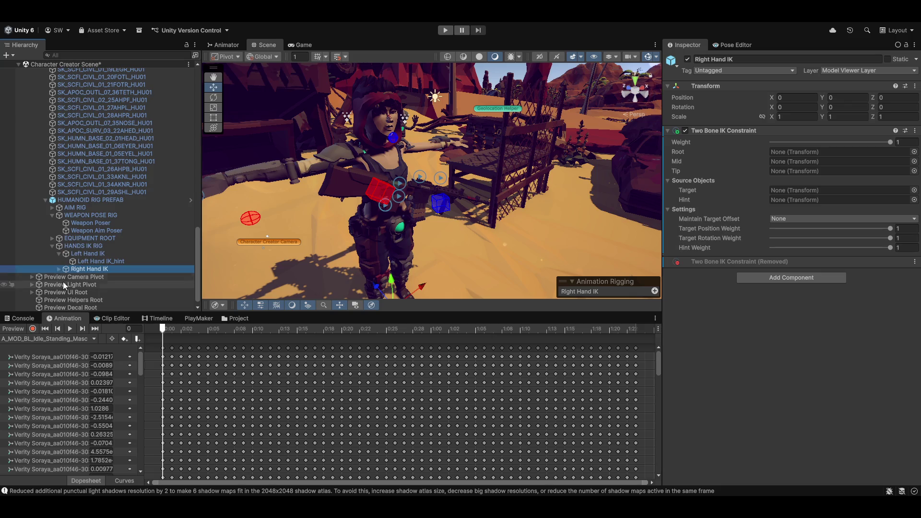
{"action": "left_click", "coordinate": [59, 269]}
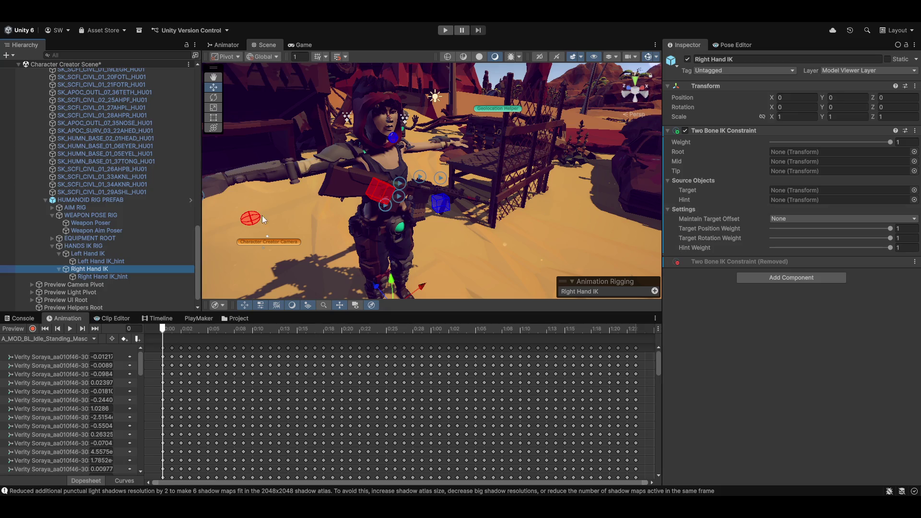
Expand the skeleton from spine_01 down the left arm to lowerarm_l to reveal hand_l.
{"action": "scroll", "coordinate": [83, 169], "scroll_direction": "up", "scroll_amount": 10}
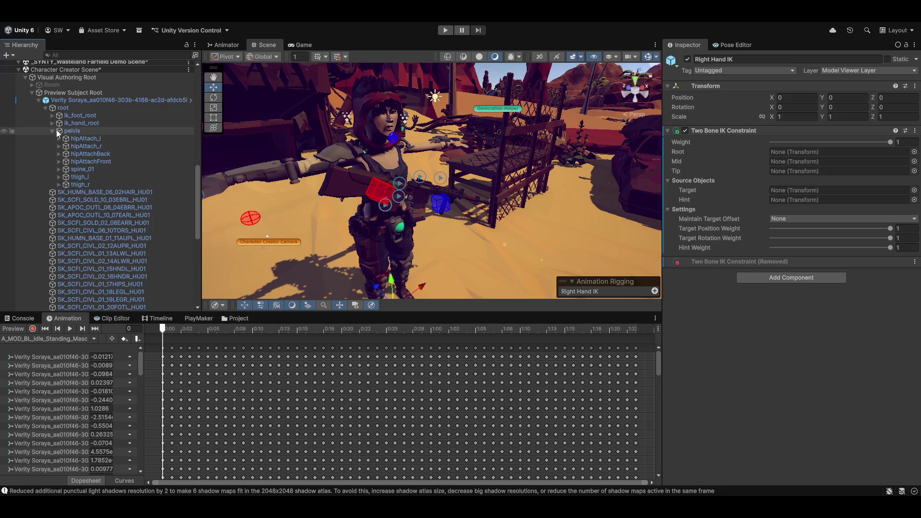
{"action": "left_click", "coordinate": [59, 169]}
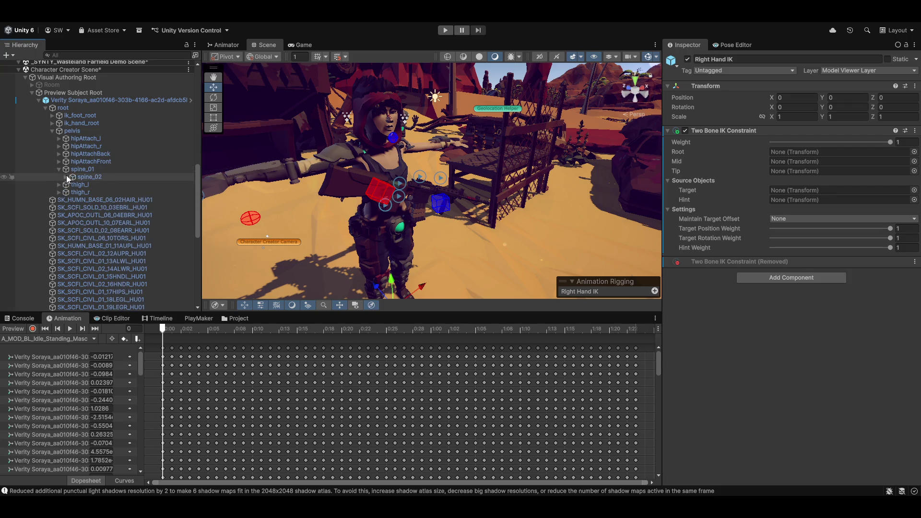
{"action": "left_click", "coordinate": [65, 177]}
{"action": "left_click", "coordinate": [72, 184]}
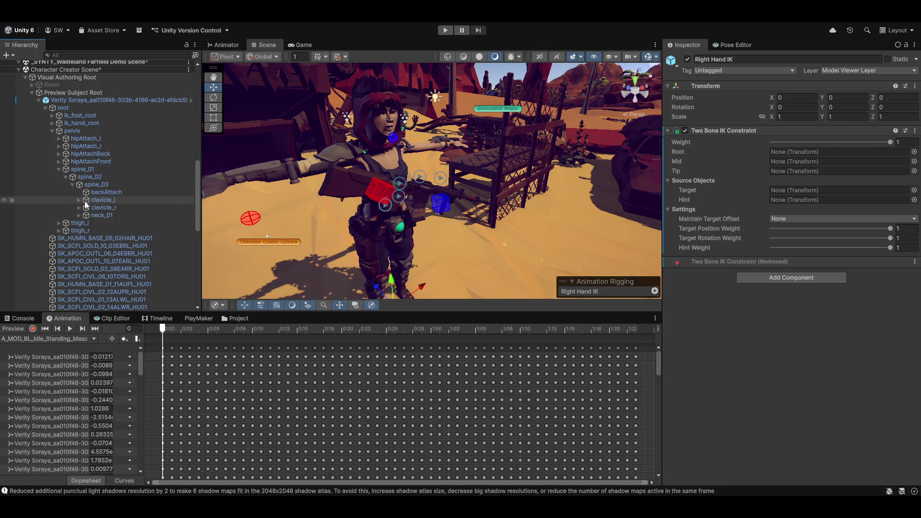
{"action": "left_click", "coordinate": [77, 200]}
{"action": "left_click", "coordinate": [86, 207]}
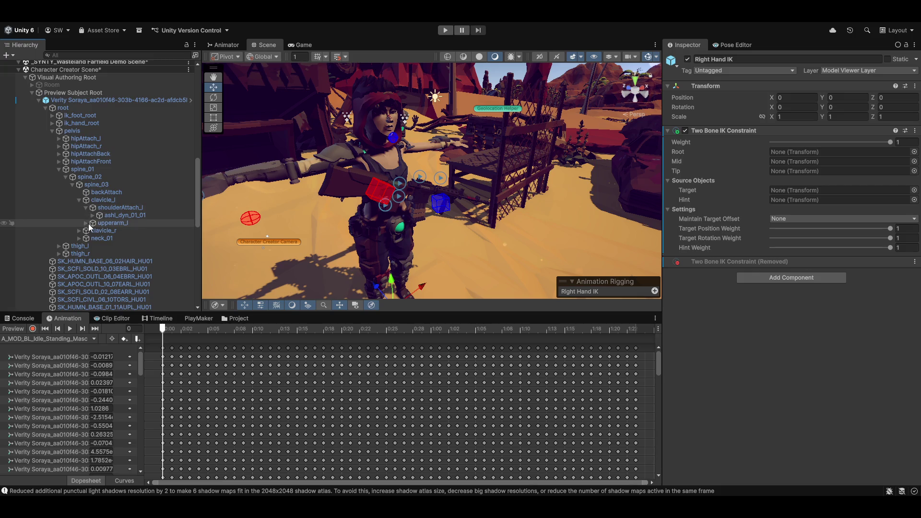
{"action": "left_click", "coordinate": [87, 224]}
{"action": "left_click", "coordinate": [93, 231]}
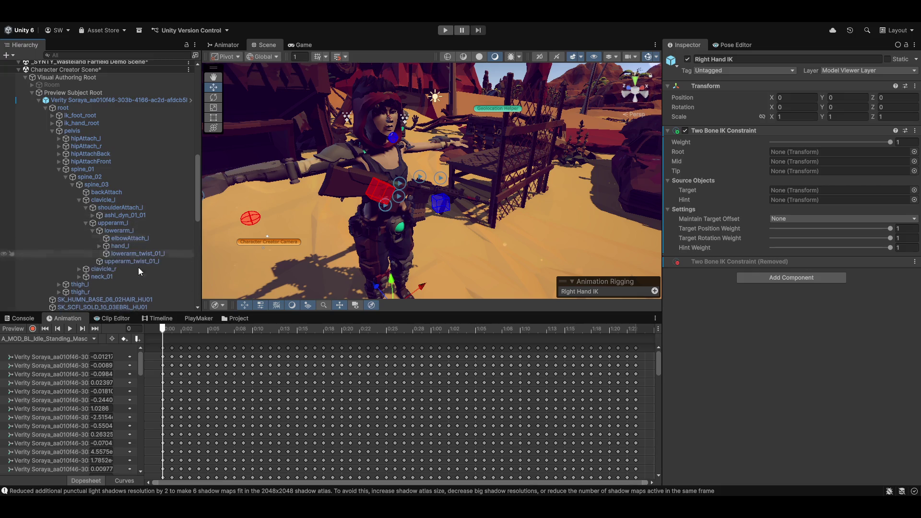
{"action": "scroll", "coordinate": [113, 277], "scroll_direction": "down", "scroll_amount": 3}
{"action": "scroll", "coordinate": [113, 276], "scroll_direction": "down", "scroll_amount": 3}
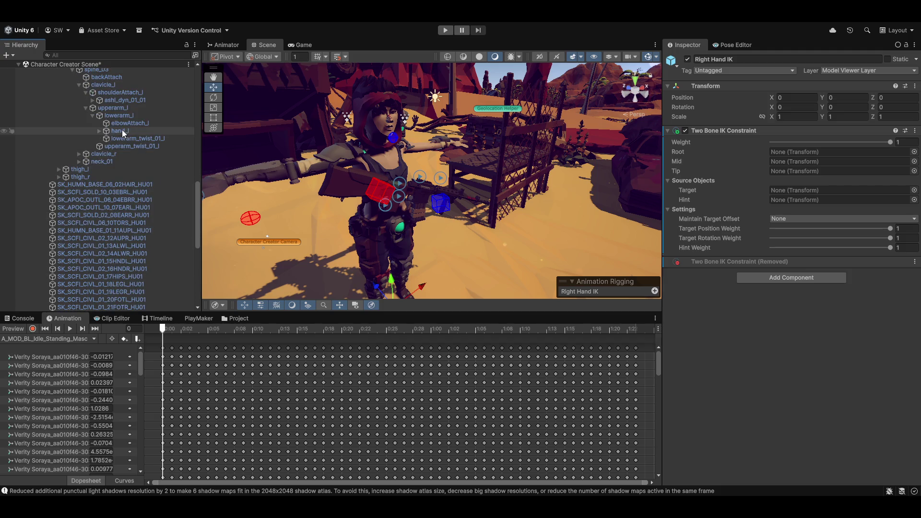
Set hand_l as the Tip of Right Hand IK's Two Bone IK Constraint.
{"action": "left_click", "coordinate": [122, 130]}
{"action": "scroll", "coordinate": [119, 302], "scroll_direction": "down", "scroll_amount": 3}
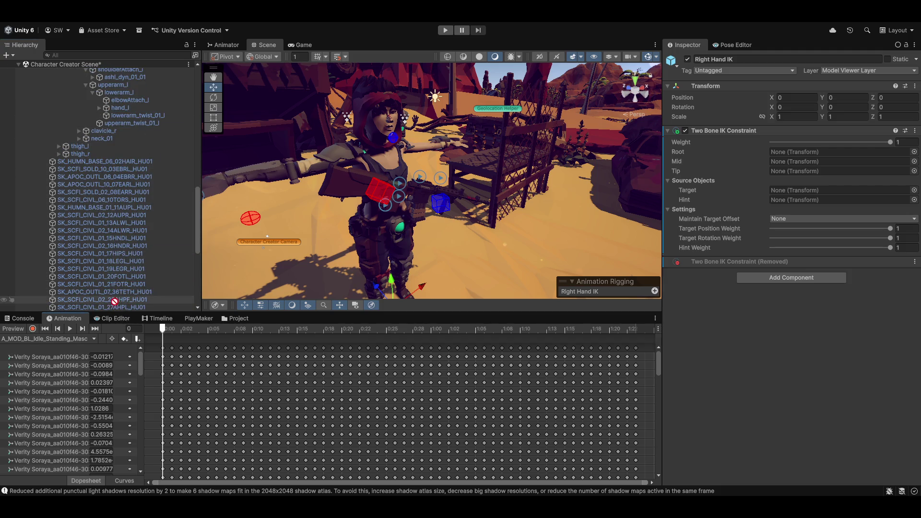
{"action": "scroll", "coordinate": [103, 308], "scroll_direction": "down", "scroll_amount": 9}
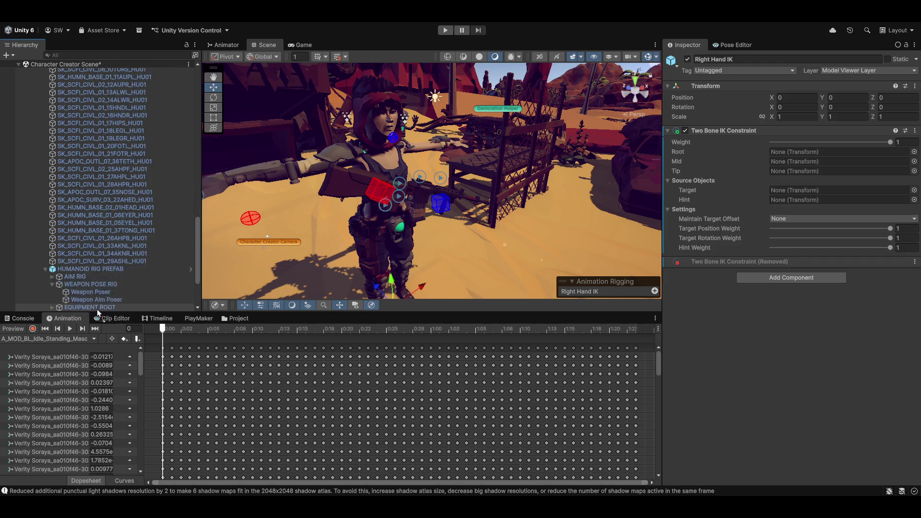
{"action": "mouse_move", "coordinate": [111, 306]}
{"action": "left_mouse_down"}
{"action": "mouse_move", "coordinate": [130, 273]}
{"action": "mouse_move", "coordinate": [104, 311]}
{"action": "mouse_move", "coordinate": [118, 298]}
{"action": "mouse_move", "coordinate": [805, 218]}
{"action": "mouse_move", "coordinate": [830, 171]}
{"action": "left_mouse_up"}
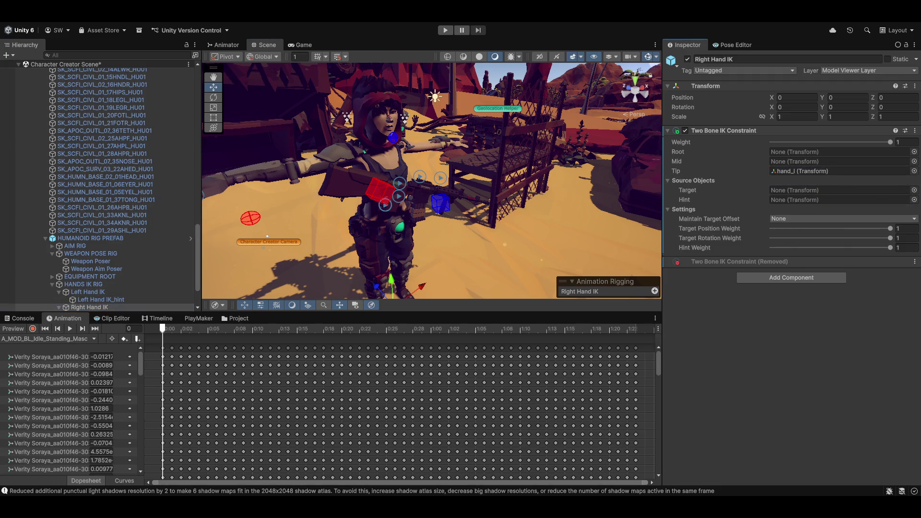
Run Auto Setup from Tip Transform to fill root, mid, target and hint.
{"action": "right_click", "coordinate": [711, 134]}
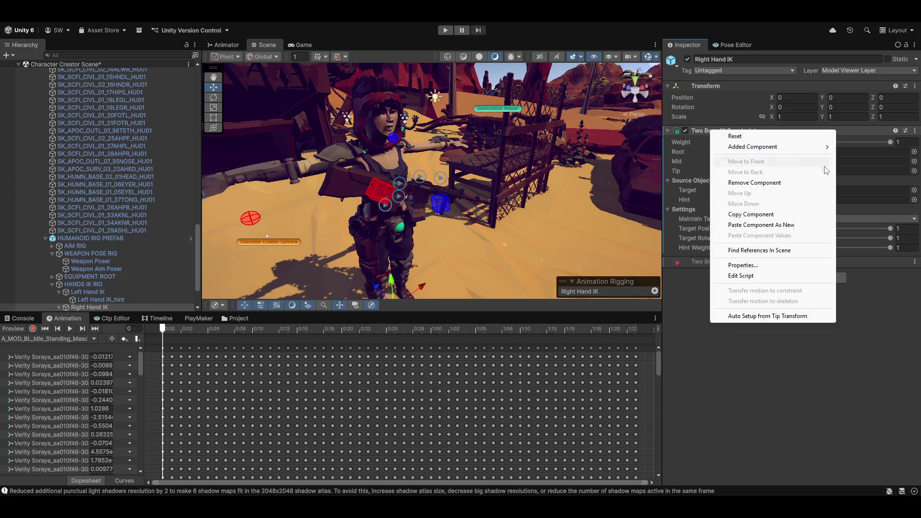
{"action": "left_click", "coordinate": [746, 316]}
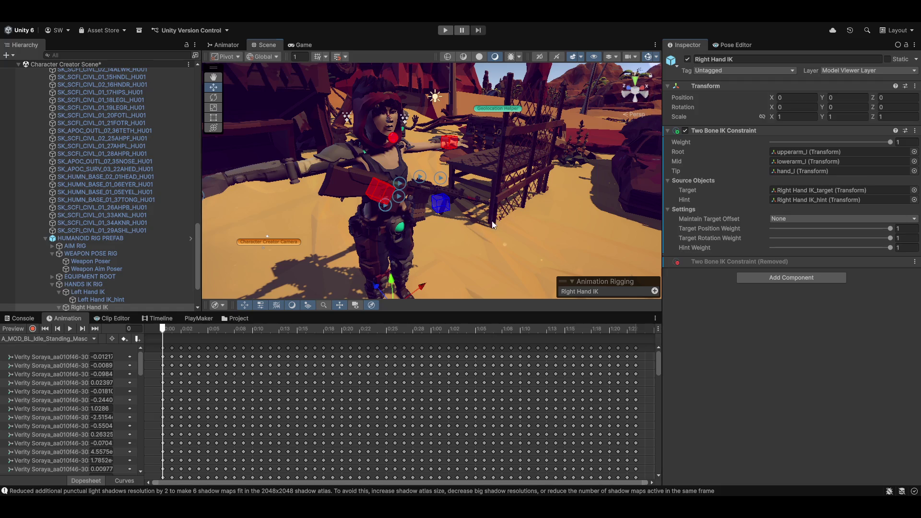
{"action": "mouse_move", "coordinate": [493, 225]}
{"action": "left_mouse_down"}
{"action": "mouse_move", "coordinate": [388, 220]}
{"action": "mouse_move", "coordinate": [419, 218]}
{"action": "mouse_move", "coordinate": [452, 278]}
{"action": "left_mouse_up"}
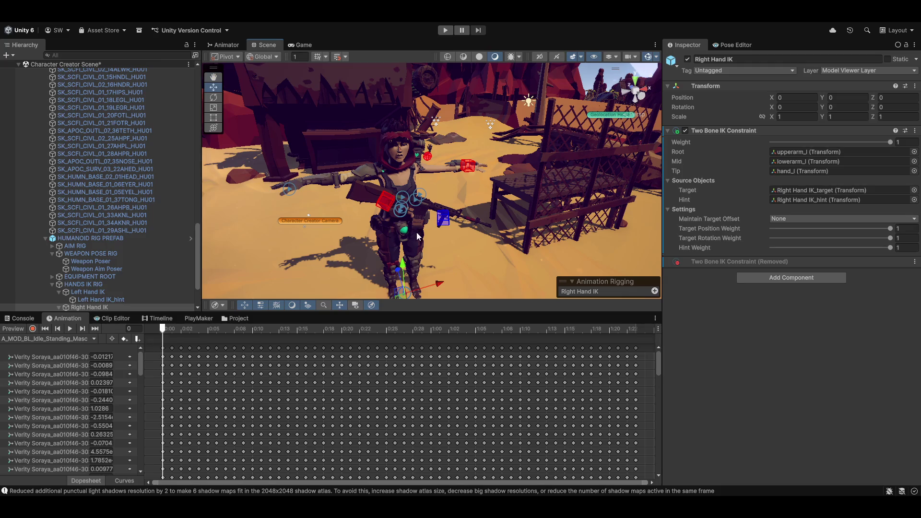
{"action": "left_click_drag", "start_coordinate": [416, 236], "coordinate": [417, 235]}
{"action": "scroll", "coordinate": [96, 258], "scroll_direction": "down", "scroll_amount": 3}
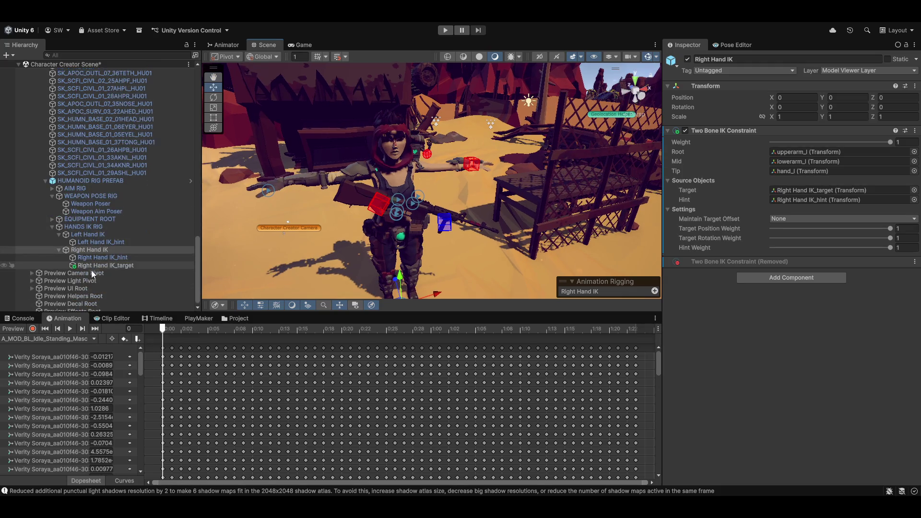
{"action": "scroll", "coordinate": [93, 273], "scroll_direction": "down", "scroll_amount": 1}
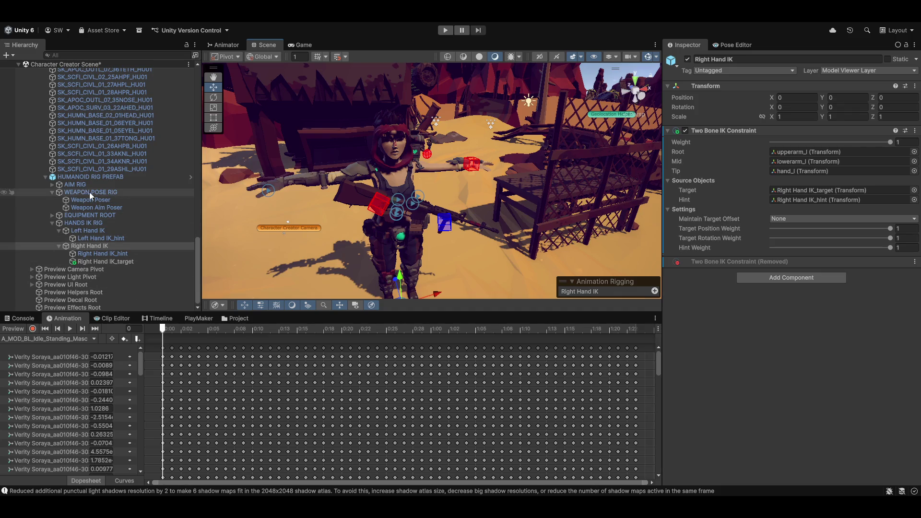
Delete the Left Hand IK_target and Right Hand IK_target objects under the rifle's hand grips.
{"action": "left_click", "coordinate": [52, 215]}
{"action": "scroll", "coordinate": [144, 282], "scroll_direction": "down", "scroll_amount": 5}
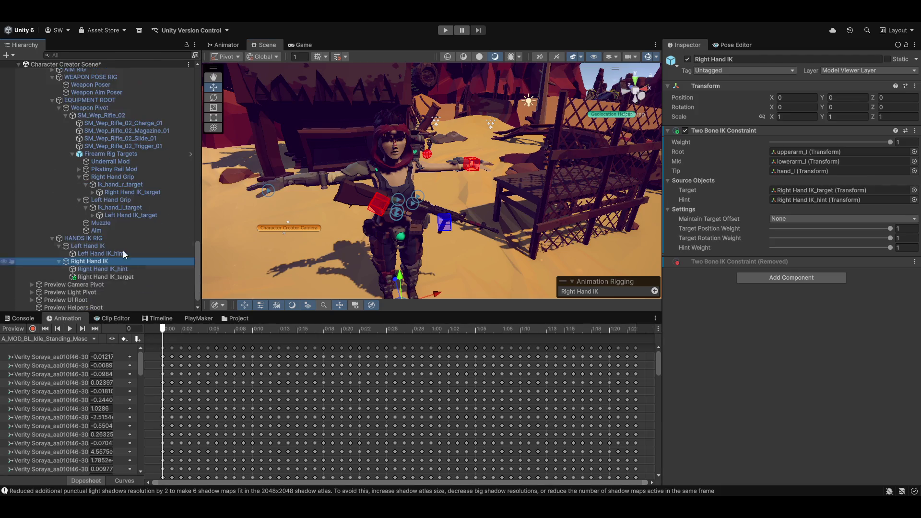
{"action": "left_click", "coordinate": [93, 215]}
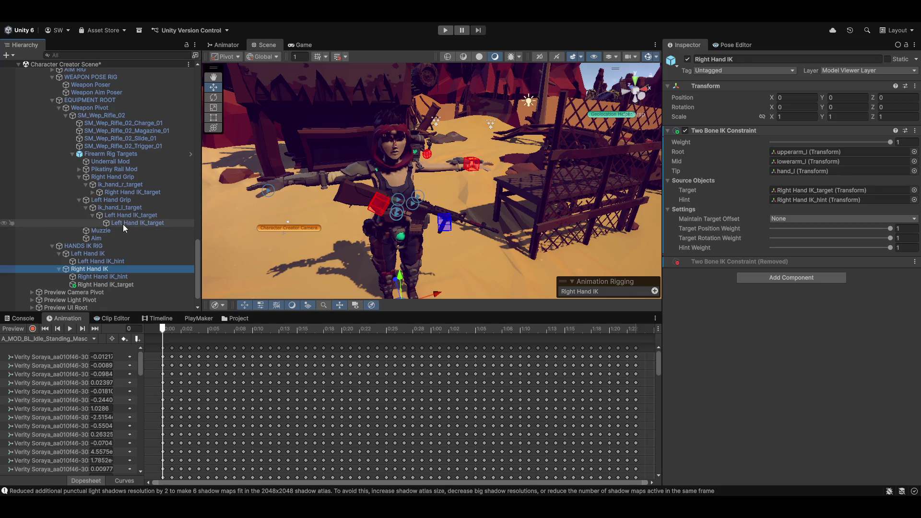
{"action": "left_click", "coordinate": [123, 224]}
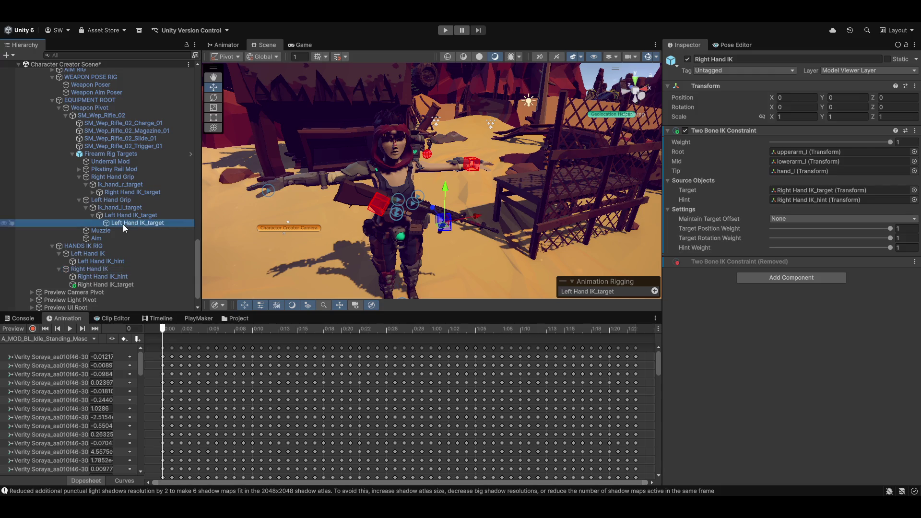
{"action": "left_click", "coordinate": [93, 193]}
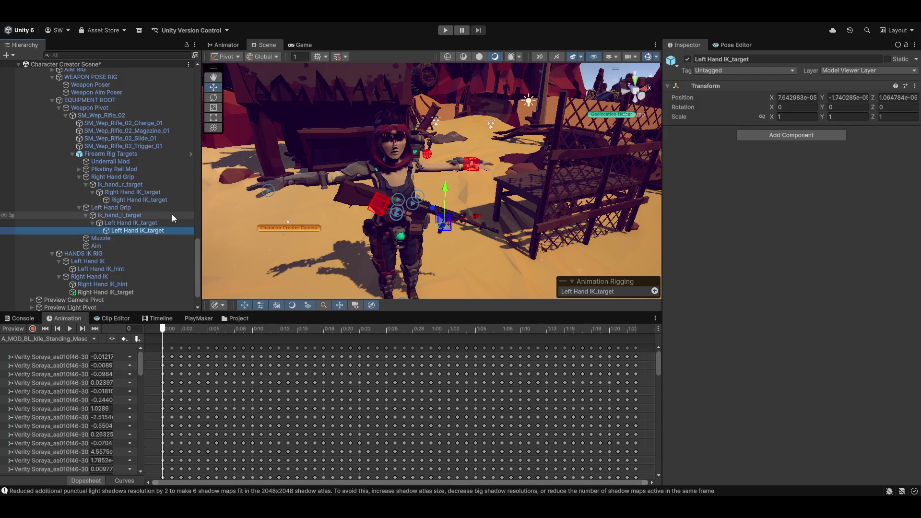
{"action": "left_click", "coordinate": [138, 200], "text": "ctrl"}
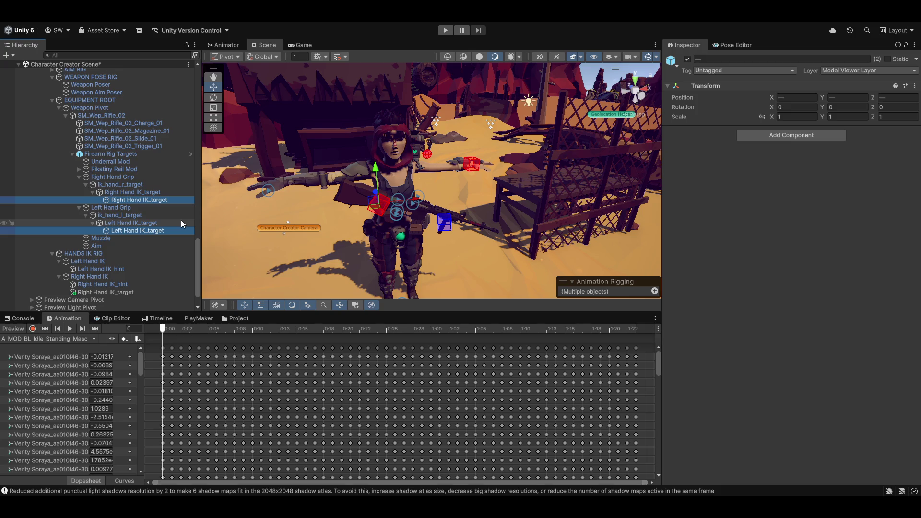
{"action": "key", "text": "Delete"}
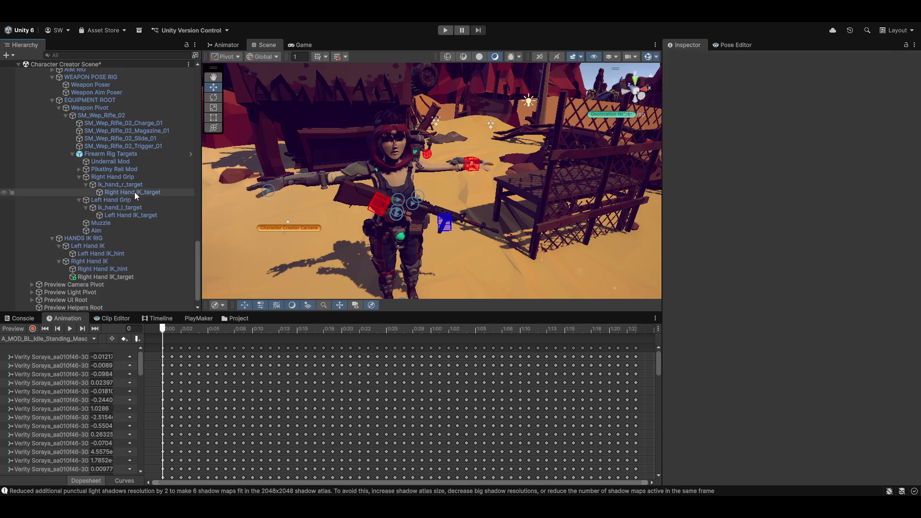
{"action": "left_click", "coordinate": [134, 192]}
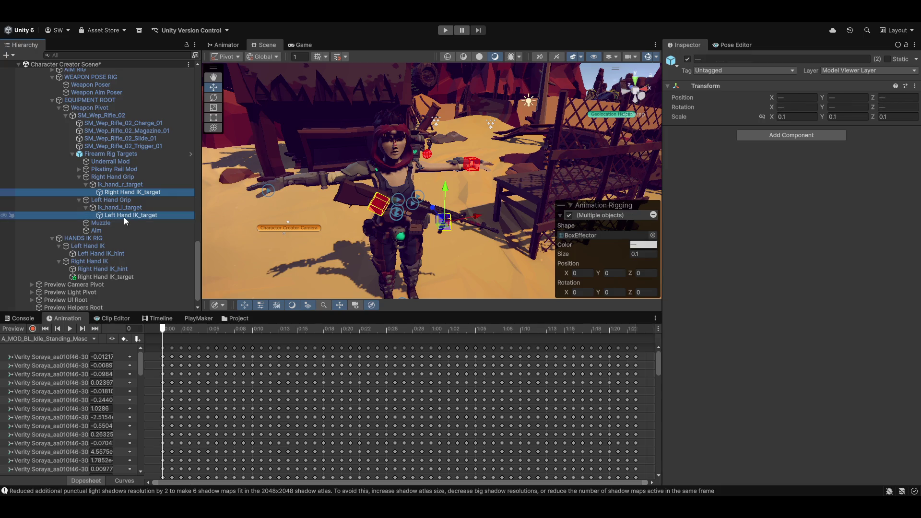
{"action": "key", "text": "Delete"}
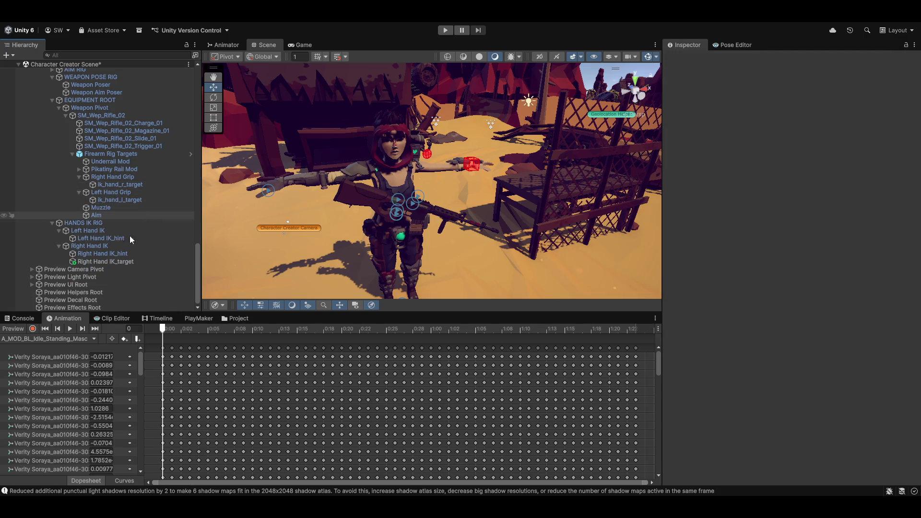
Inspect the remaining Right Hand IK target, hint and constraint, and the left hand hint.
{"action": "left_click", "coordinate": [95, 260]}
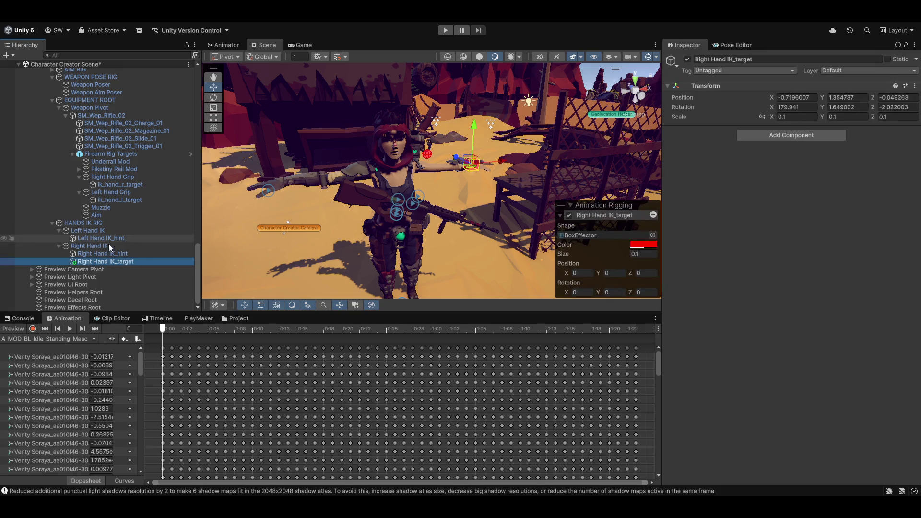
{"action": "left_click", "coordinate": [96, 254]}
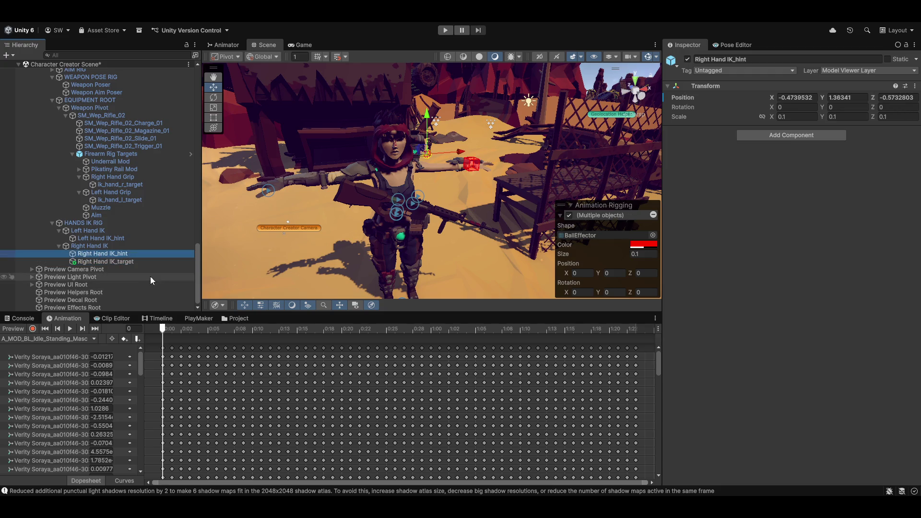
{"action": "left_click", "coordinate": [90, 246]}
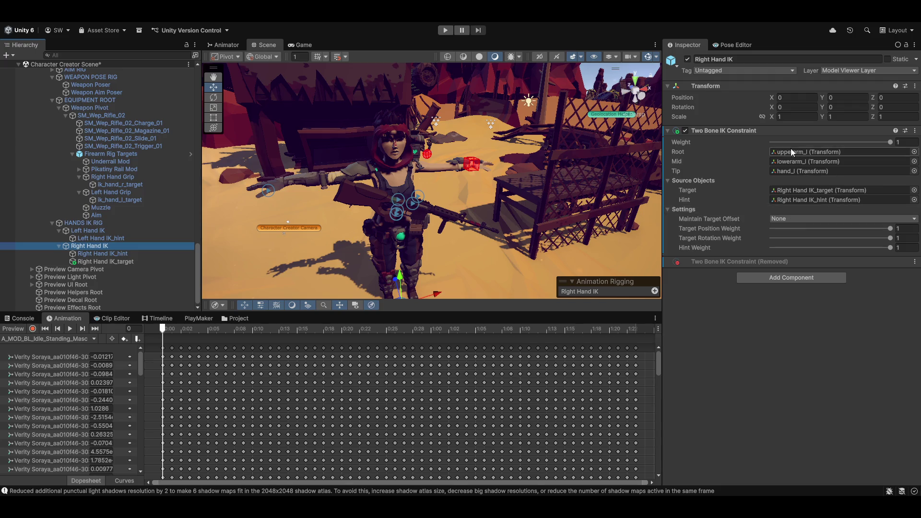
{"action": "left_click", "coordinate": [95, 237]}
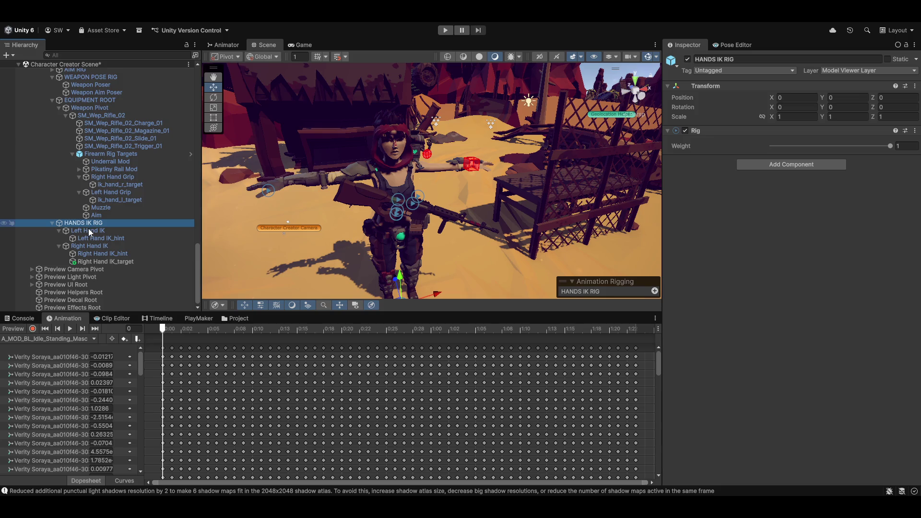
Select Left Hand IK and expand clavicle_r, upperarm_r and lowerarm_r down to hand_r.
{"action": "left_click", "coordinate": [88, 229]}
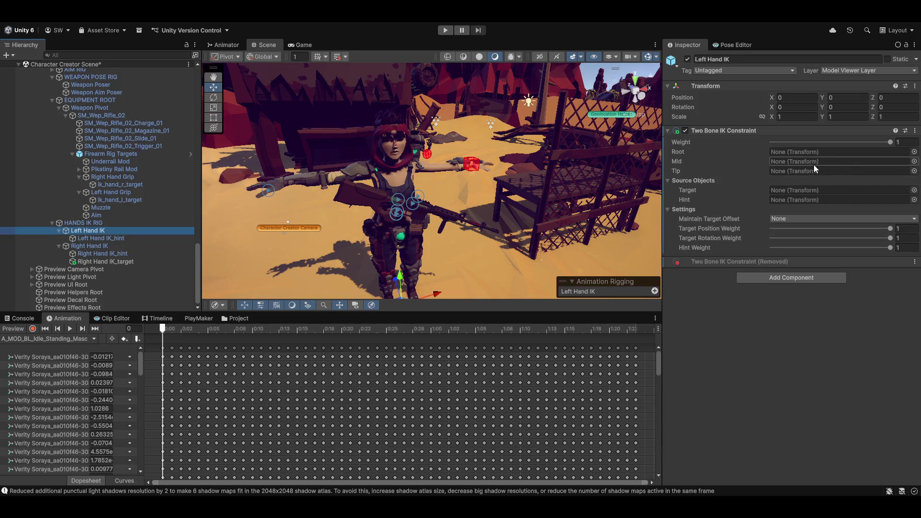
{"action": "scroll", "coordinate": [80, 198], "scroll_direction": "up", "scroll_amount": 10}
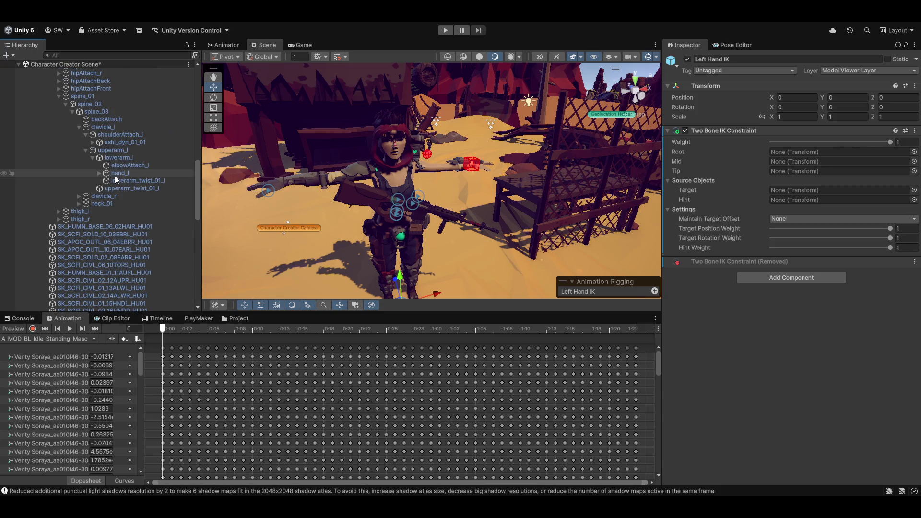
{"action": "left_click", "coordinate": [78, 196]}
{"action": "left_click", "coordinate": [85, 211]}
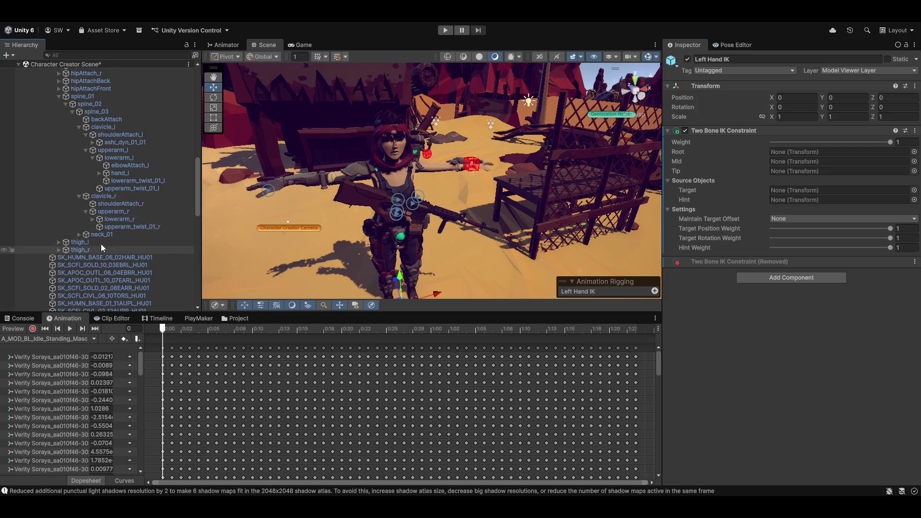
{"action": "left_click", "coordinate": [92, 220]}
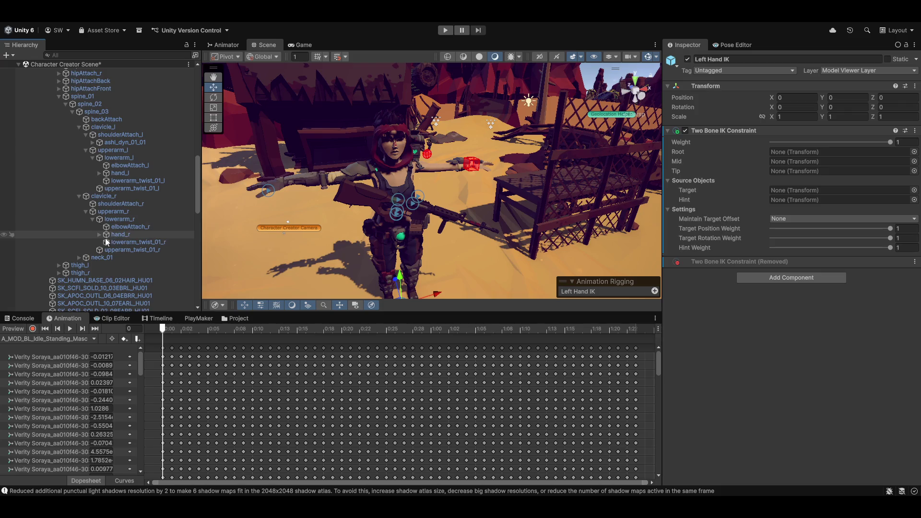
Try dragging hand_r into Left Hand IK's Two Bone IK Constraint settings.
{"action": "left_click_drag", "start_coordinate": [117, 235], "coordinate": [318, 233]}
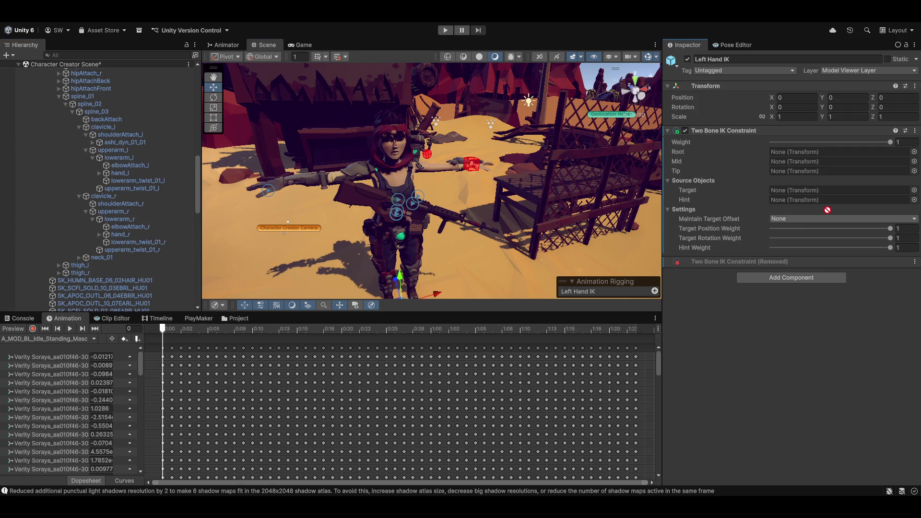
{"action": "left_click_drag", "start_coordinate": [827, 210], "coordinate": [778, 381]}
{"action": "scroll", "coordinate": [431, 208], "scroll_direction": "up", "scroll_amount": 5}
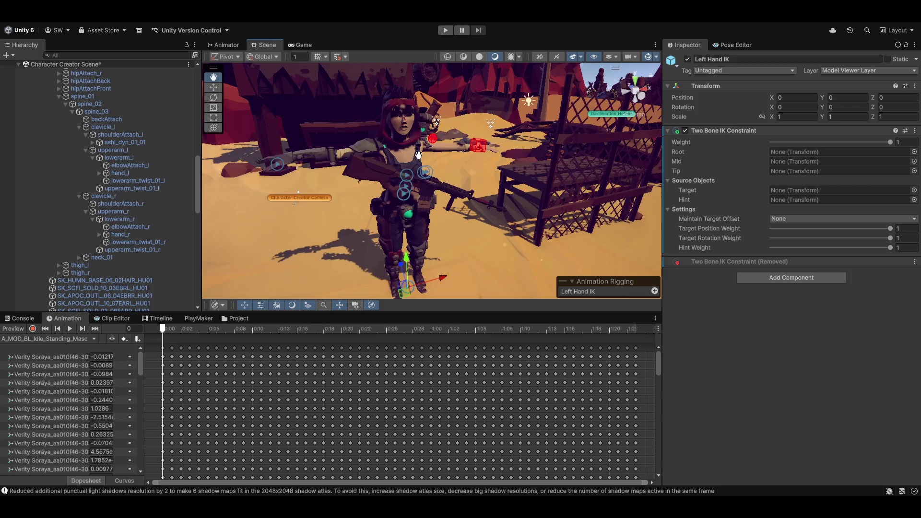
{"action": "scroll", "coordinate": [82, 249], "scroll_direction": "down", "scroll_amount": 9}
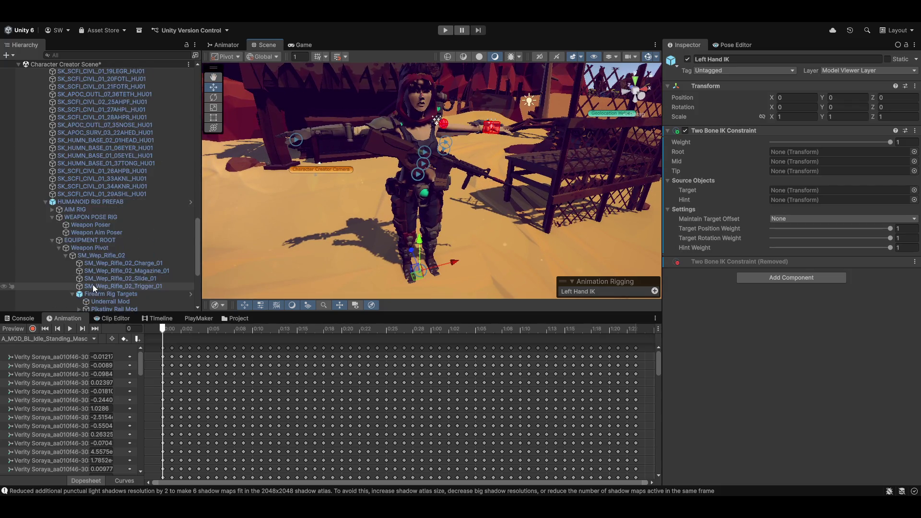
{"action": "scroll", "coordinate": [94, 284], "scroll_direction": "down", "scroll_amount": 5}
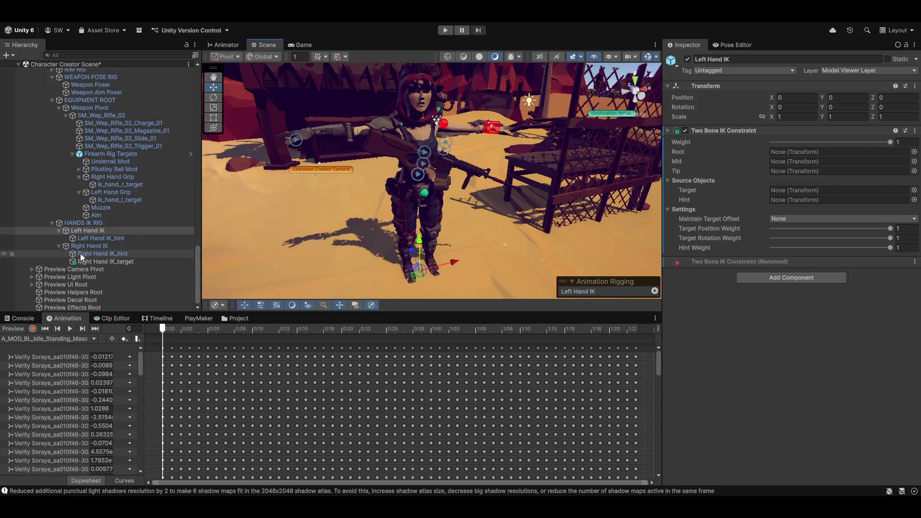
Inspect the Right and Left Hand IK hint objects and Left Hand IK's constraint.
{"action": "left_click", "coordinate": [100, 252]}
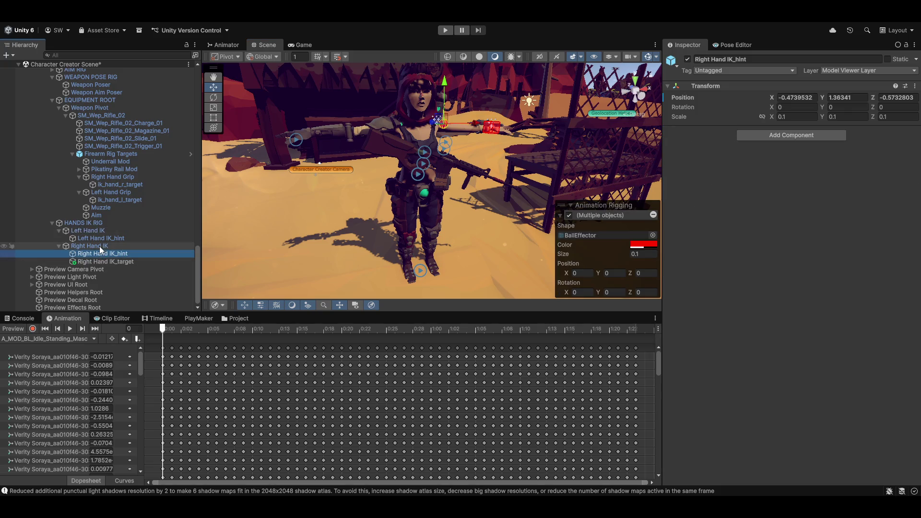
{"action": "left_click", "coordinate": [96, 238]}
{"action": "left_click", "coordinate": [98, 232]}
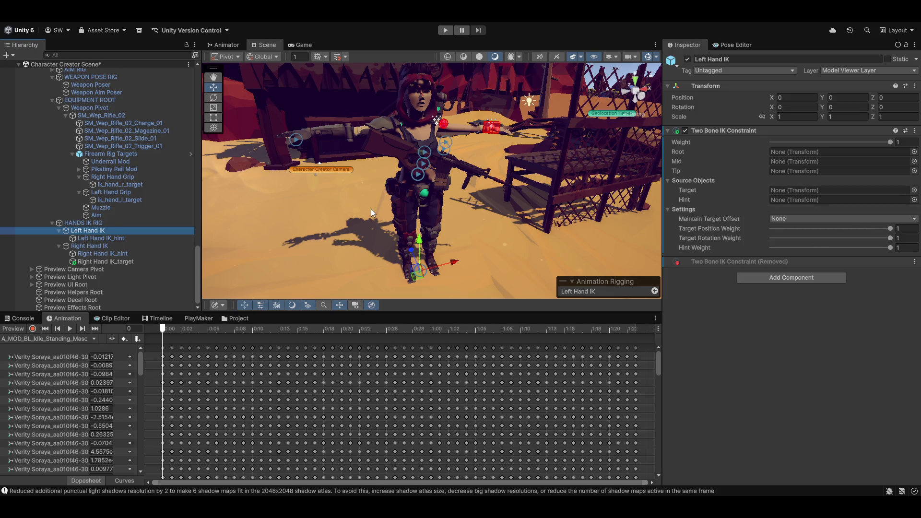
Delete Right Hand IK_target, Right Hand IK_hint and Left Hand IK_hint.
{"action": "left_click", "coordinate": [98, 262]}
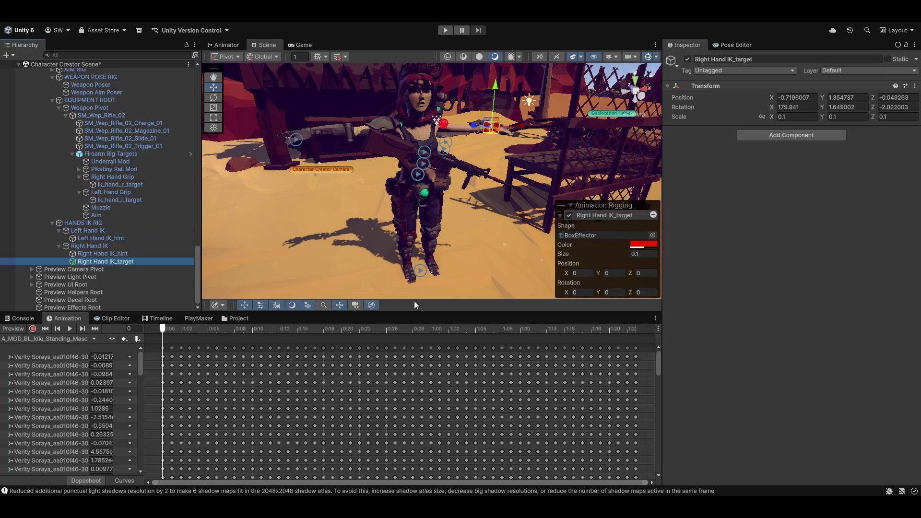
{"action": "key", "text": "shift+Up"}
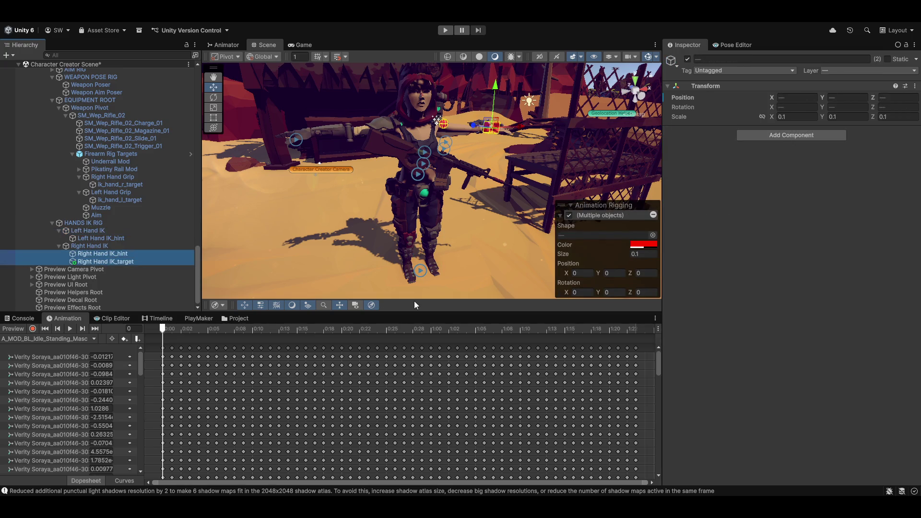
{"action": "key", "text": "Delete"}
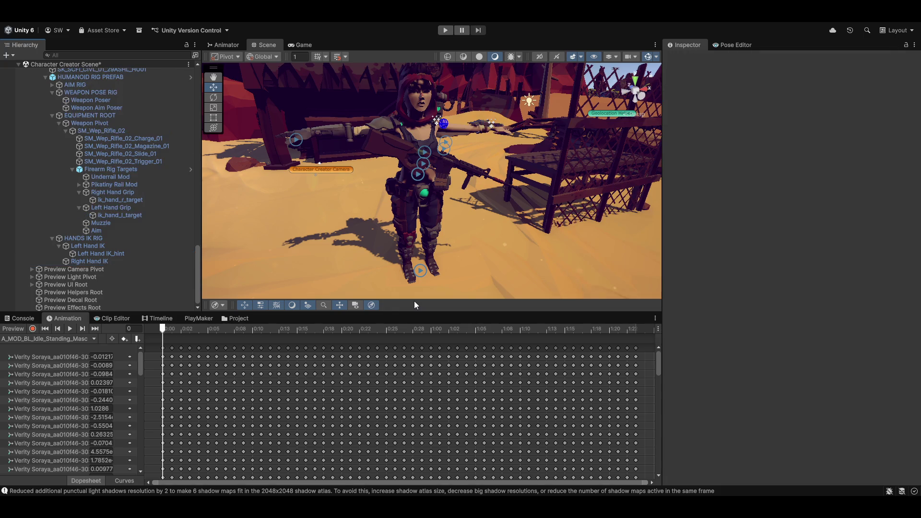
{"action": "left_click", "coordinate": [100, 255]}
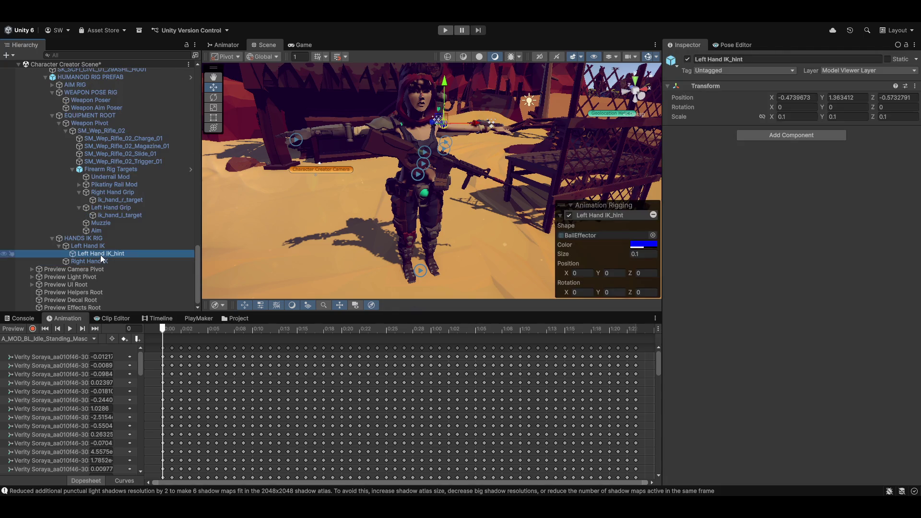
{"action": "key", "text": "Delete"}
{"action": "left_click", "coordinate": [101, 256]}
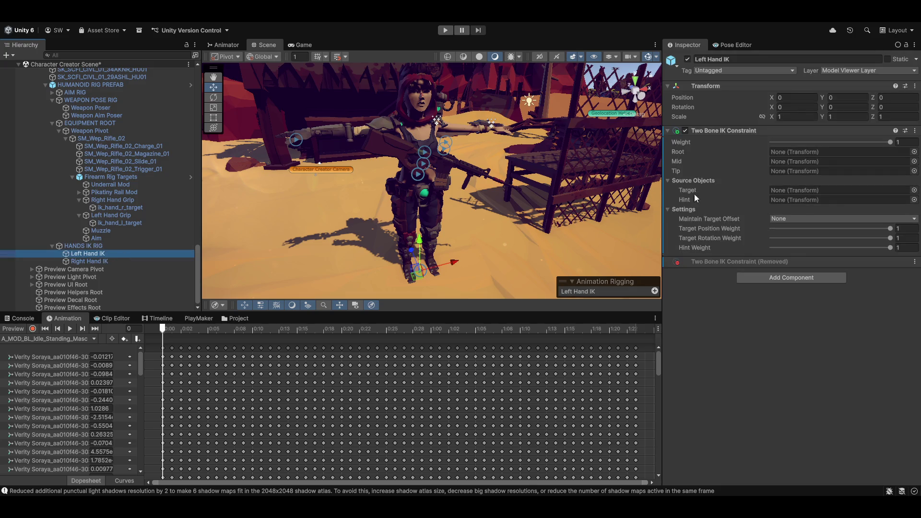
Rename Right Hand IK, which uses the upperarm_l to hand_l bones, to Left Hand IK.
{"action": "left_click", "coordinate": [88, 261]}
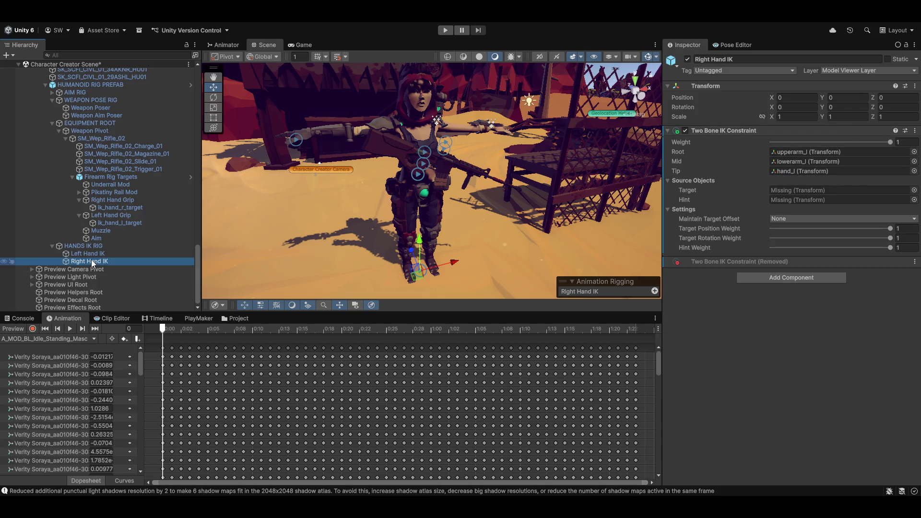
{"action": "scroll", "coordinate": [123, 225], "scroll_direction": "up", "scroll_amount": 7}
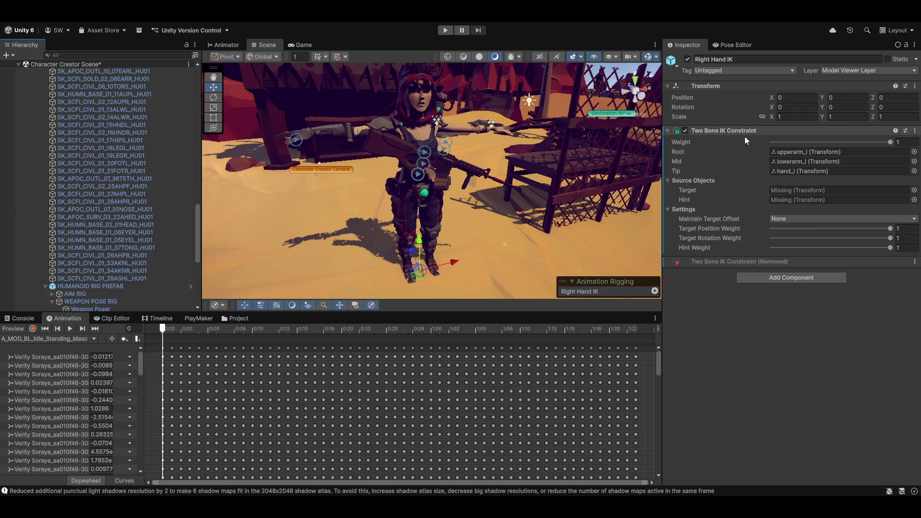
{"action": "left_click", "coordinate": [746, 60]}
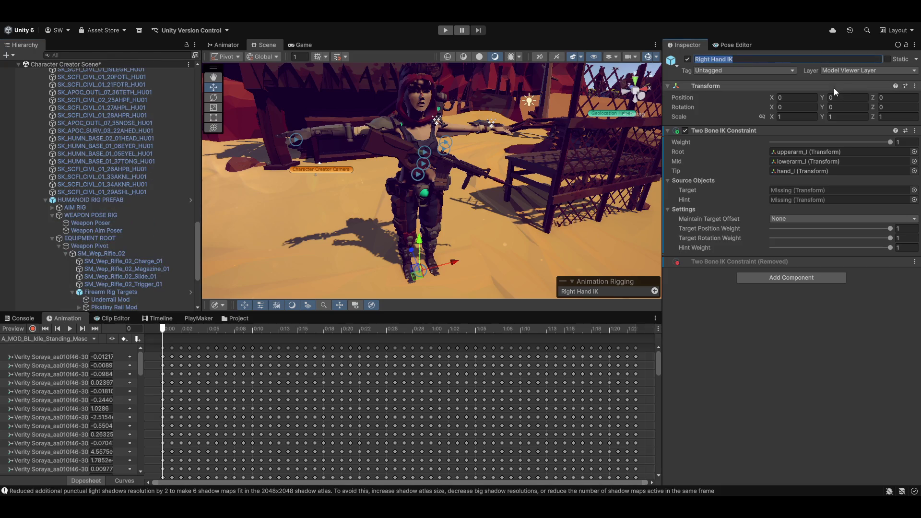
{"action": "type", "text": "Left"}
{"action": "key", "text": "Return"}
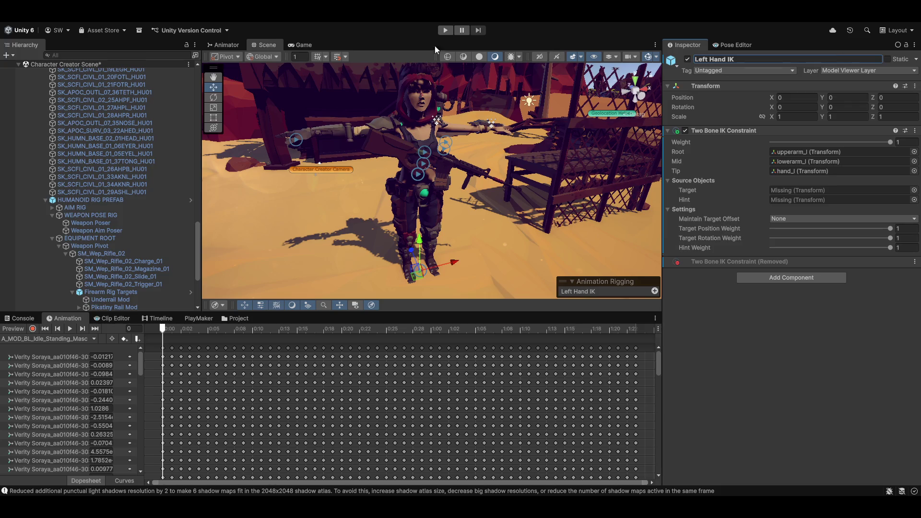
Rename the first of the two Left Hand IK objects to Right Hand IK.
{"action": "scroll", "coordinate": [111, 235], "scroll_direction": "down", "scroll_amount": 5}
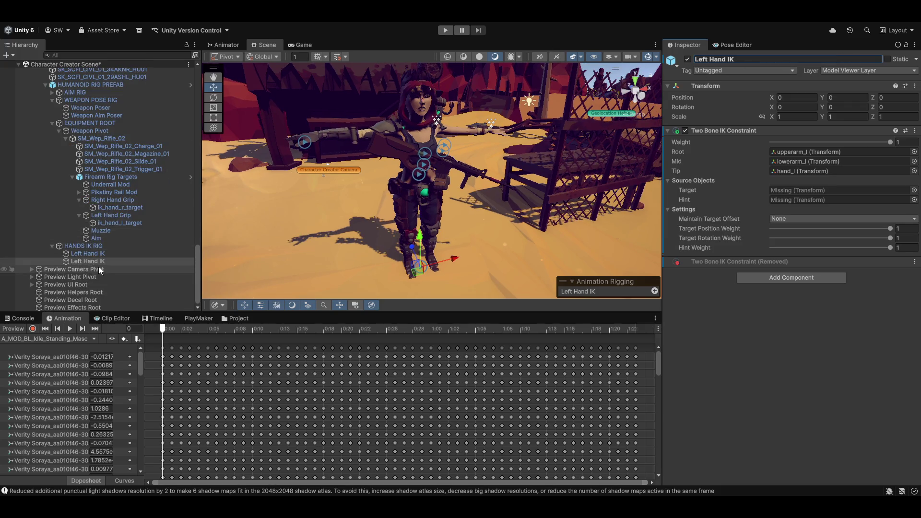
{"action": "left_click", "coordinate": [90, 255]}
{"action": "key", "text": "F2"}
{"action": "type", "text": "Righ"}
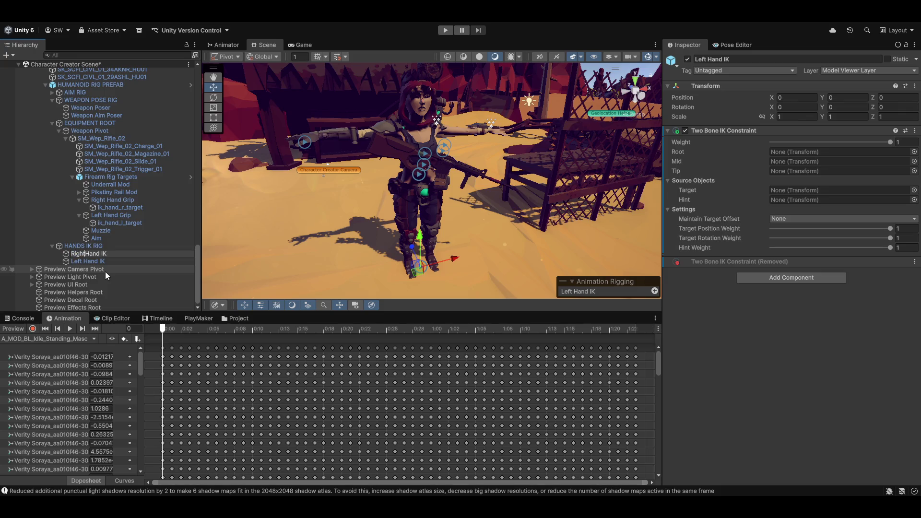
{"action": "key", "text": "Return"}
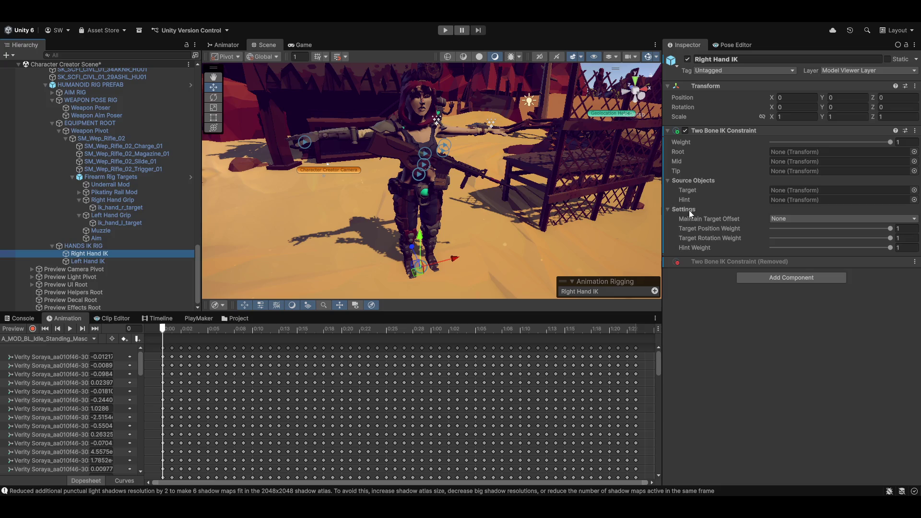
Run Auto Setup from Tip Transform on Left Hand IK's Two Bone IK Constraint.
{"action": "left_click", "coordinate": [118, 261]}
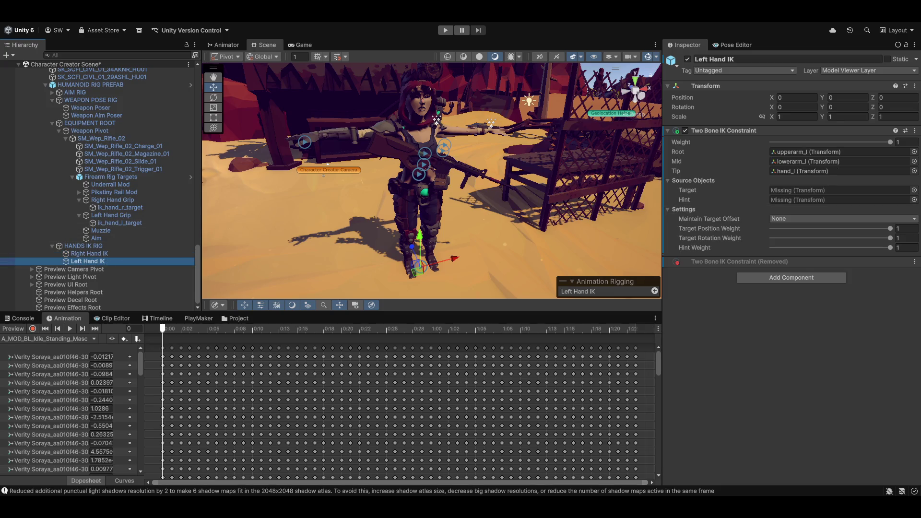
{"action": "right_click", "coordinate": [746, 129]}
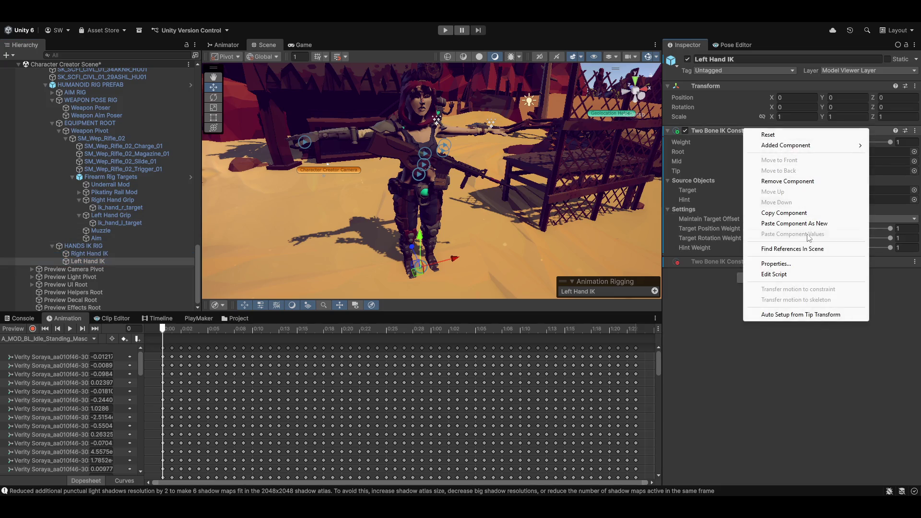
{"action": "left_click", "coordinate": [787, 315]}
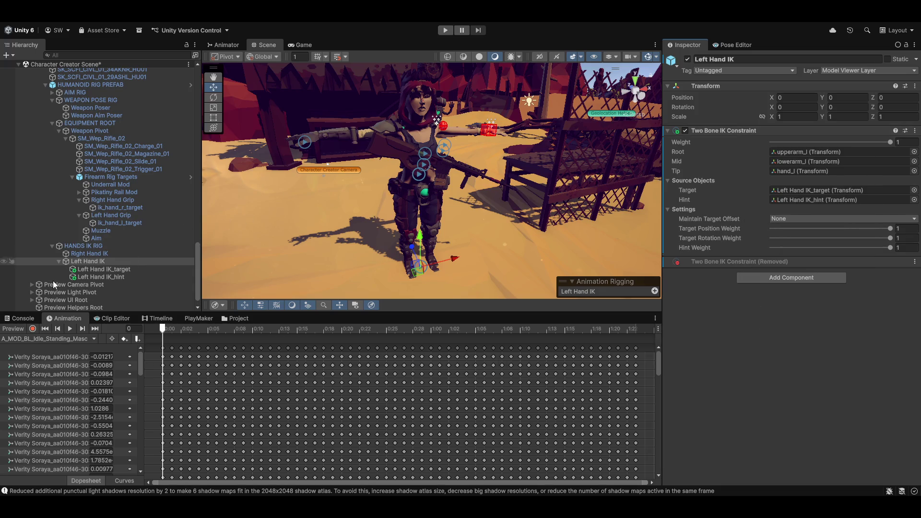
Make hand_r the Right Hand IK tip and auto-fill root, mid, target and hint.
{"action": "left_click", "coordinate": [80, 255]}
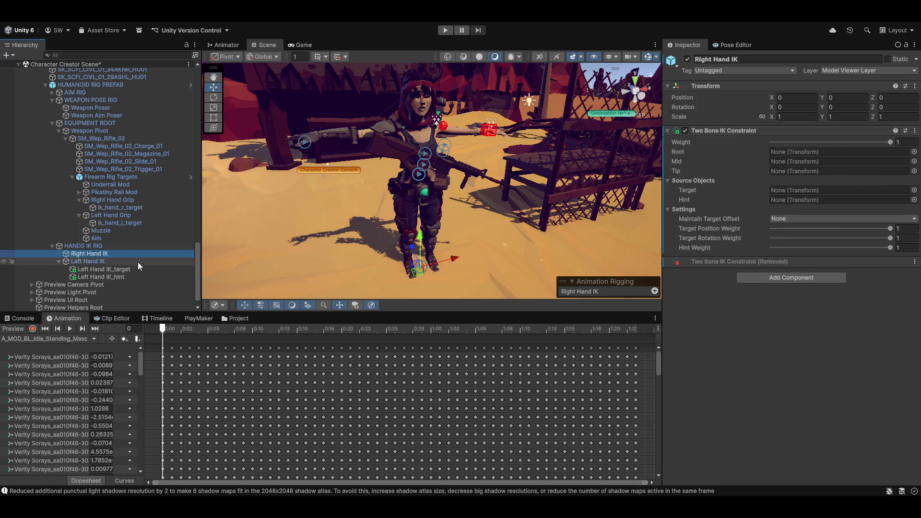
{"action": "scroll", "coordinate": [146, 262], "scroll_direction": "up", "scroll_amount": 10}
{"action": "scroll", "coordinate": [147, 261], "scroll_direction": "up", "scroll_amount": 8}
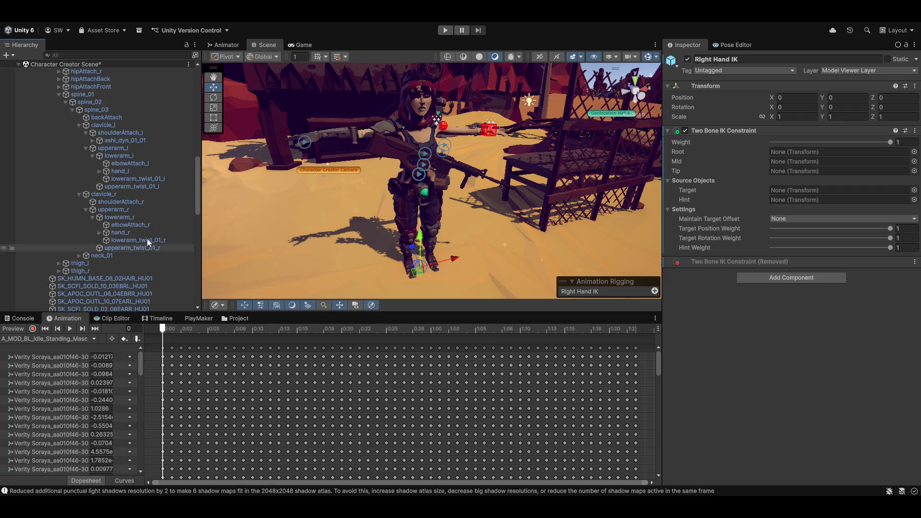
{"action": "left_click", "coordinate": [117, 232]}
{"action": "mouse_move", "coordinate": [181, 241]}
{"action": "left_mouse_down"}
{"action": "mouse_move", "coordinate": [844, 169]}
{"action": "mouse_move", "coordinate": [830, 173]}
{"action": "left_mouse_up"}
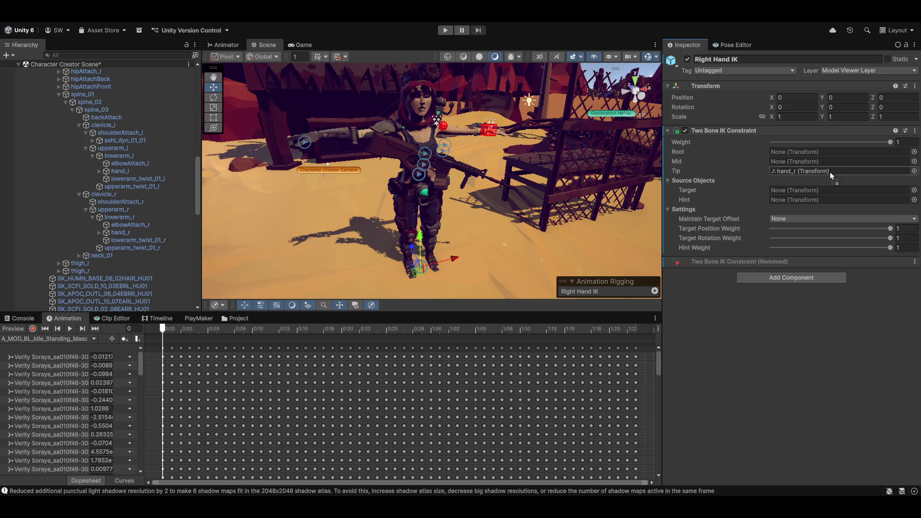
{"action": "right_click", "coordinate": [735, 131]}
{"action": "left_click", "coordinate": [776, 317]}
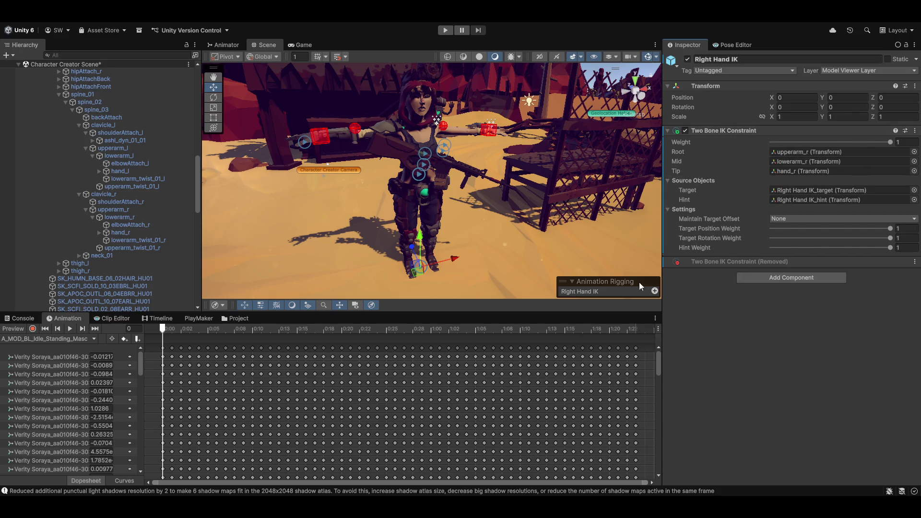
Color the Left Hand IK target and hint effectors blue (0007FF).
{"action": "key", "text": "f"}
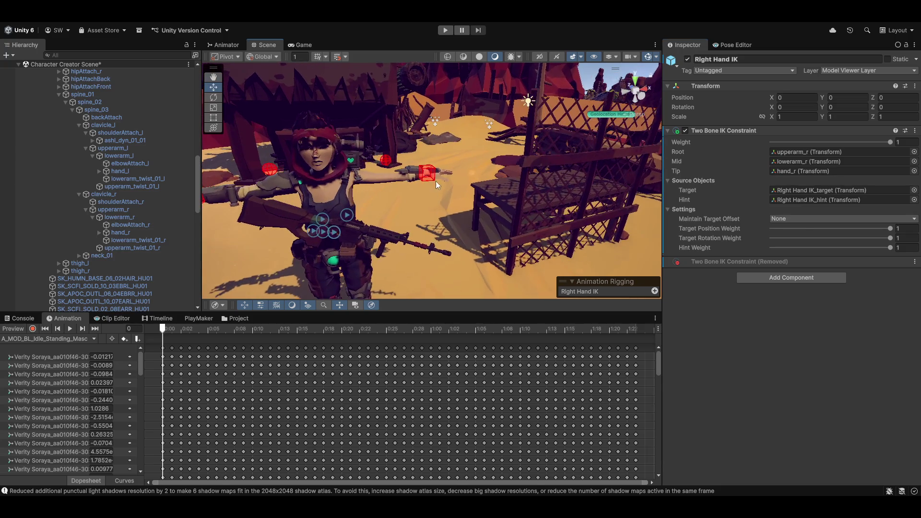
{"action": "left_click", "coordinate": [434, 174]}
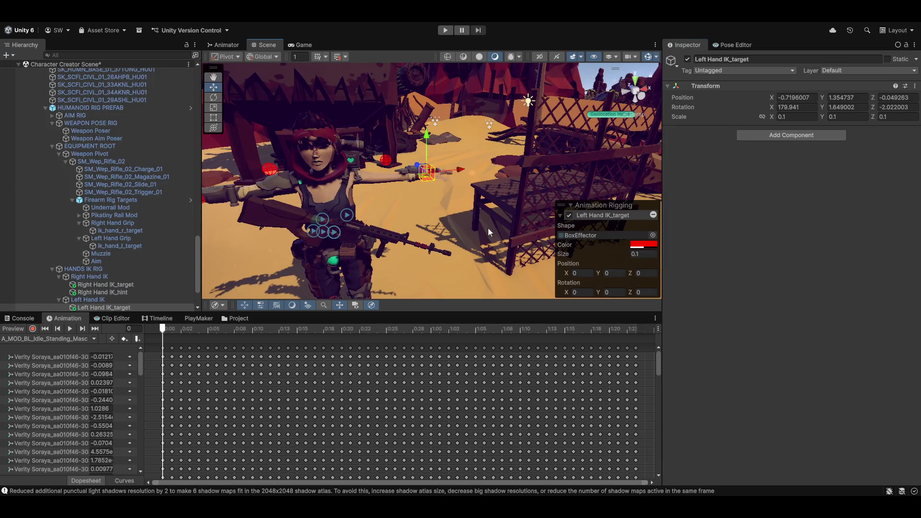
{"action": "left_click", "coordinate": [641, 246]}
{"action": "left_click", "coordinate": [667, 483]}
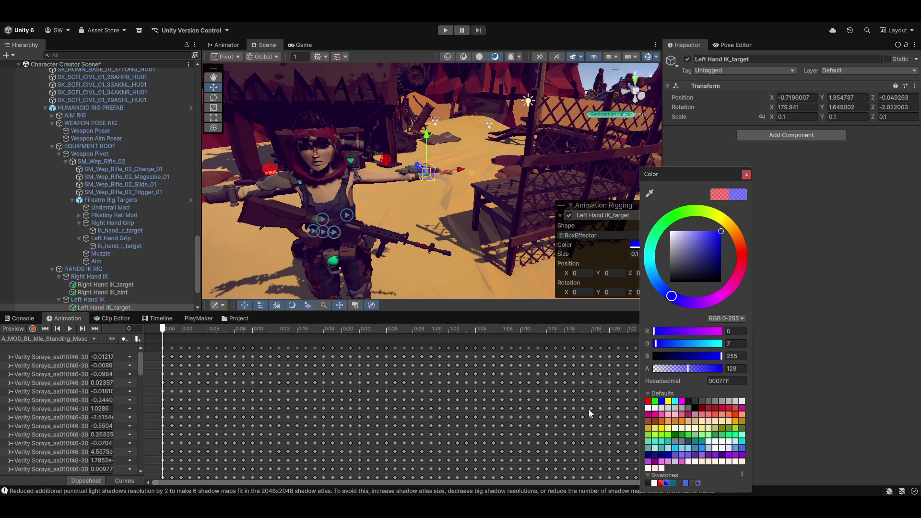
{"action": "left_click", "coordinate": [390, 189]}
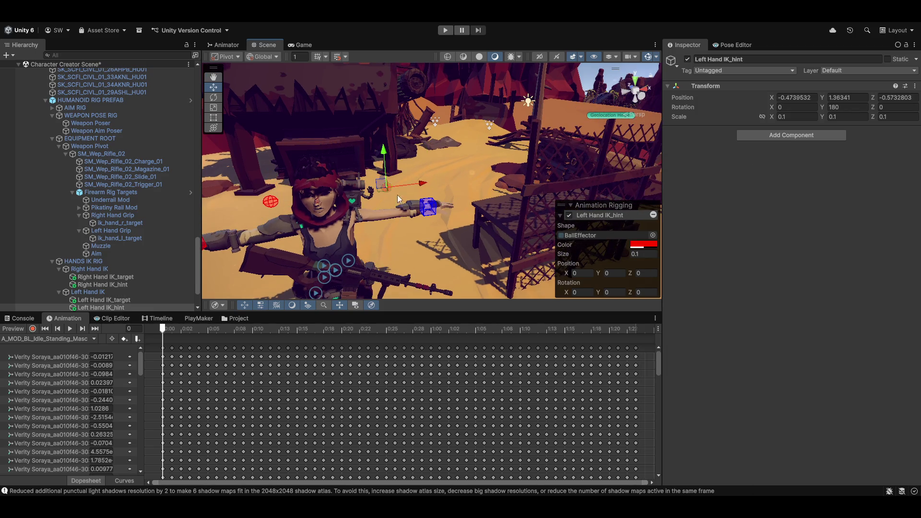
{"action": "left_click", "coordinate": [642, 245]}
{"action": "left_click", "coordinate": [668, 483]}
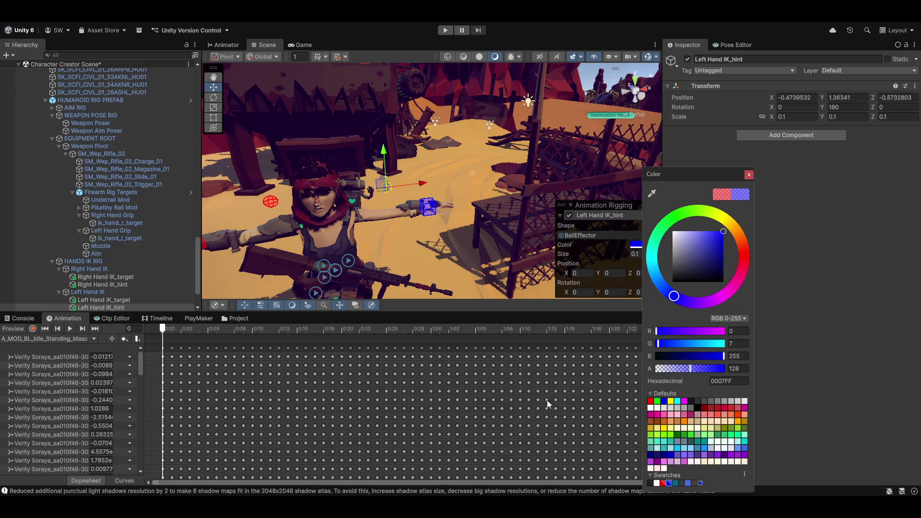
{"action": "mouse_move", "coordinate": [376, 195]}
{"action": "left_mouse_down"}
{"action": "mouse_move", "coordinate": [364, 206]}
{"action": "mouse_move", "coordinate": [469, 191]}
{"action": "mouse_move", "coordinate": [254, 207]}
{"action": "left_mouse_up"}
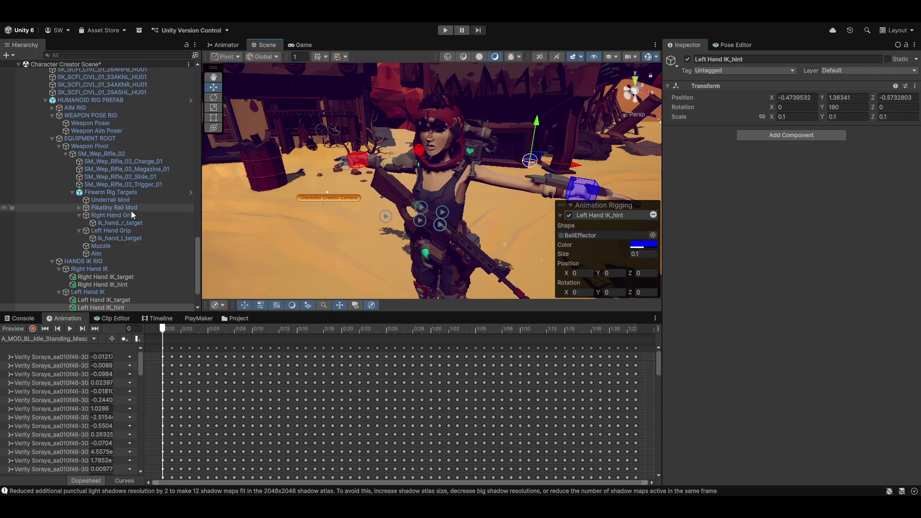
Parent Right Hand IK_target under ik_hand_r_target and zero its position to 0, 0, 0.
{"action": "scroll", "coordinate": [183, 233], "scroll_direction": "down", "scroll_amount": 3}
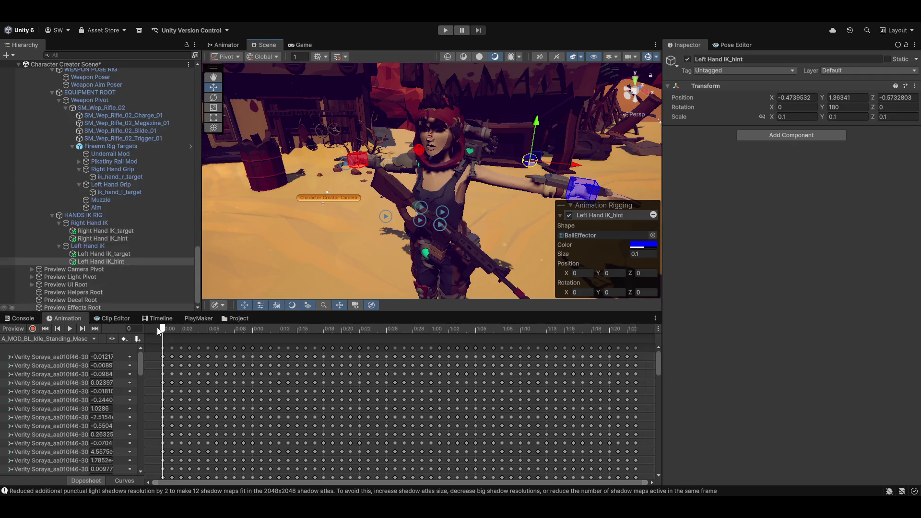
{"action": "scroll", "coordinate": [114, 279], "scroll_direction": "up", "scroll_amount": 2}
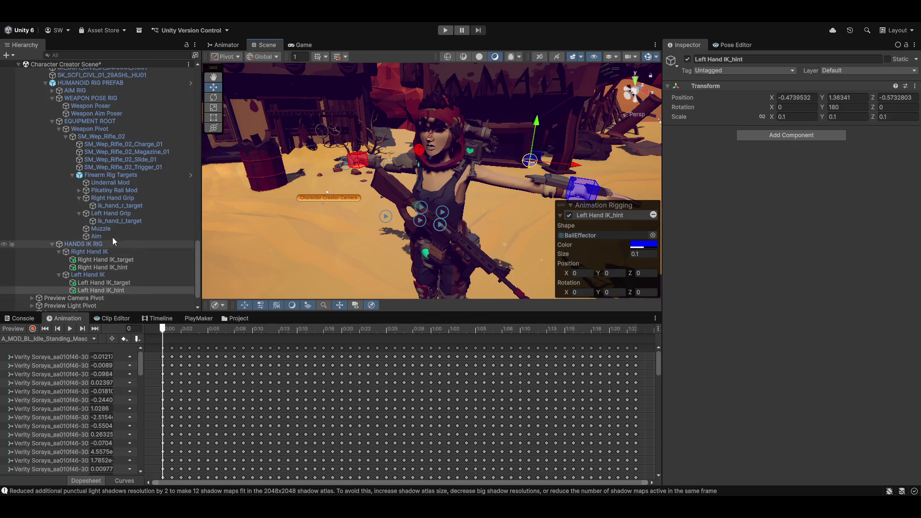
{"action": "left_click", "coordinate": [91, 260]}
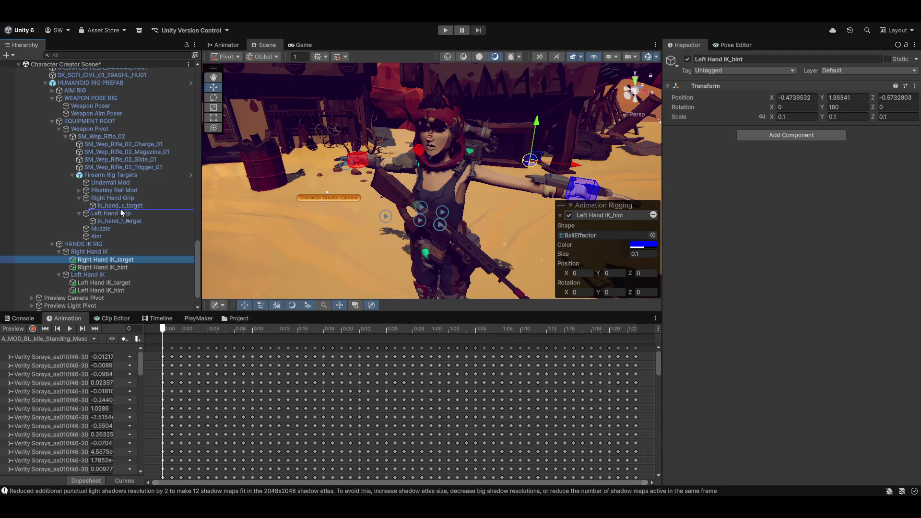
{"action": "left_click_drag", "start_coordinate": [119, 208], "coordinate": [119, 208]}
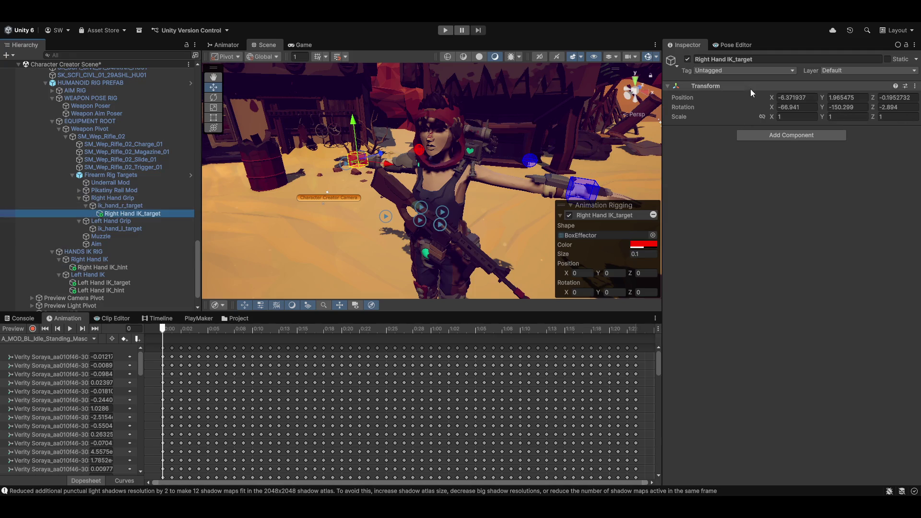
{"action": "left_click", "coordinate": [813, 99]}
{"action": "type", "text": "0"}
{"action": "key", "text": "Tab"}
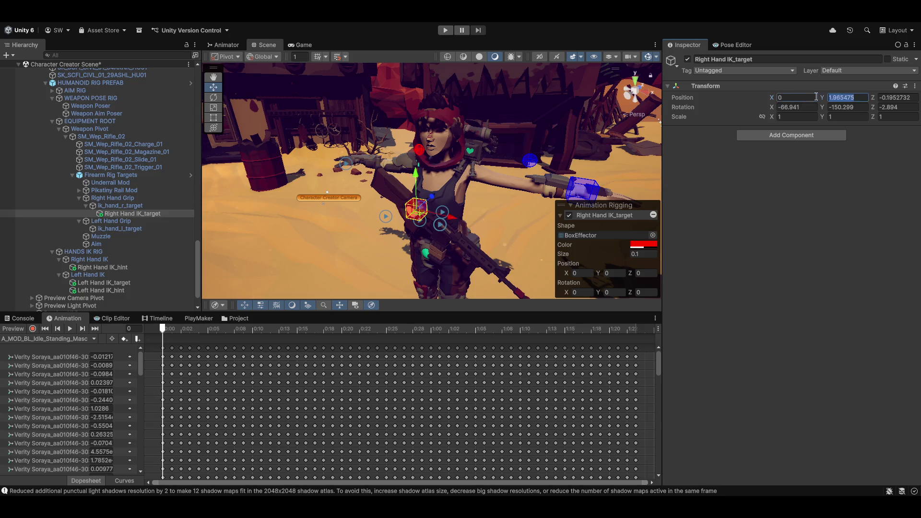
{"action": "type", "text": "0"}
{"action": "key", "text": "Tab"}
{"action": "type", "text": "0"}
{"action": "key", "text": "Tab"}
{"action": "type", "text": "0"}
{"action": "key", "text": "Tab"}
{"action": "type", "text": "0"}
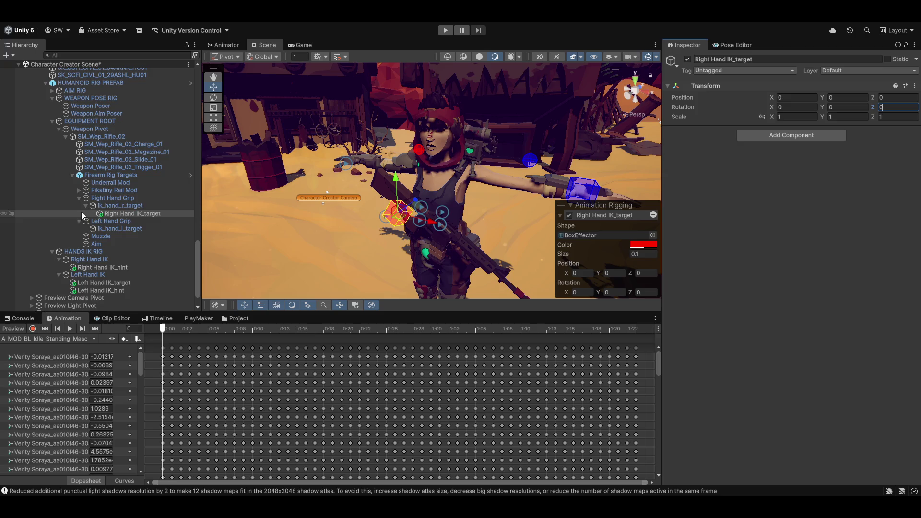
{"action": "scroll", "coordinate": [132, 218], "scroll_direction": "down", "scroll_amount": 3}
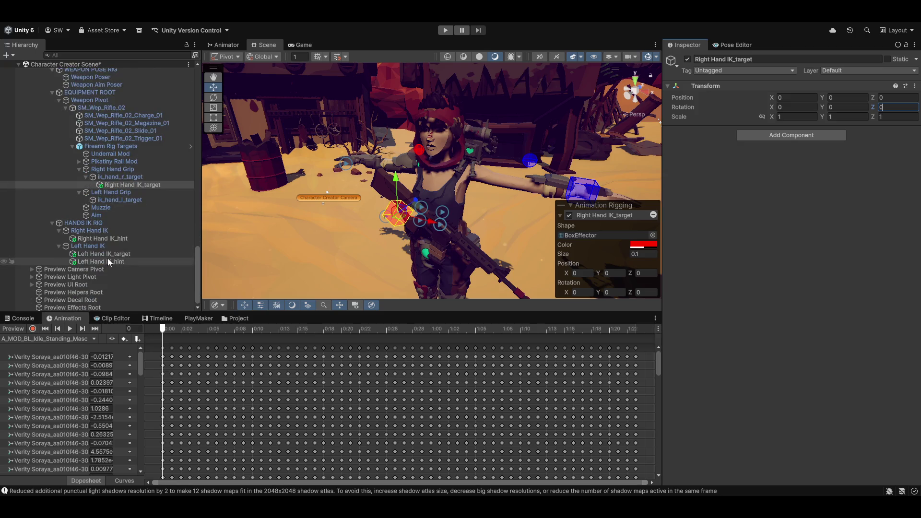
{"action": "left_click_drag", "start_coordinate": [511, 167], "coordinate": [418, 218]}
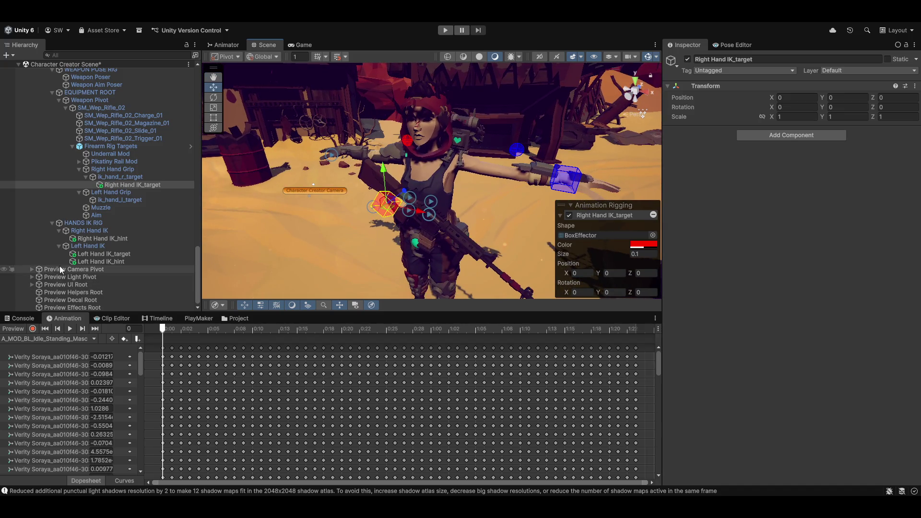
Parent Left Hand IK_target under ik_hand_l_target and zero its transform to 0, 0, 0.
{"action": "left_click", "coordinate": [102, 253]}
{"action": "mouse_move", "coordinate": [102, 254]}
{"action": "left_mouse_down"}
{"action": "mouse_move", "coordinate": [171, 192]}
{"action": "mouse_move", "coordinate": [107, 197]}
{"action": "mouse_move", "coordinate": [122, 200]}
{"action": "left_mouse_up"}
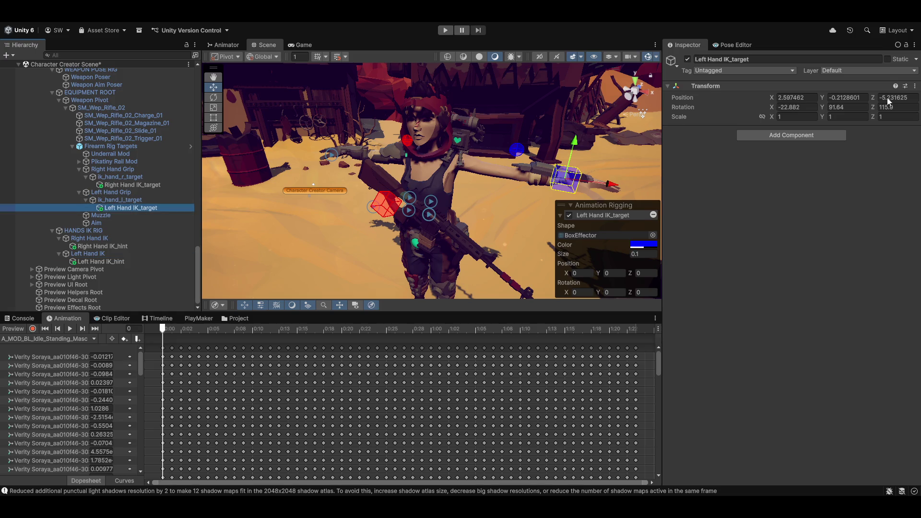
{"action": "left_click", "coordinate": [814, 99]}
{"action": "type", "text": "0"}
{"action": "key", "text": "Tab"}
{"action": "type", "text": "0"}
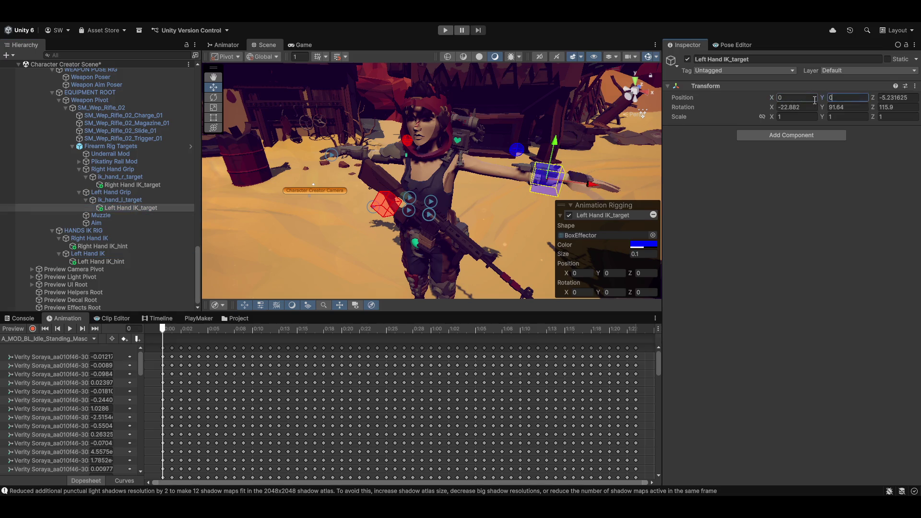
{"action": "key", "text": "Tab"}
{"action": "type", "text": "0"}
{"action": "key", "text": "Tab"}
{"action": "type", "text": "0"}
{"action": "key", "text": "Tab"}
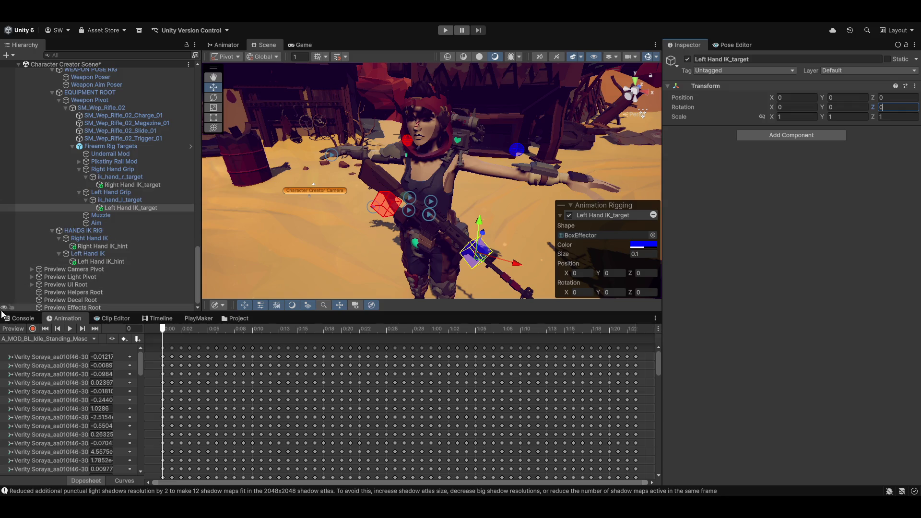
{"action": "key", "text": "Return"}
Enable Animation Preview and inspect the hands gripping the rifle in the idle pose.
{"action": "left_click", "coordinate": [7, 330]}
{"action": "mouse_move", "coordinate": [352, 212]}
{"action": "left_mouse_down"}
{"action": "mouse_move", "coordinate": [364, 192]}
{"action": "mouse_move", "coordinate": [562, 149]}
{"action": "mouse_move", "coordinate": [325, 254]}
{"action": "mouse_move", "coordinate": [384, 176]}
{"action": "mouse_move", "coordinate": [465, 203]}
{"action": "left_mouse_up"}
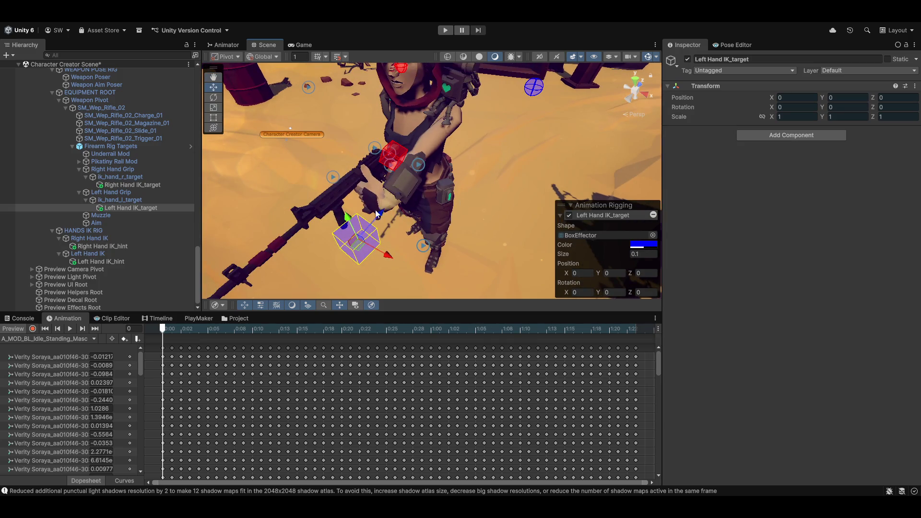
{"action": "scroll", "coordinate": [384, 216], "scroll_direction": "down", "scroll_amount": 5}
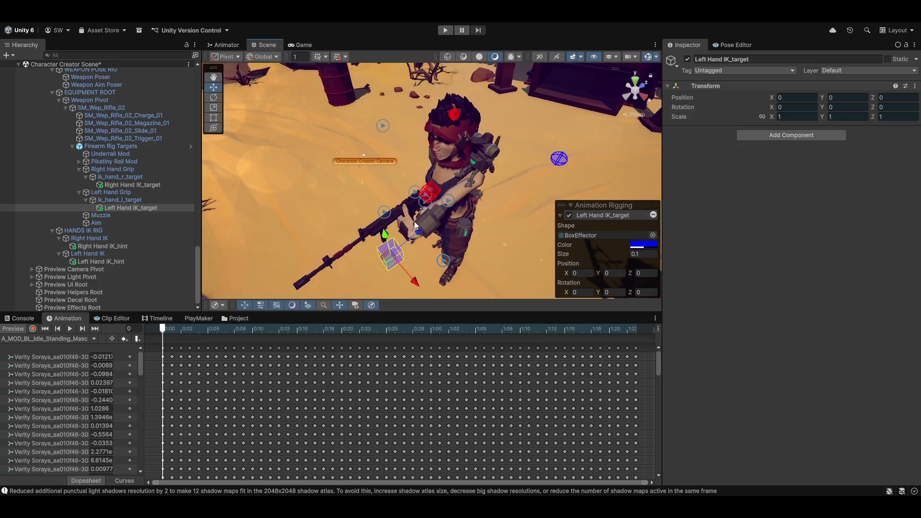
{"action": "left_click_drag", "start_coordinate": [416, 226], "coordinate": [446, 230]}
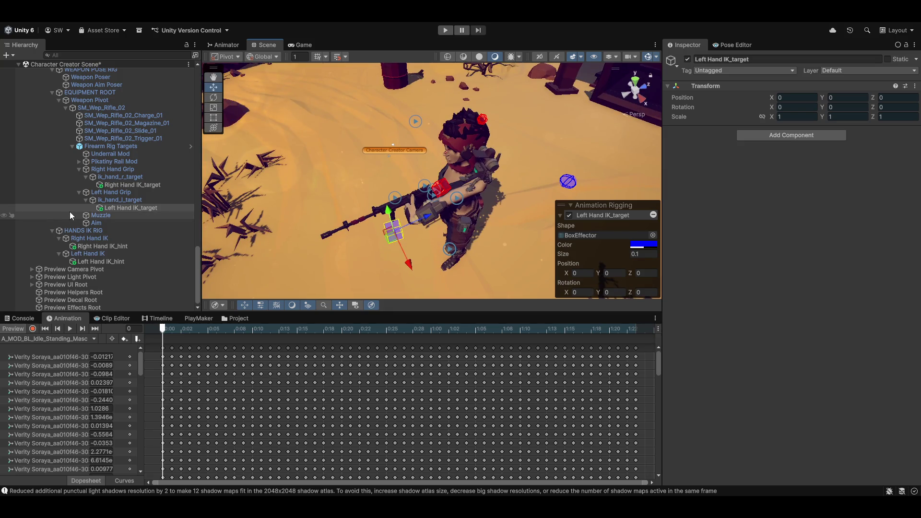
{"action": "scroll", "coordinate": [110, 165], "scroll_direction": "up", "scroll_amount": 3}
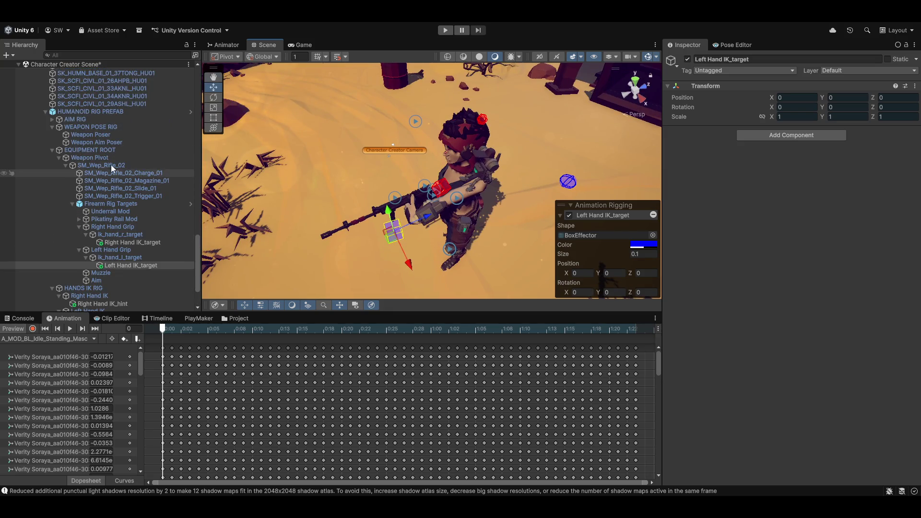
Move Weapon Aim Poser up and forward to 0.037, 0.779, -0.802 to raise the rifle.
{"action": "left_click", "coordinate": [93, 143]}
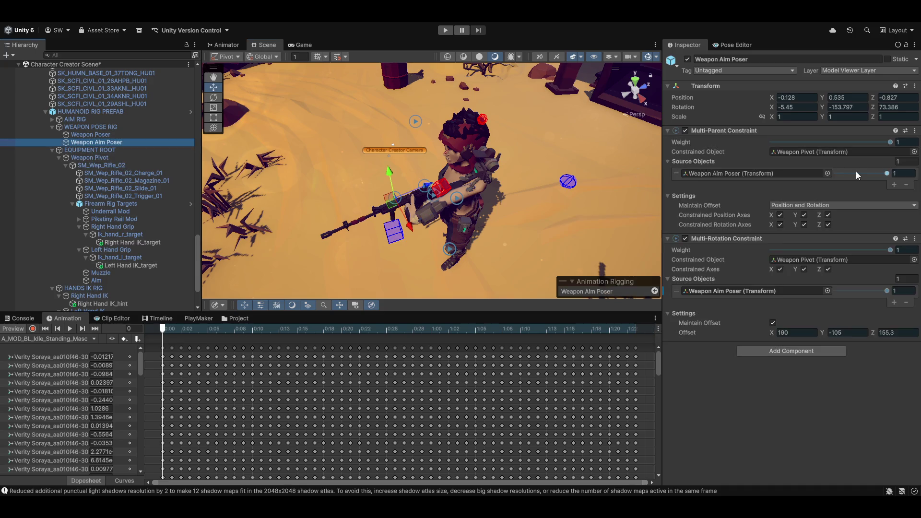
{"action": "mouse_move", "coordinate": [440, 185]}
{"action": "left_mouse_down"}
{"action": "mouse_move", "coordinate": [624, 157]}
{"action": "mouse_move", "coordinate": [442, 174]}
{"action": "mouse_move", "coordinate": [485, 166]}
{"action": "mouse_move", "coordinate": [418, 187]}
{"action": "mouse_move", "coordinate": [446, 203]}
{"action": "mouse_move", "coordinate": [362, 209]}
{"action": "left_mouse_up"}
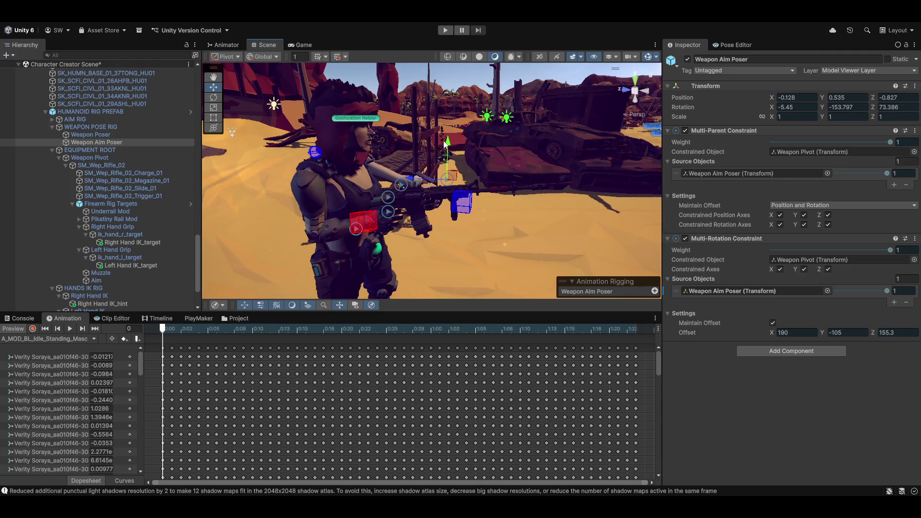
{"action": "left_click_drag", "start_coordinate": [449, 137], "coordinate": [452, 104]}
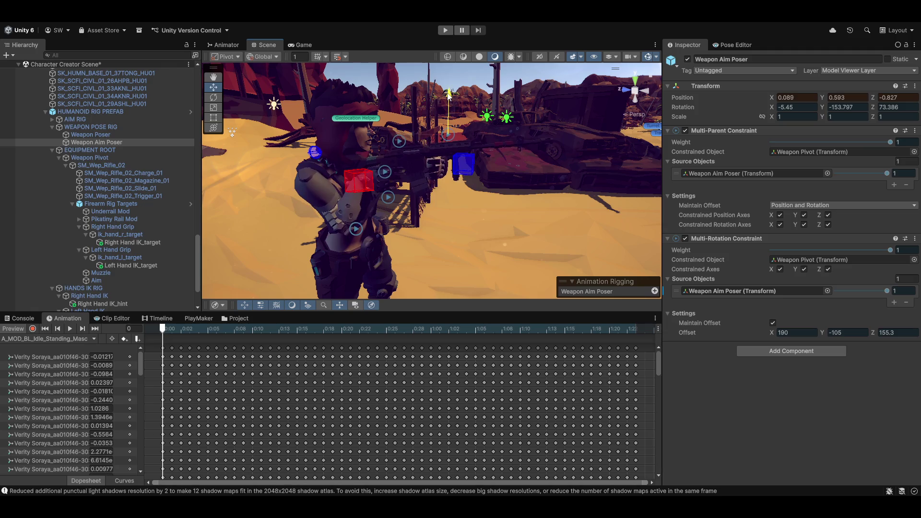
{"action": "mouse_move", "coordinate": [459, 187]}
{"action": "left_mouse_down"}
{"action": "mouse_move", "coordinate": [465, 212]}
{"action": "mouse_move", "coordinate": [264, 227]}
{"action": "mouse_move", "coordinate": [402, 202]}
{"action": "left_mouse_up"}
{"action": "left_click_drag", "start_coordinate": [407, 140], "coordinate": [414, 140]}
{"action": "mouse_move", "coordinate": [435, 186]}
{"action": "left_mouse_down"}
{"action": "mouse_move", "coordinate": [480, 165]}
{"action": "mouse_move", "coordinate": [401, 160]}
{"action": "mouse_move", "coordinate": [435, 158]}
{"action": "mouse_move", "coordinate": [422, 191]}
{"action": "mouse_move", "coordinate": [456, 227]}
{"action": "mouse_move", "coordinate": [63, 222]}
{"action": "mouse_move", "coordinate": [439, 243]}
{"action": "mouse_move", "coordinate": [461, 215]}
{"action": "mouse_move", "coordinate": [433, 187]}
{"action": "mouse_move", "coordinate": [540, 130]}
{"action": "left_mouse_up"}
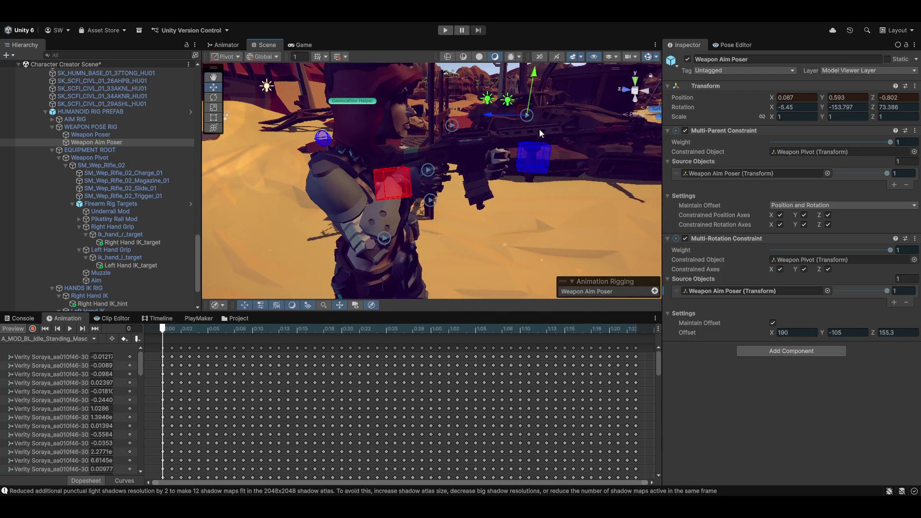
{"action": "mouse_move", "coordinate": [488, 118]}
{"action": "left_mouse_down"}
{"action": "mouse_move", "coordinate": [566, 115]}
{"action": "mouse_move", "coordinate": [548, 206]}
{"action": "mouse_move", "coordinate": [480, 217]}
{"action": "left_mouse_up"}
{"action": "mouse_move", "coordinate": [452, 186]}
{"action": "left_mouse_down"}
{"action": "mouse_move", "coordinate": [436, 206]}
{"action": "mouse_move", "coordinate": [453, 205]}
{"action": "mouse_move", "coordinate": [356, 161]}
{"action": "mouse_move", "coordinate": [553, 207]}
{"action": "left_mouse_up"}
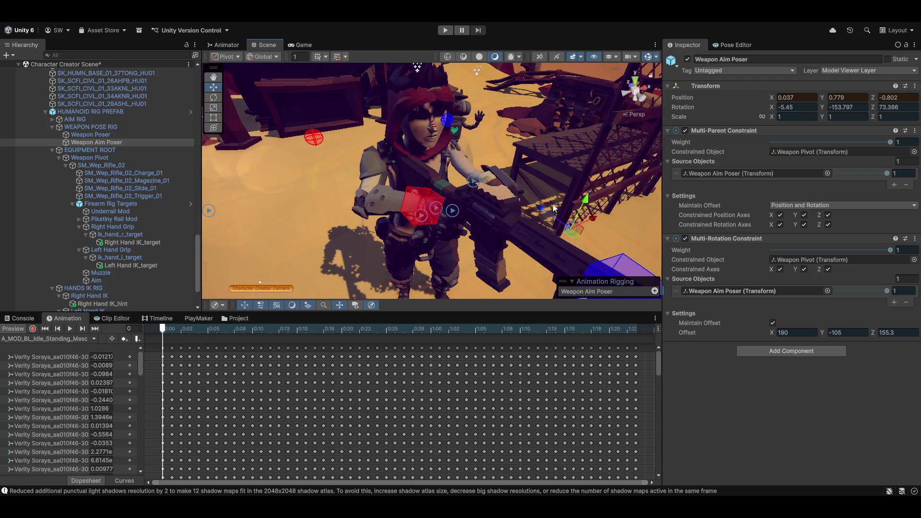
Copy Weapon Aim Poser's Transform component values and stop the animation preview.
{"action": "left_click", "coordinate": [915, 86]}
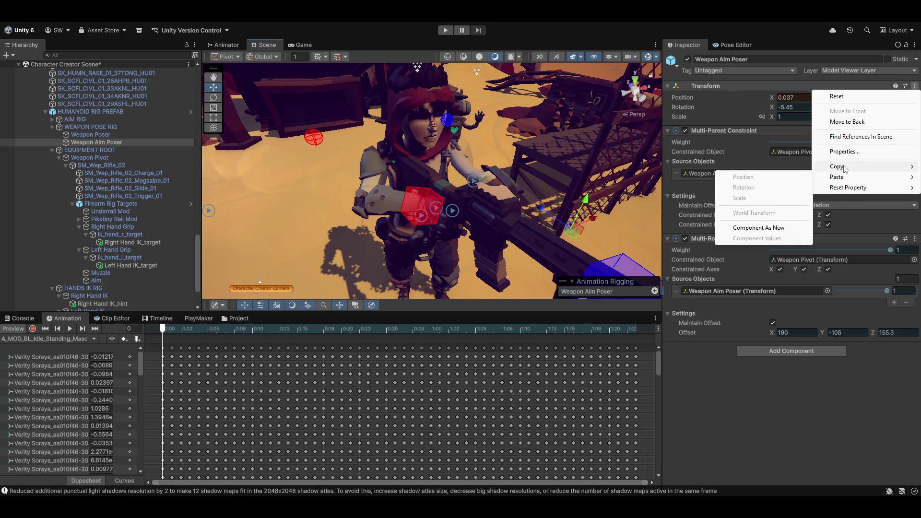
{"action": "mouse_move", "coordinate": [847, 166]}
{"action": "left_click", "coordinate": [763, 219]}
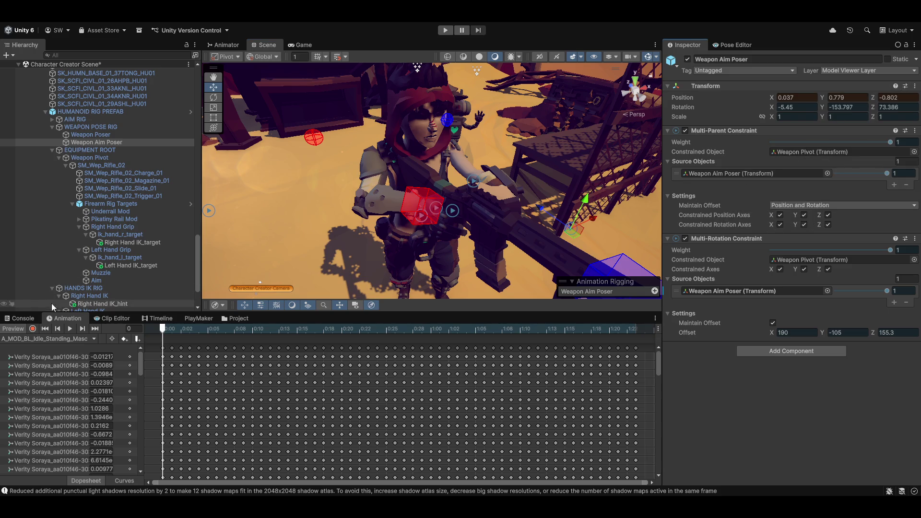
{"action": "left_click", "coordinate": [13, 329]}
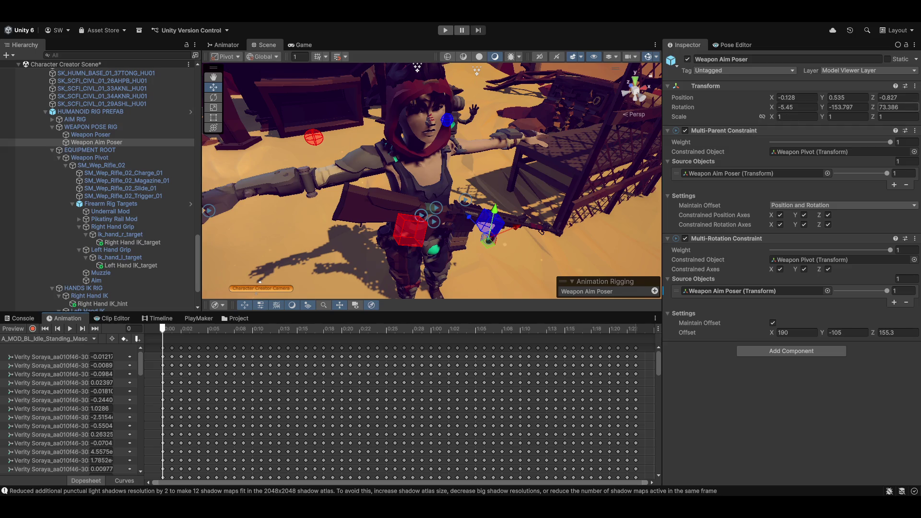
Paste the Transform values back onto Weapon Aim Poser and check the two-handed grip.
{"action": "left_click", "coordinate": [915, 86]}
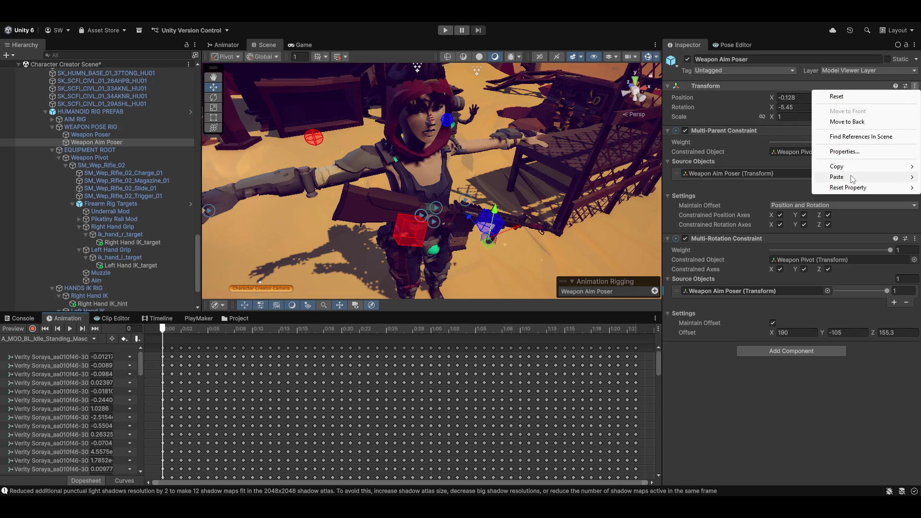
{"action": "mouse_move", "coordinate": [853, 179]}
{"action": "left_click", "coordinate": [776, 238]}
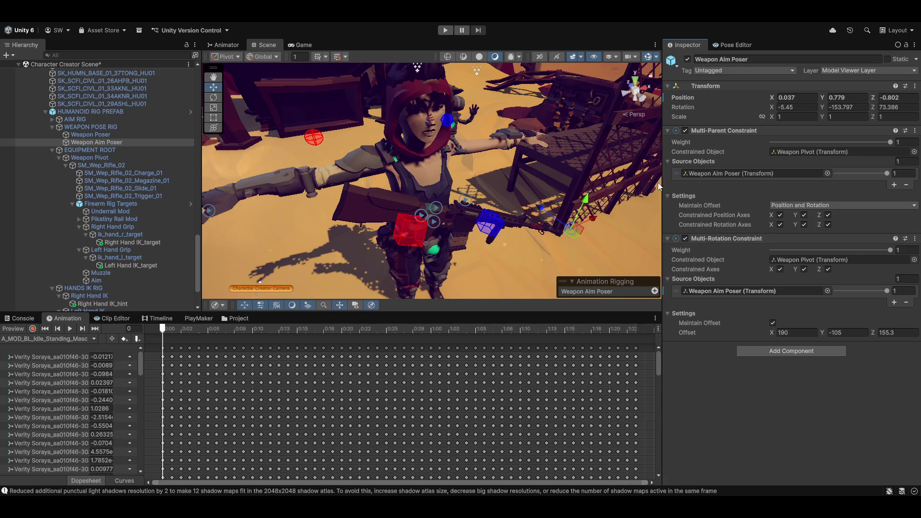
{"action": "left_click_drag", "start_coordinate": [578, 186], "coordinate": [545, 185]}
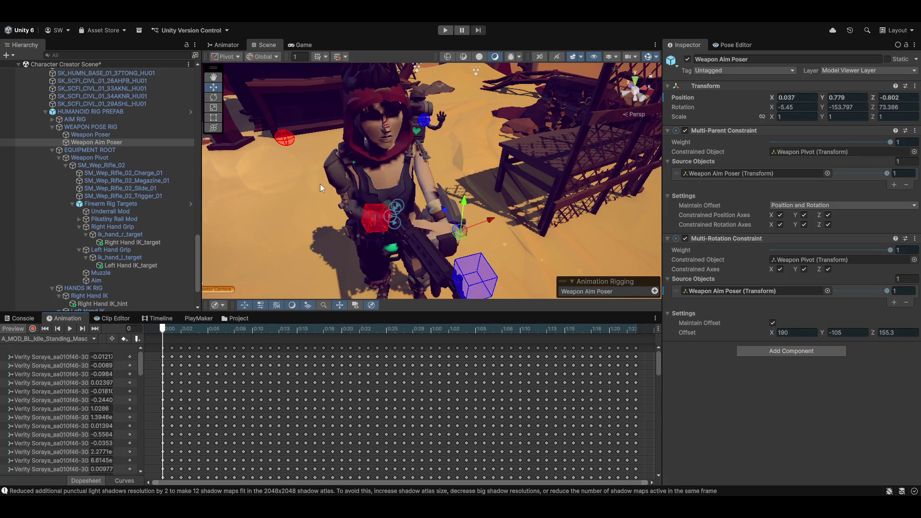
{"action": "mouse_move", "coordinate": [539, 165]}
{"action": "left_mouse_down"}
{"action": "mouse_move", "coordinate": [487, 208]}
{"action": "mouse_move", "coordinate": [489, 221]}
{"action": "mouse_move", "coordinate": [341, 189]}
{"action": "mouse_move", "coordinate": [433, 200]}
{"action": "mouse_move", "coordinate": [488, 222]}
{"action": "mouse_move", "coordinate": [470, 225]}
{"action": "mouse_move", "coordinate": [406, 223]}
{"action": "mouse_move", "coordinate": [413, 207]}
{"action": "mouse_move", "coordinate": [436, 210]}
{"action": "mouse_move", "coordinate": [517, 181]}
{"action": "left_mouse_up"}
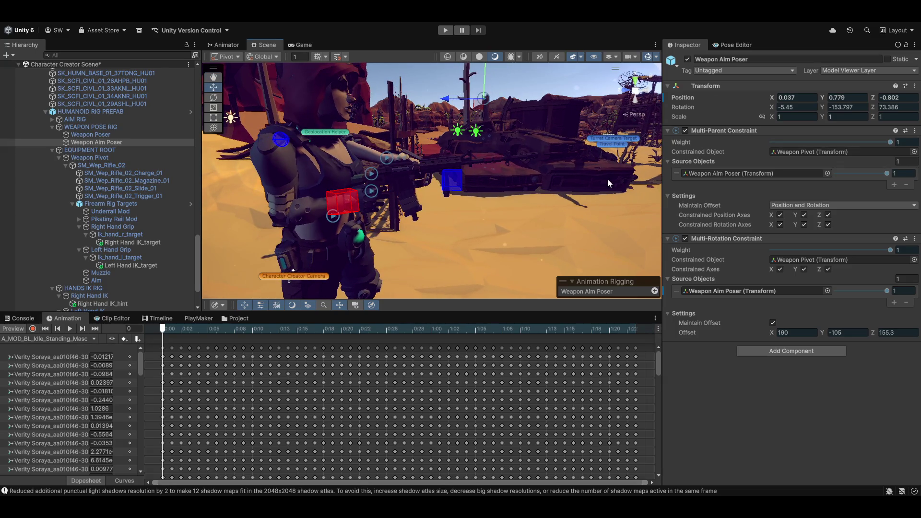
Paste the copied Transform values again and toggle the gizmo's pivot and orientation modes.
{"action": "left_click", "coordinate": [915, 85]}
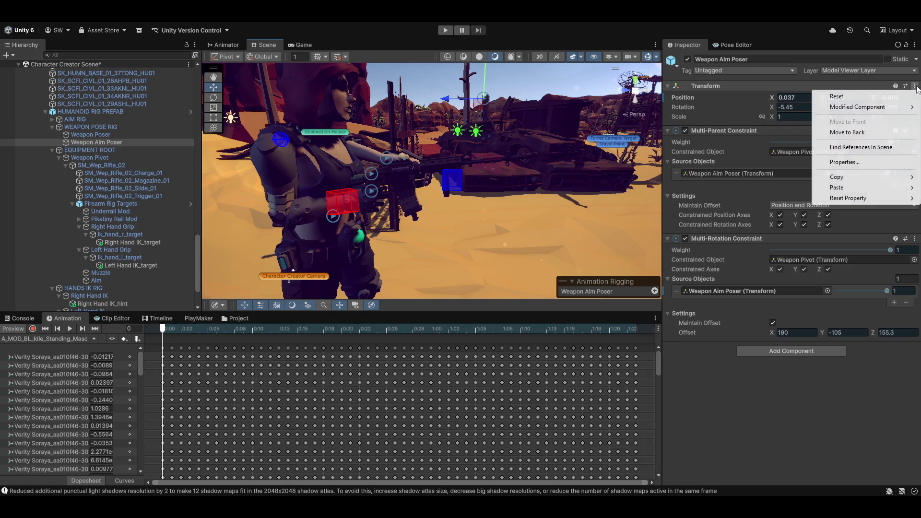
{"action": "mouse_move", "coordinate": [852, 187]}
{"action": "left_click", "coordinate": [764, 250]}
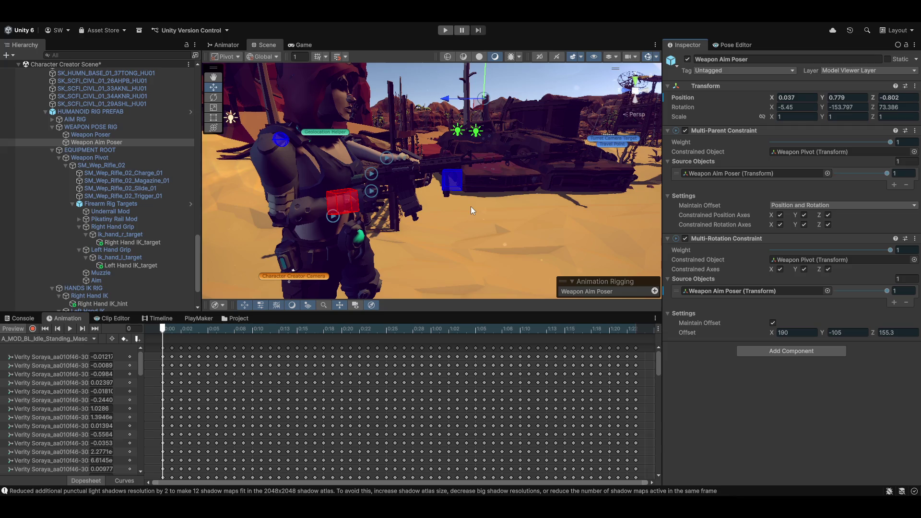
{"action": "mouse_move", "coordinate": [430, 203]}
{"action": "left_mouse_down"}
{"action": "mouse_move", "coordinate": [464, 202]}
{"action": "mouse_move", "coordinate": [454, 221]}
{"action": "mouse_move", "coordinate": [426, 188]}
{"action": "mouse_move", "coordinate": [402, 186]}
{"action": "mouse_move", "coordinate": [428, 178]}
{"action": "mouse_move", "coordinate": [431, 160]}
{"action": "left_mouse_up"}
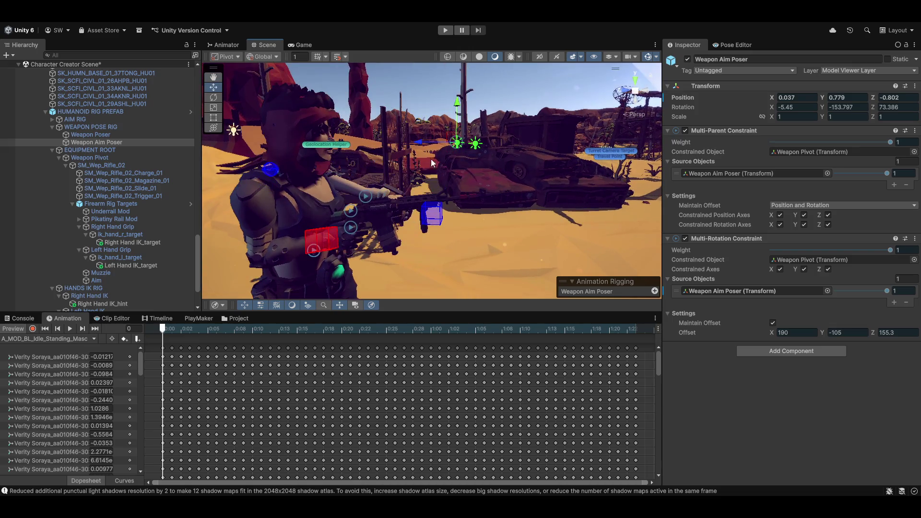
{"action": "key", "text": "x"}
{"action": "key", "text": "x"}
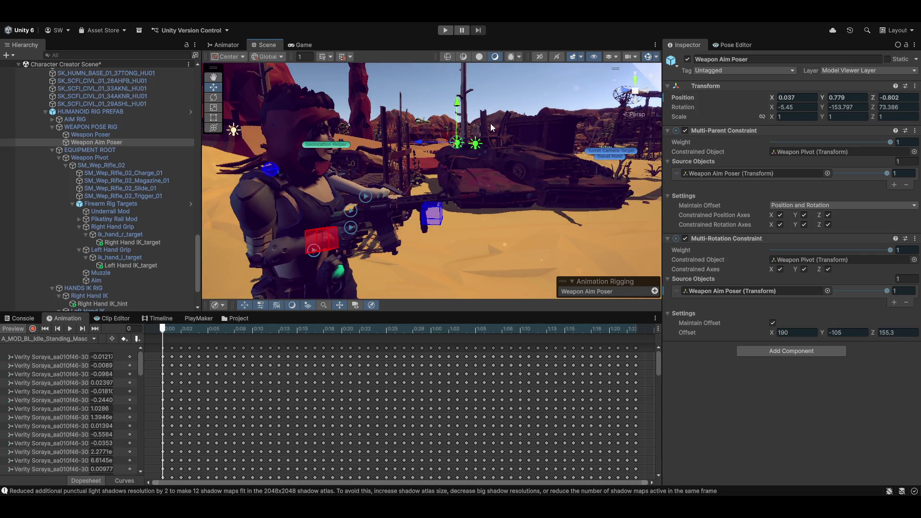
{"action": "key", "text": "z"}
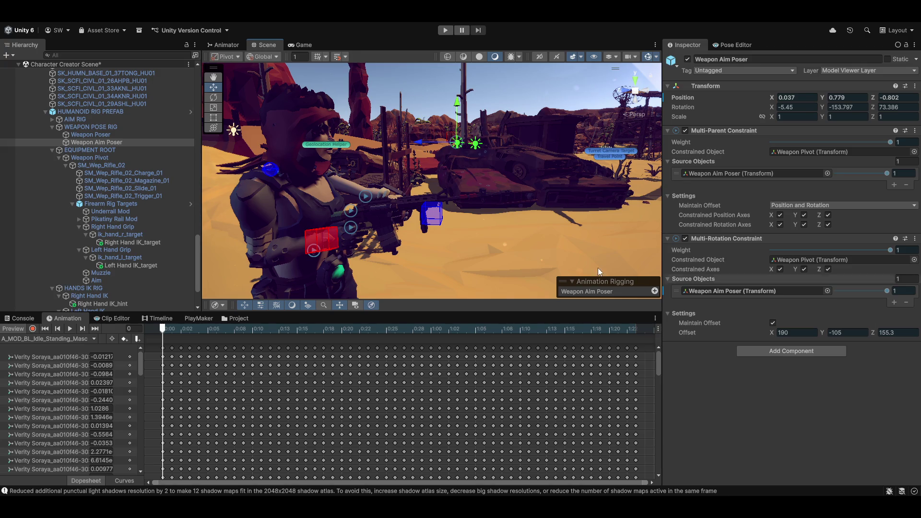
{"action": "scroll", "coordinate": [96, 220], "scroll_direction": "down", "scroll_amount": 3}
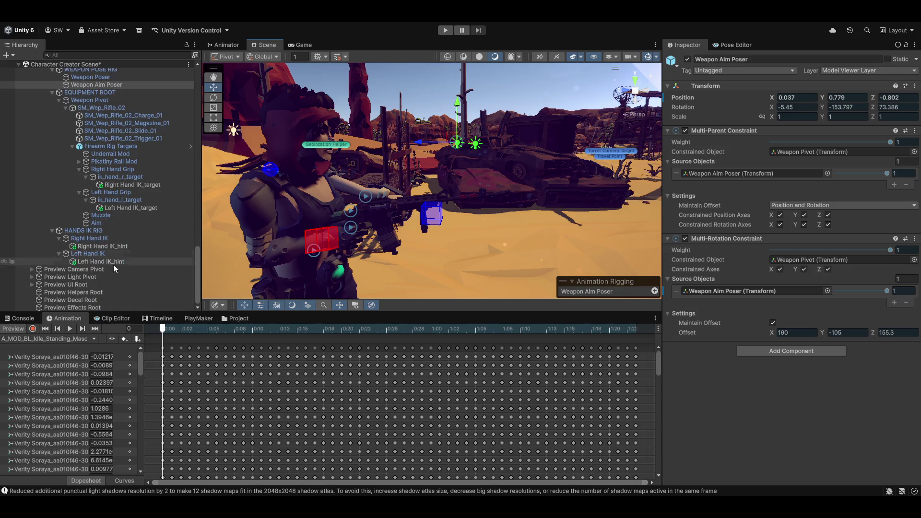
{"action": "scroll", "coordinate": [117, 264], "scroll_direction": "up", "scroll_amount": 3}
{"action": "mouse_move", "coordinate": [499, 217]}
{"action": "left_mouse_down"}
{"action": "mouse_move", "coordinate": [474, 244]}
{"action": "mouse_move", "coordinate": [424, 250]}
{"action": "left_mouse_up"}
{"action": "key", "text": "x"}
{"action": "key", "text": "x"}
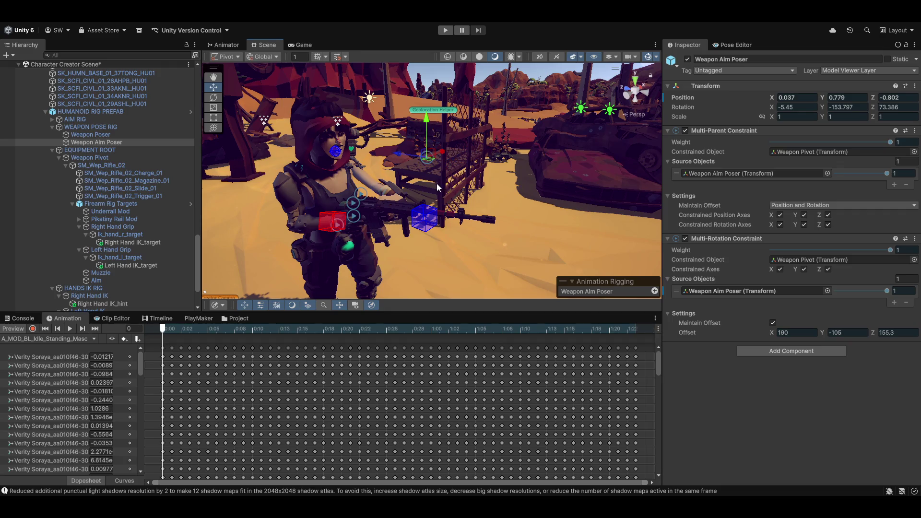
{"action": "key", "text": "z"}
Compare Weapon Poser, then drop Multi-Parent and Multi-Rotation weights to 0 and restore them to 1.
{"action": "left_click", "coordinate": [87, 136]}
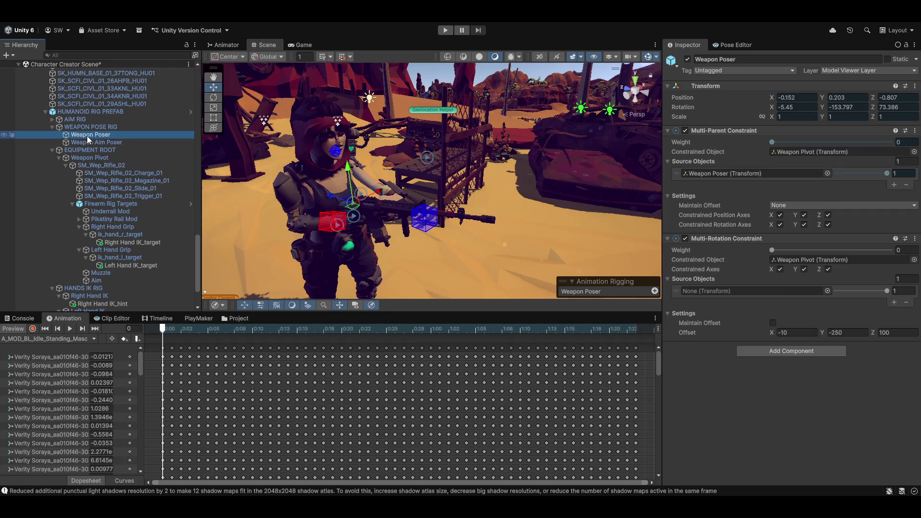
{"action": "key", "text": "f"}
{"action": "mouse_move", "coordinate": [353, 194]}
{"action": "left_mouse_down"}
{"action": "mouse_move", "coordinate": [377, 202]}
{"action": "mouse_move", "coordinate": [386, 186]}
{"action": "mouse_move", "coordinate": [407, 183]}
{"action": "left_mouse_up"}
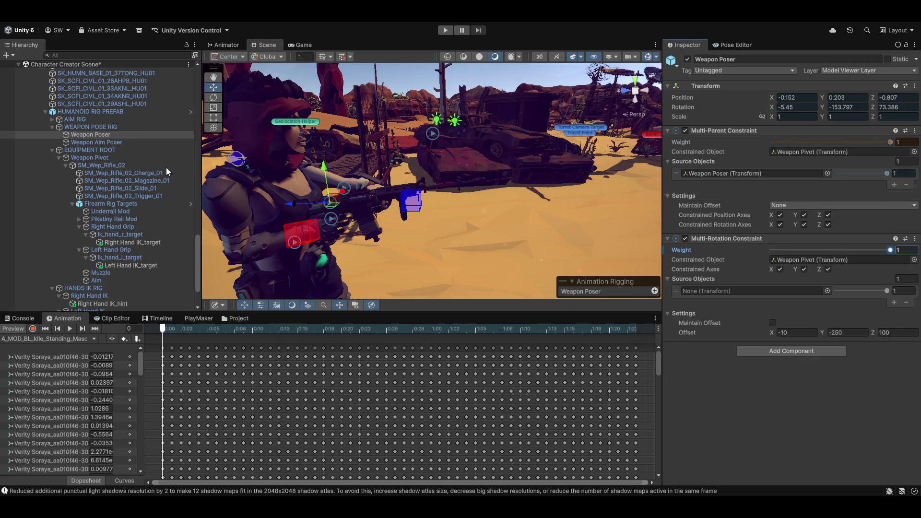
{"action": "left_click", "coordinate": [96, 142]}
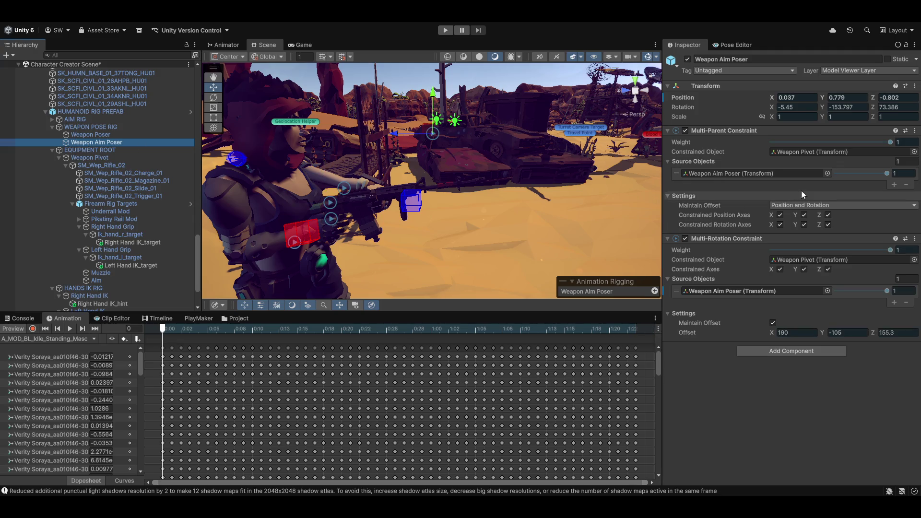
{"action": "left_click_drag", "start_coordinate": [890, 142], "coordinate": [529, 143]}
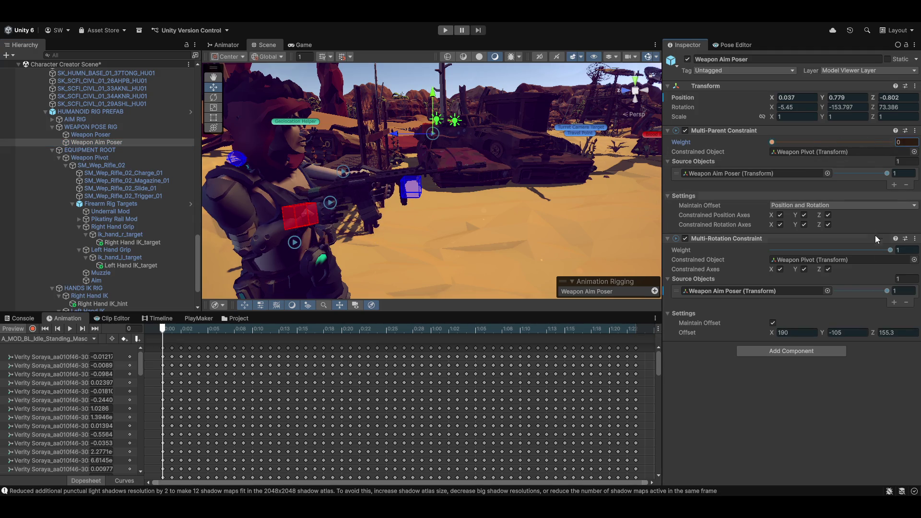
{"action": "left_click", "coordinate": [871, 250]}
{"action": "mouse_move", "coordinate": [388, 233]}
{"action": "left_mouse_down"}
{"action": "mouse_move", "coordinate": [338, 213]}
{"action": "mouse_move", "coordinate": [346, 158]}
{"action": "mouse_move", "coordinate": [430, 211]}
{"action": "mouse_move", "coordinate": [295, 208]}
{"action": "mouse_move", "coordinate": [460, 207]}
{"action": "mouse_move", "coordinate": [413, 213]}
{"action": "mouse_move", "coordinate": [392, 229]}
{"action": "mouse_move", "coordinate": [336, 223]}
{"action": "left_mouse_up"}
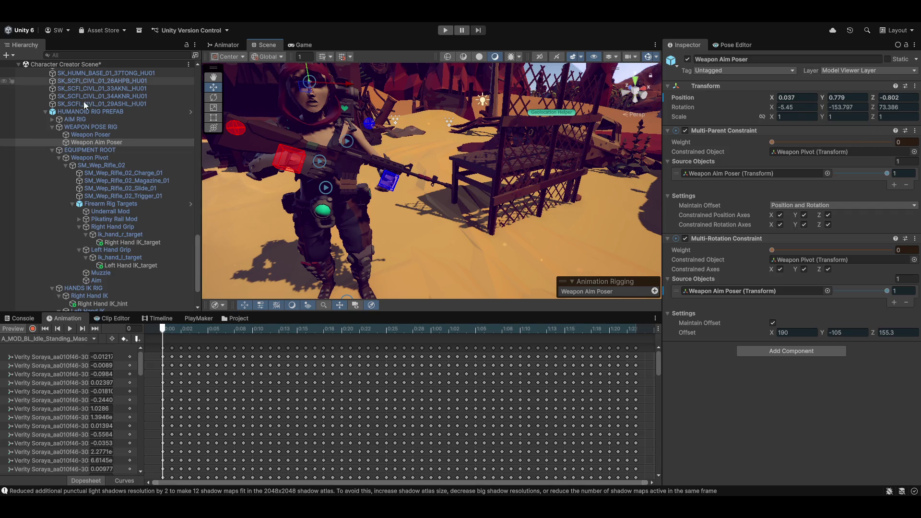
{"action": "left_click_drag", "start_coordinate": [772, 142], "coordinate": [891, 142]}
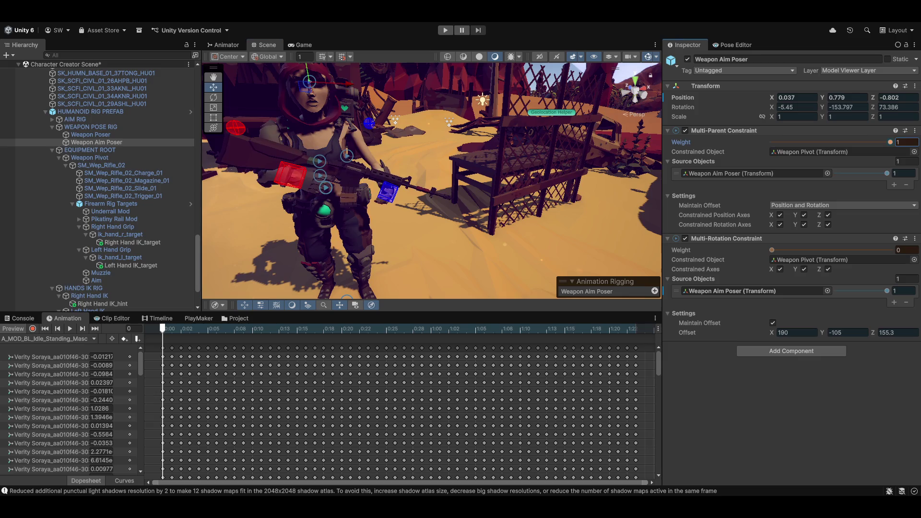
{"action": "left_click_drag", "start_coordinate": [771, 249], "coordinate": [891, 250]}
Move Weapon Aim Poser to 0.242, 0.834, -0.708, shifting the rifle sideways and higher.
{"action": "mouse_move", "coordinate": [455, 184]}
{"action": "left_mouse_down"}
{"action": "mouse_move", "coordinate": [531, 182]}
{"action": "mouse_move", "coordinate": [553, 192]}
{"action": "mouse_move", "coordinate": [450, 206]}
{"action": "mouse_move", "coordinate": [471, 204]}
{"action": "mouse_move", "coordinate": [491, 123]}
{"action": "left_mouse_up"}
{"action": "left_click_drag", "start_coordinate": [481, 92], "coordinate": [499, 185]}
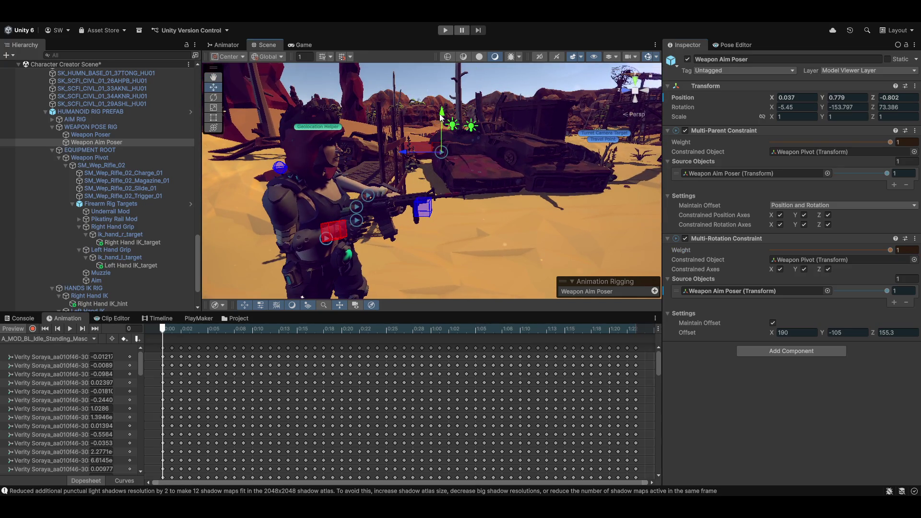
{"action": "mouse_move", "coordinate": [442, 116]}
{"action": "left_mouse_down"}
{"action": "mouse_move", "coordinate": [496, 134]}
{"action": "mouse_move", "coordinate": [483, 171]}
{"action": "mouse_move", "coordinate": [426, 132]}
{"action": "mouse_move", "coordinate": [304, 181]}
{"action": "mouse_move", "coordinate": [502, 163]}
{"action": "left_mouse_up"}
{"action": "key", "text": "z"}
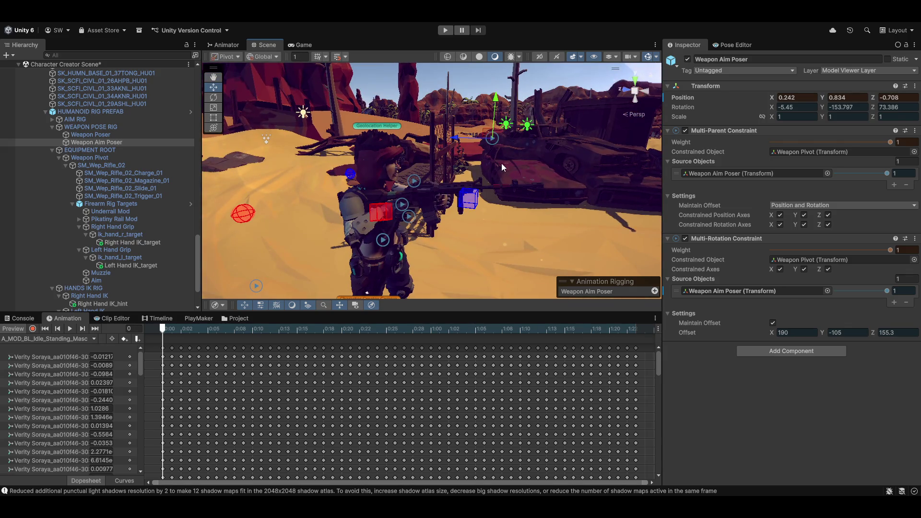
{"action": "key", "text": "z"}
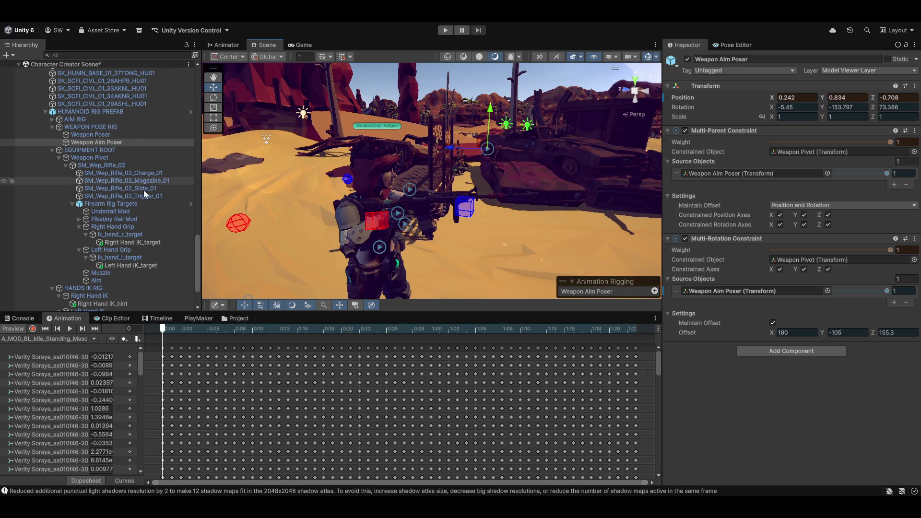
Inspect HANDS IK RIG, Left Hand IK and Right Hand IK constraints, then collapse HANDS IK RIG.
{"action": "scroll", "coordinate": [143, 190], "scroll_direction": "down", "scroll_amount": 3}
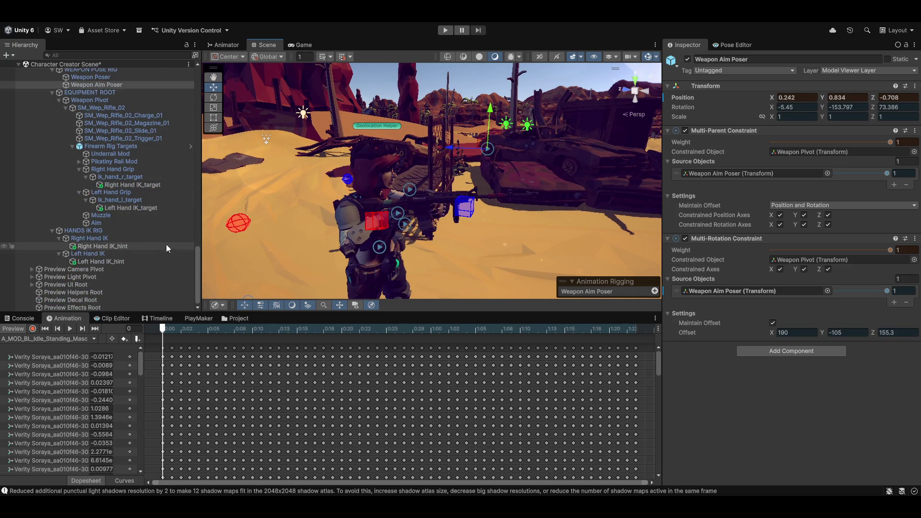
{"action": "left_click", "coordinate": [85, 232]}
{"action": "left_click", "coordinate": [87, 239]}
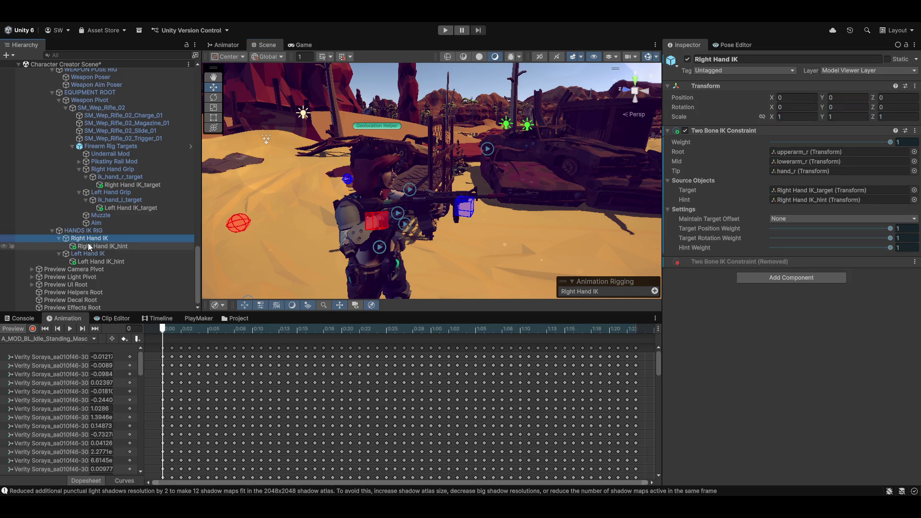
{"action": "left_click", "coordinate": [83, 252]}
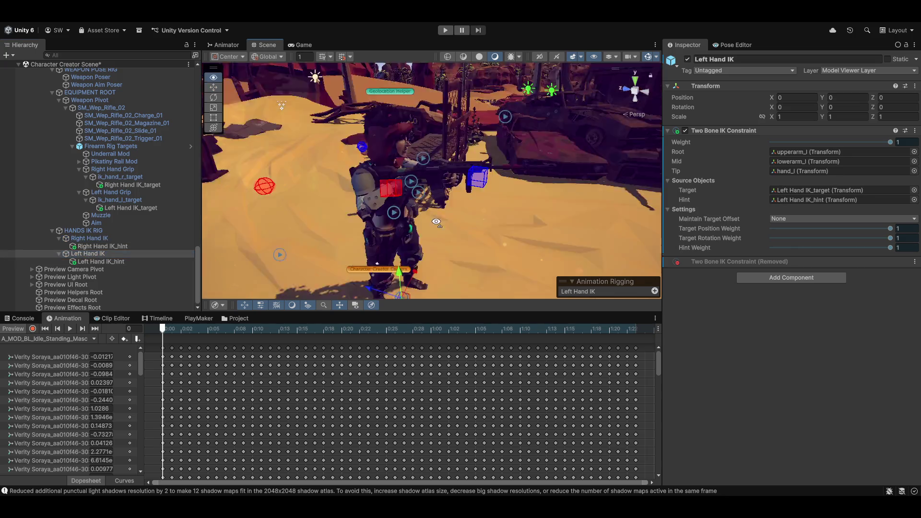
{"action": "mouse_move", "coordinate": [413, 218]}
{"action": "left_mouse_down"}
{"action": "mouse_move", "coordinate": [391, 233]}
{"action": "mouse_move", "coordinate": [42, 203]}
{"action": "left_mouse_up"}
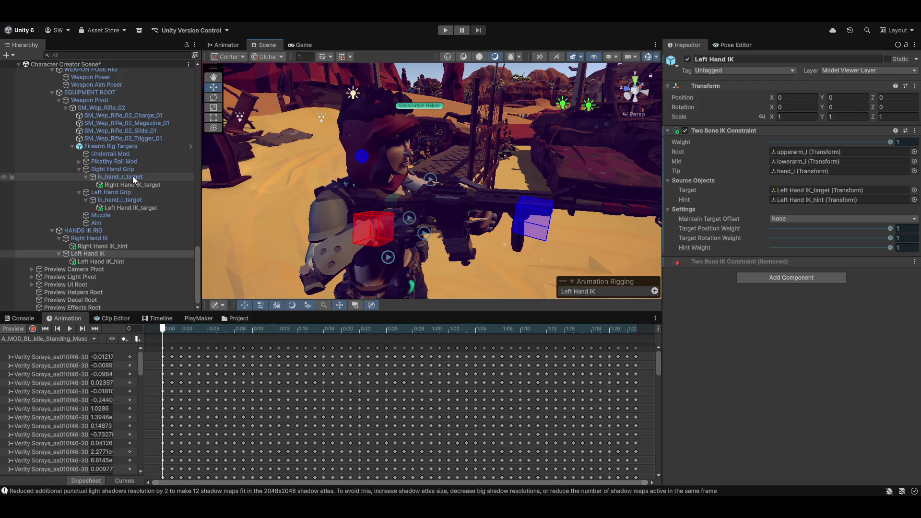
{"action": "left_click", "coordinate": [100, 240]}
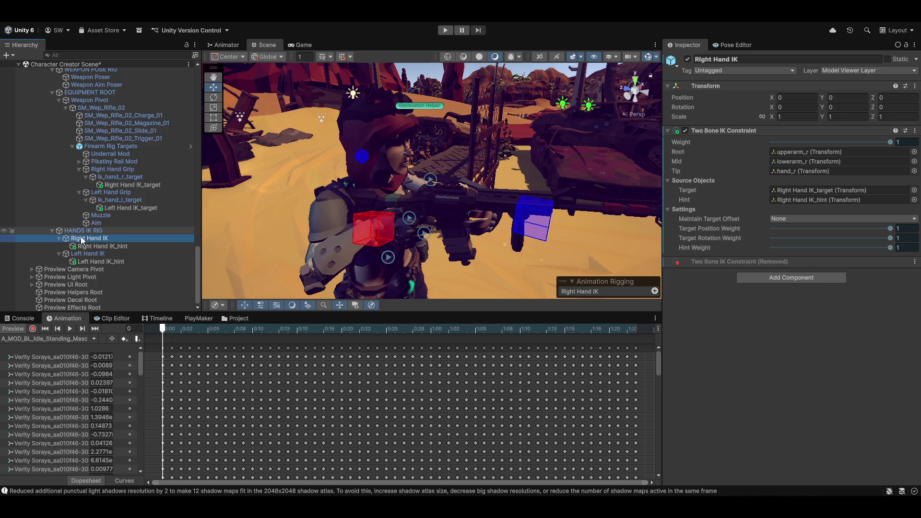
{"action": "left_click", "coordinate": [52, 231]}
Inspect the rig by selecting Firearm Rig Targets, HUMANOID RIG PREFAB and the Right Hand IK_target.
{"action": "scroll", "coordinate": [132, 245], "scroll_direction": "up", "scroll_amount": 3}
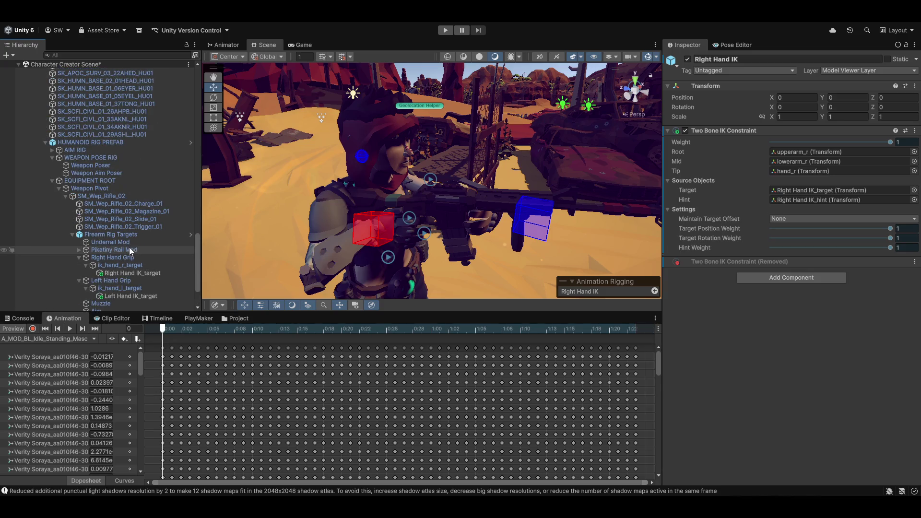
{"action": "scroll", "coordinate": [126, 246], "scroll_direction": "down", "scroll_amount": 3}
{"action": "left_click", "coordinate": [104, 176]}
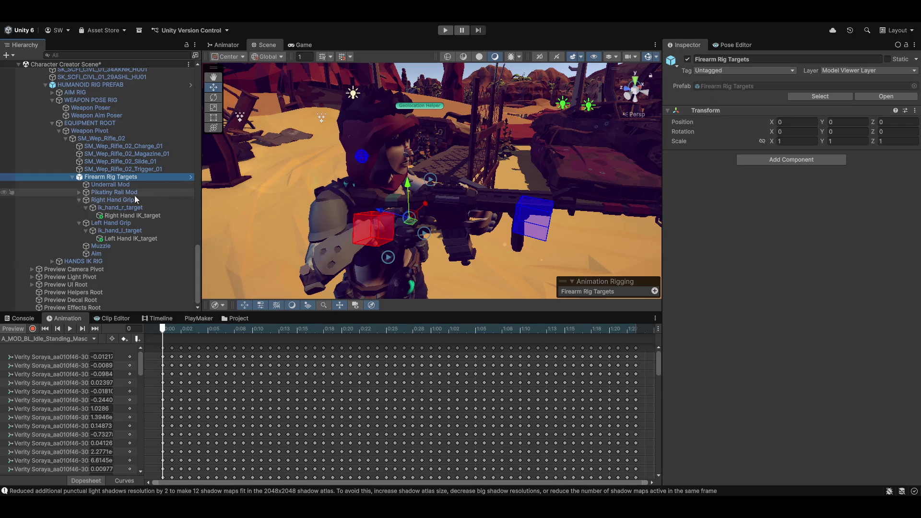
{"action": "left_click", "coordinate": [100, 84]}
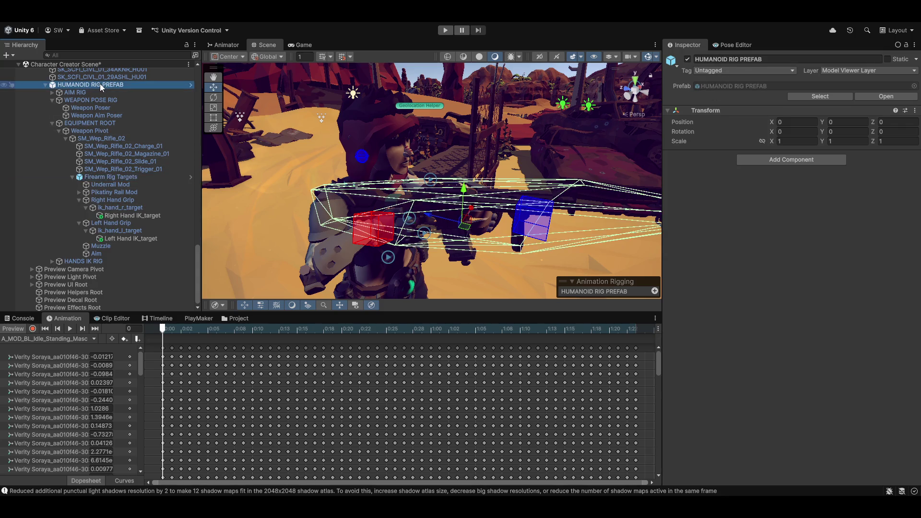
{"action": "left_click", "coordinate": [114, 216]}
{"action": "mouse_move", "coordinate": [380, 197]}
{"action": "left_mouse_down"}
{"action": "mouse_move", "coordinate": [371, 222]}
{"action": "mouse_move", "coordinate": [327, 228]}
{"action": "mouse_move", "coordinate": [576, 219]}
{"action": "mouse_move", "coordinate": [297, 218]}
{"action": "left_mouse_up"}
Move Weapon Aim Poser up along Y to 0.182, 1.059, -0.708, lifting the rifle.
{"action": "left_click", "coordinate": [96, 115]}
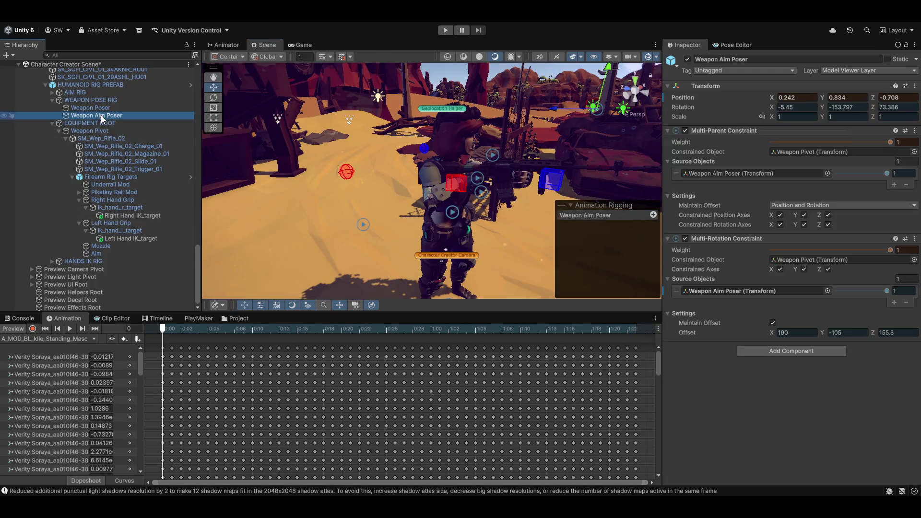
{"action": "mouse_move", "coordinate": [370, 212]}
{"action": "left_mouse_down"}
{"action": "mouse_move", "coordinate": [456, 220]}
{"action": "mouse_move", "coordinate": [595, 149]}
{"action": "mouse_move", "coordinate": [435, 231]}
{"action": "mouse_move", "coordinate": [453, 227]}
{"action": "mouse_move", "coordinate": [478, 173]}
{"action": "left_mouse_up"}
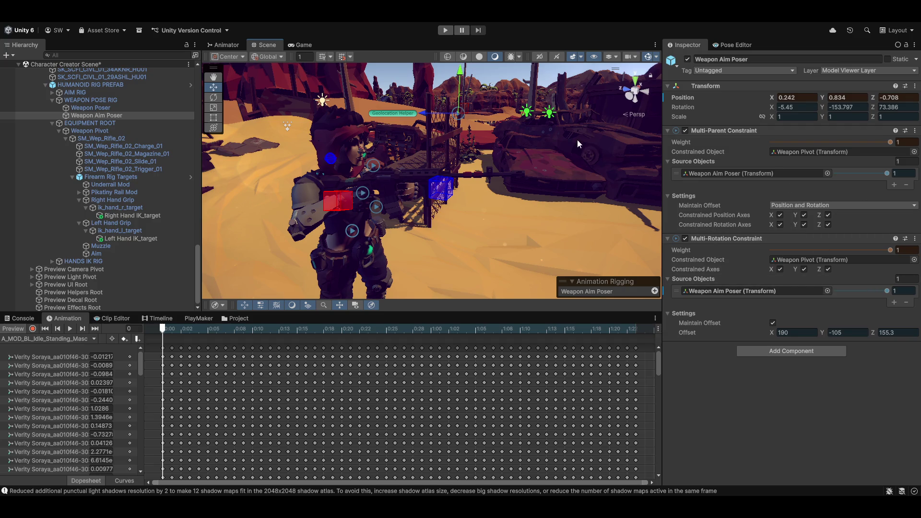
{"action": "left_click_drag", "start_coordinate": [429, 116], "coordinate": [488, 114]}
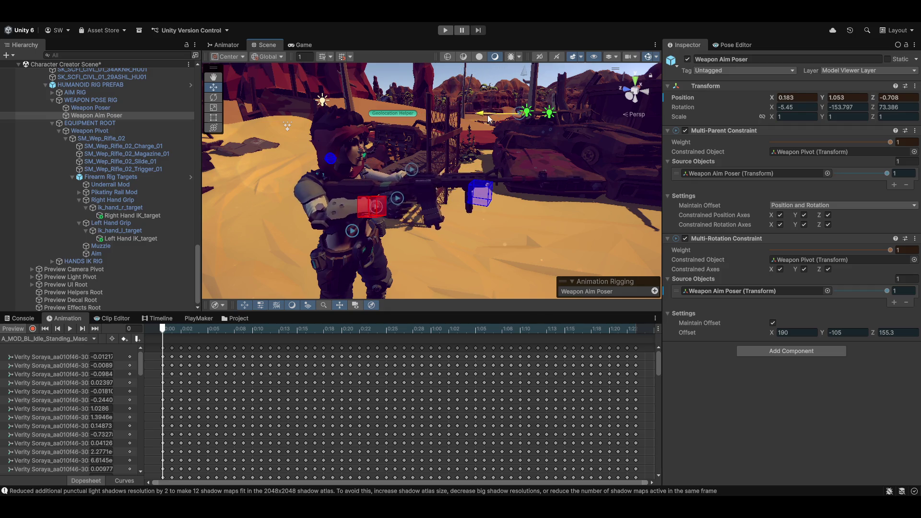
{"action": "mouse_move", "coordinate": [514, 229]}
{"action": "left_mouse_down"}
{"action": "mouse_move", "coordinate": [487, 235]}
{"action": "mouse_move", "coordinate": [434, 195]}
{"action": "mouse_move", "coordinate": [467, 219]}
{"action": "mouse_move", "coordinate": [460, 195]}
{"action": "mouse_move", "coordinate": [678, 186]}
{"action": "left_mouse_up"}
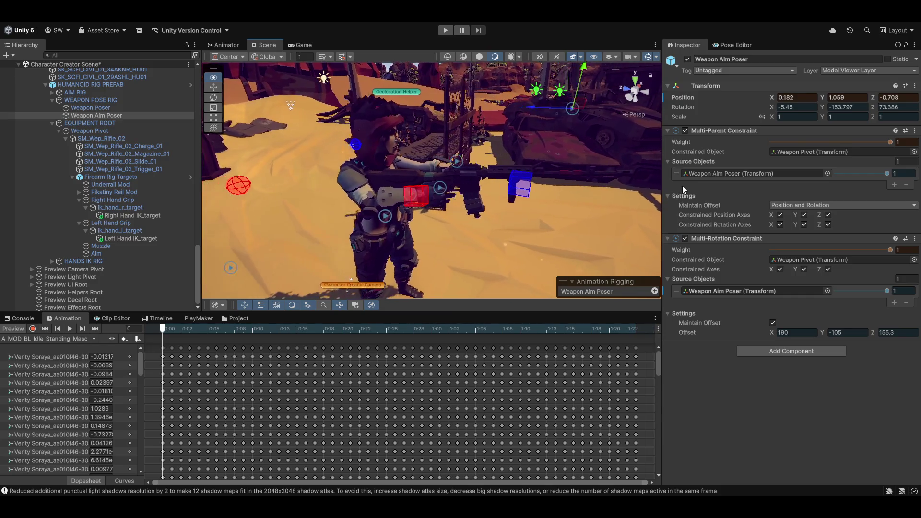
Copy Weapon Aim Poser's Transform, turn preview off, paste the values back, then re-enable preview.
{"action": "left_click", "coordinate": [915, 86]}
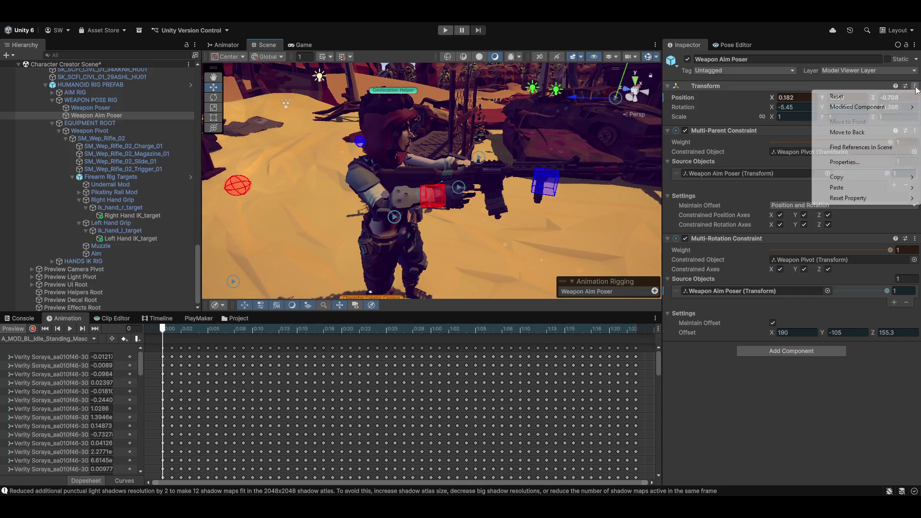
{"action": "mouse_move", "coordinate": [851, 178]}
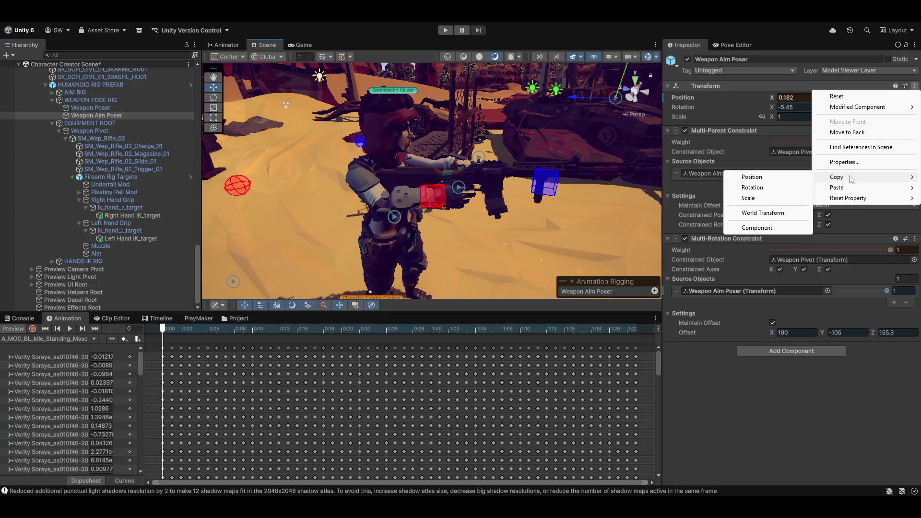
{"action": "left_click", "coordinate": [762, 228]}
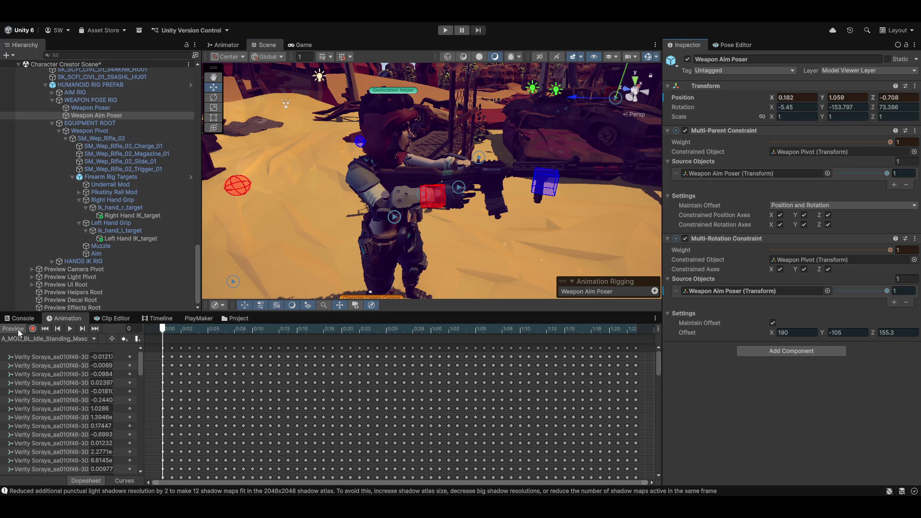
{"action": "left_click", "coordinate": [4, 330]}
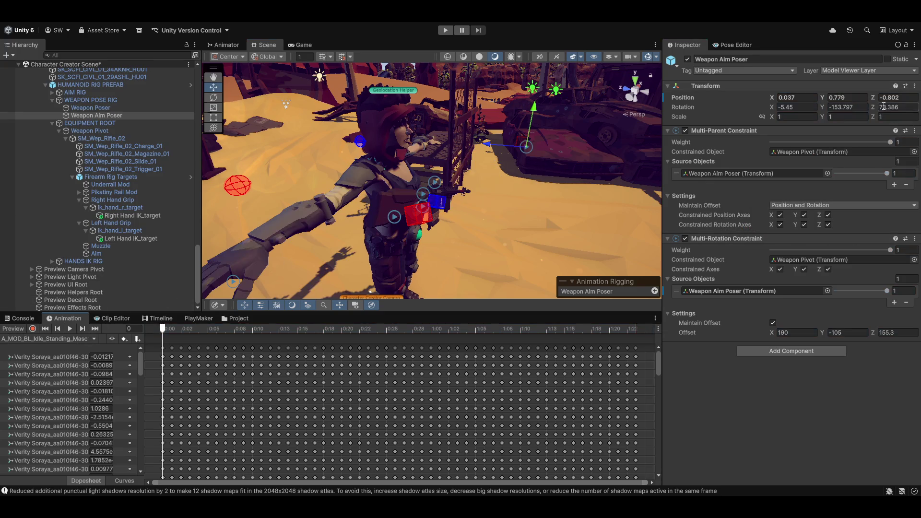
{"action": "left_click", "coordinate": [915, 86]}
{"action": "mouse_move", "coordinate": [851, 190]}
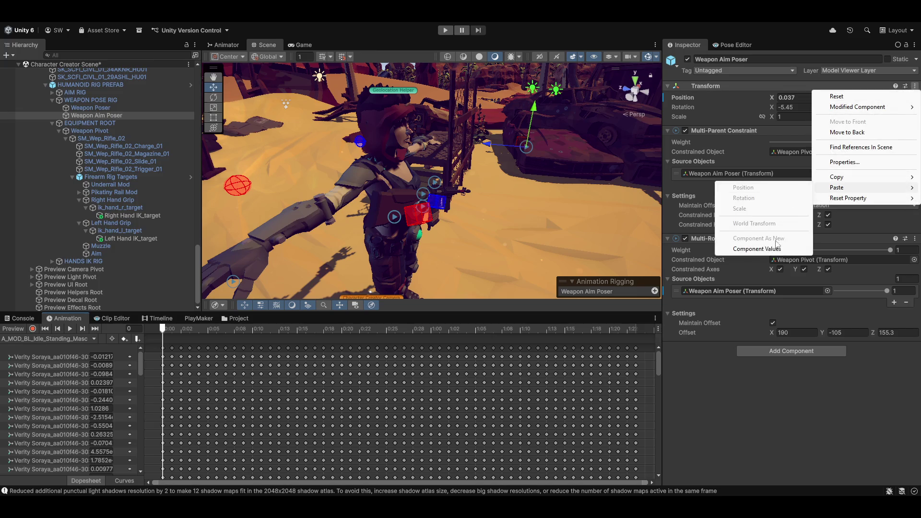
{"action": "left_click", "coordinate": [778, 247]}
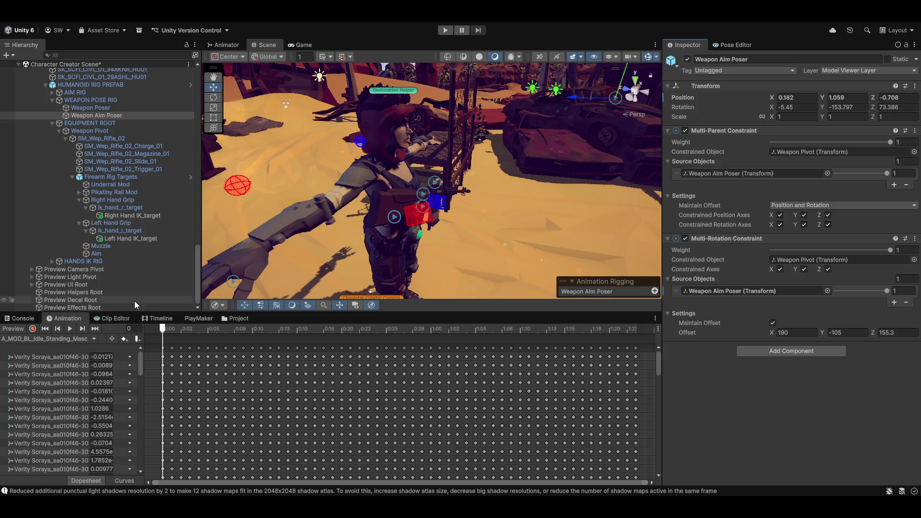
{"action": "left_click", "coordinate": [13, 329]}
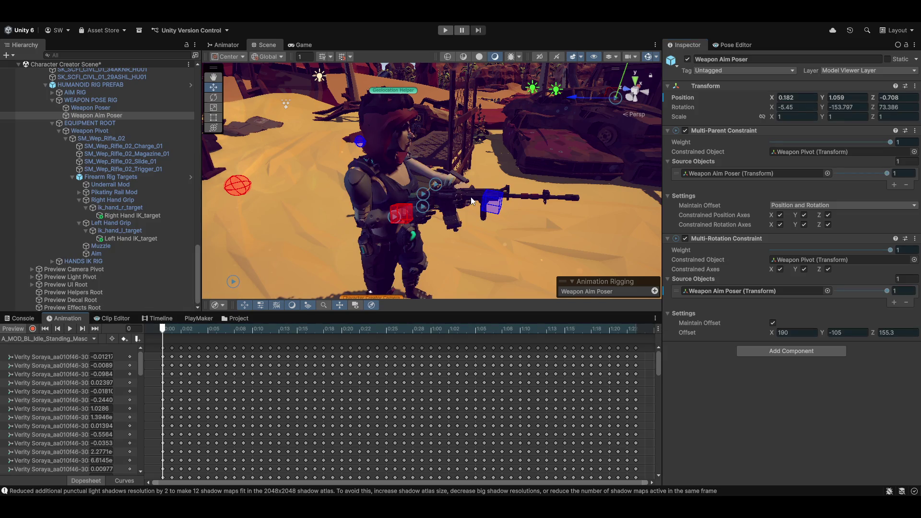
{"action": "mouse_move", "coordinate": [462, 221]}
{"action": "left_mouse_down"}
{"action": "mouse_move", "coordinate": [399, 200]}
{"action": "mouse_move", "coordinate": [378, 257]}
{"action": "mouse_move", "coordinate": [350, 238]}
{"action": "mouse_move", "coordinate": [440, 234]}
{"action": "mouse_move", "coordinate": [298, 238]}
{"action": "mouse_move", "coordinate": [456, 210]}
{"action": "mouse_move", "coordinate": [384, 207]}
{"action": "left_mouse_up"}
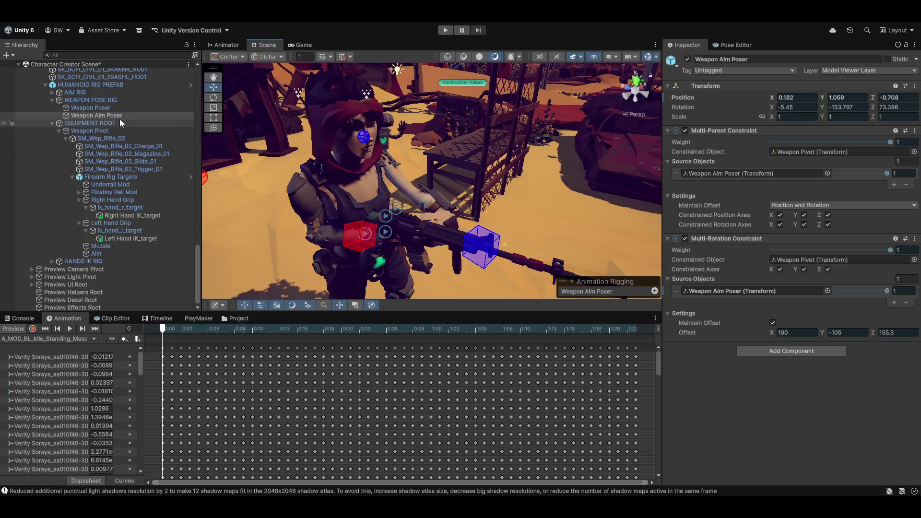
On Weapon Poser, drop the Multi-Rotation weight to 0 and assign Weapon Poser as its source.
{"action": "left_click", "coordinate": [103, 110]}
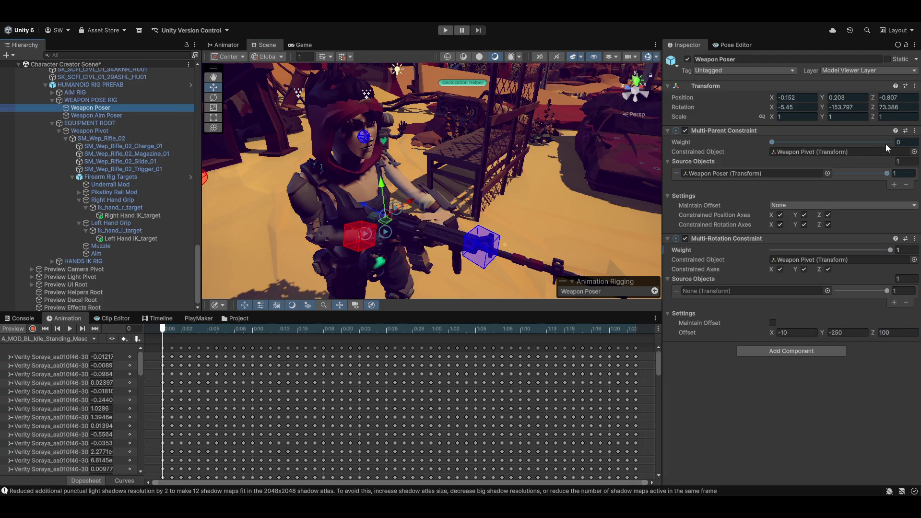
{"action": "left_click_drag", "start_coordinate": [890, 250], "coordinate": [486, 250]}
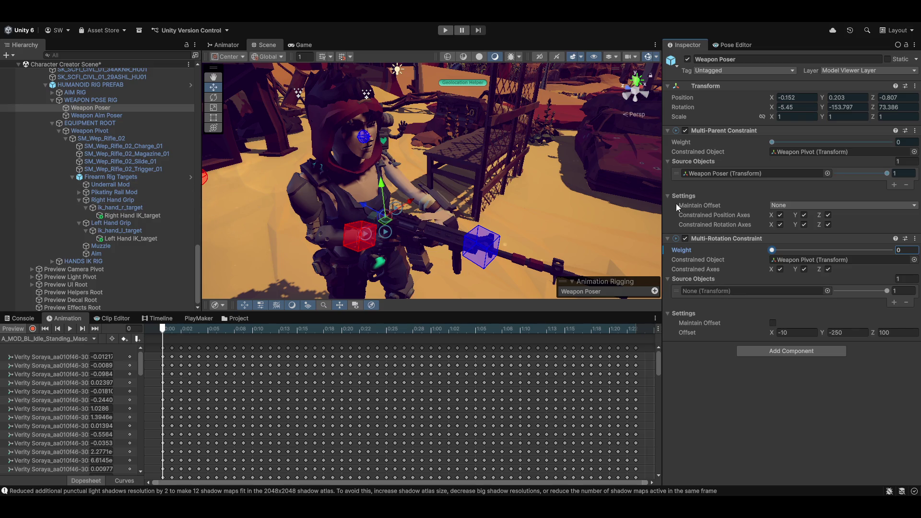
{"action": "mouse_move", "coordinate": [90, 108]}
{"action": "left_mouse_down"}
{"action": "mouse_move", "coordinate": [710, 312]}
{"action": "mouse_move", "coordinate": [703, 292]}
{"action": "left_mouse_up"}
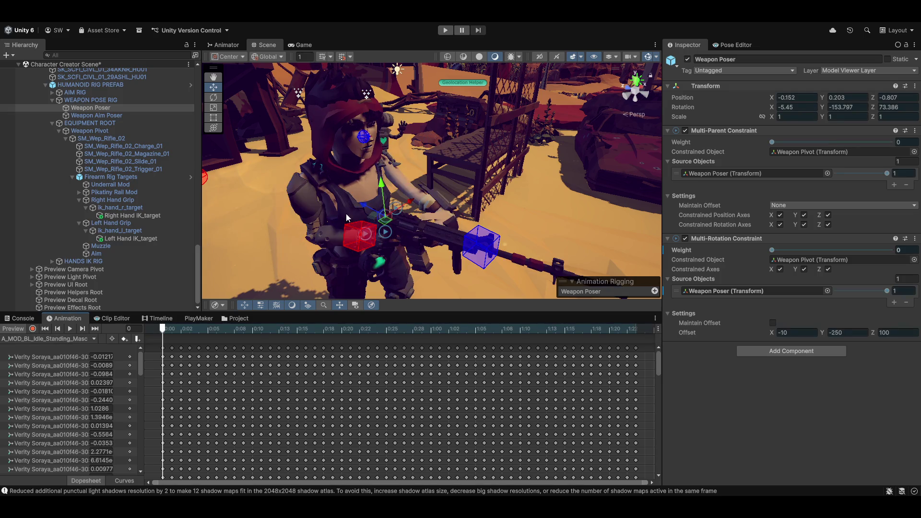
Select Weapon Aim Poser and pull the Scene view back to show the whole character.
{"action": "mouse_move", "coordinate": [312, 228]}
{"action": "left_mouse_down"}
{"action": "mouse_move", "coordinate": [290, 210]}
{"action": "mouse_move", "coordinate": [474, 214]}
{"action": "left_mouse_up"}
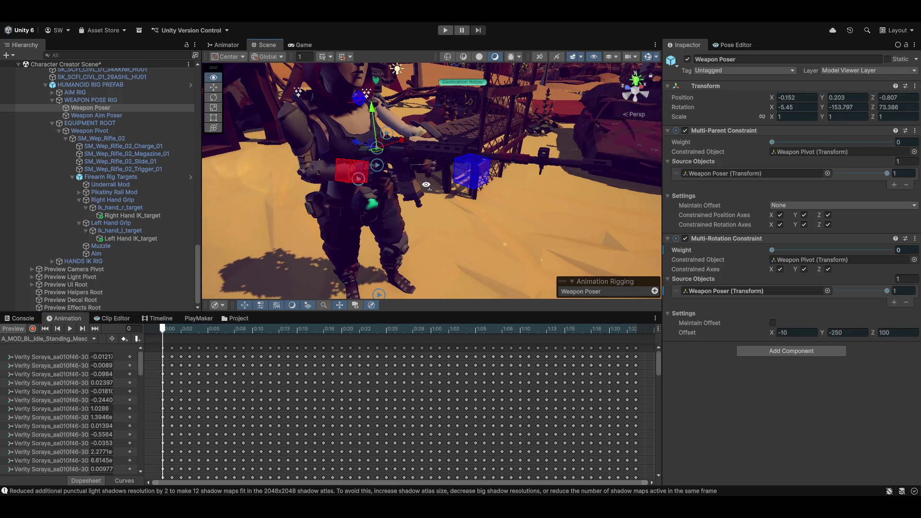
{"action": "left_click_drag", "start_coordinate": [426, 185], "coordinate": [479, 187]}
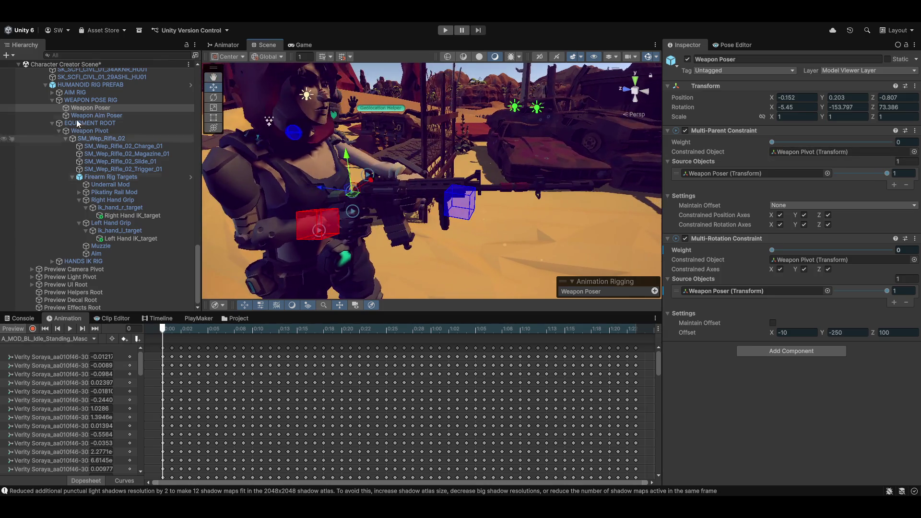
{"action": "left_click", "coordinate": [97, 115]}
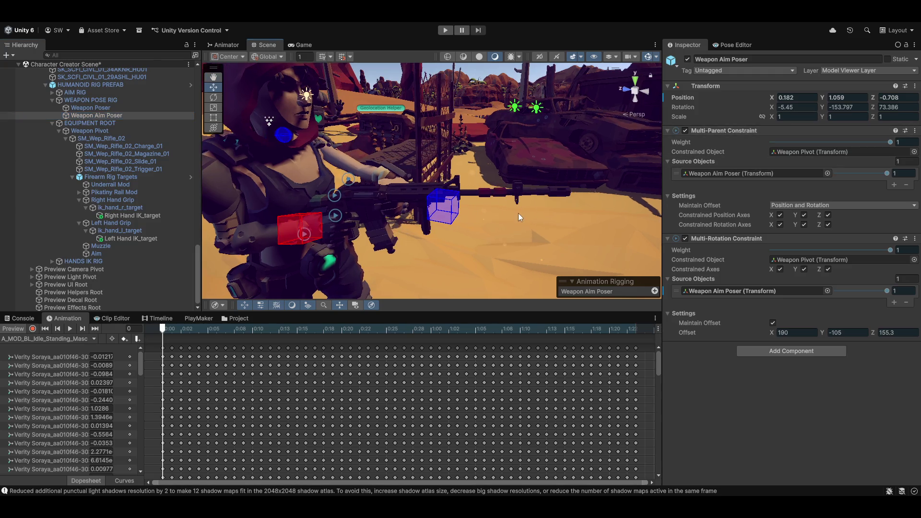
{"action": "left_click_drag", "start_coordinate": [518, 213], "coordinate": [468, 227]}
{"action": "mouse_move", "coordinate": [485, 194]}
{"action": "left_mouse_down"}
{"action": "mouse_move", "coordinate": [450, 227]}
{"action": "mouse_move", "coordinate": [472, 205]}
{"action": "mouse_move", "coordinate": [408, 220]}
{"action": "mouse_move", "coordinate": [451, 223]}
{"action": "mouse_move", "coordinate": [491, 189]}
{"action": "mouse_move", "coordinate": [444, 208]}
{"action": "mouse_move", "coordinate": [341, 194]}
{"action": "left_mouse_up"}
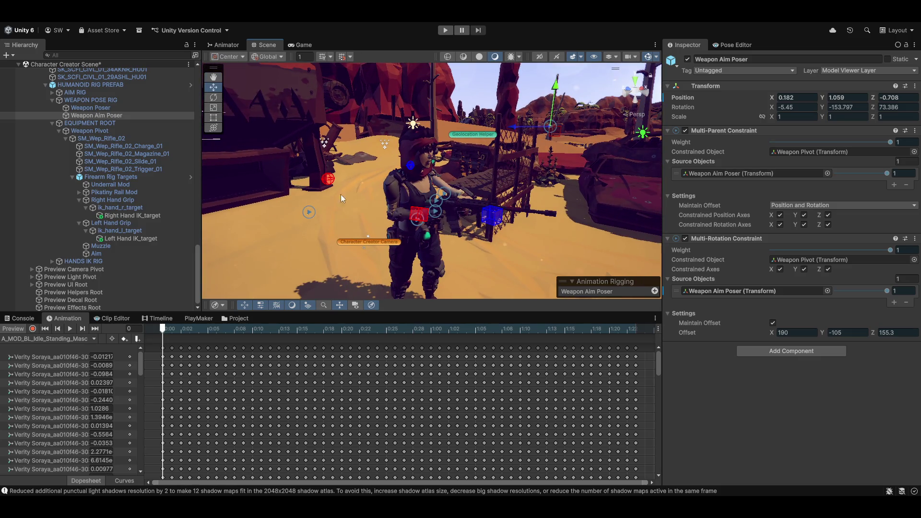
Delete the existing Weapon Aim Poser and turn off the animation preview.
{"action": "left_click", "coordinate": [92, 117]}
{"action": "key", "text": "Delete"}
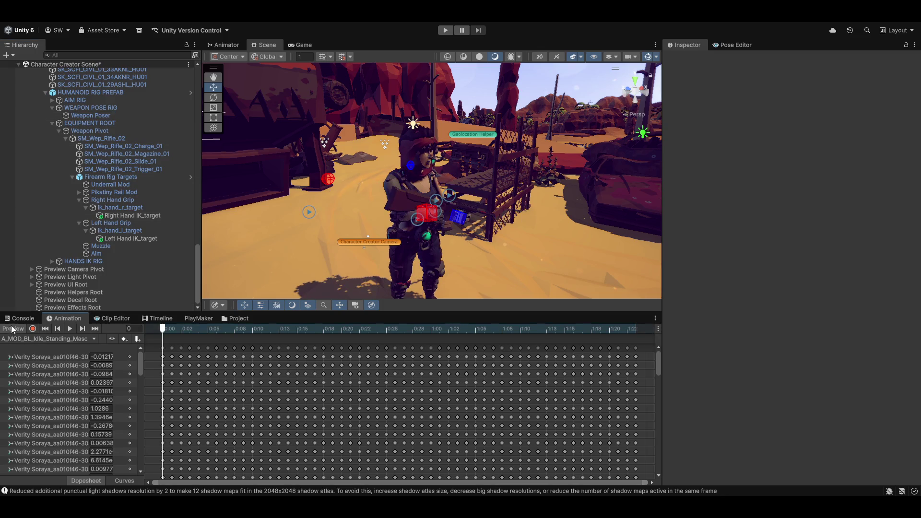
{"action": "scroll", "coordinate": [407, 186], "scroll_direction": "up", "scroll_amount": 3}
{"action": "mouse_move", "coordinate": [407, 186]}
{"action": "left_mouse_down"}
{"action": "mouse_move", "coordinate": [279, 203]}
{"action": "mouse_move", "coordinate": [340, 214]}
{"action": "mouse_move", "coordinate": [302, 221]}
{"action": "left_mouse_up"}
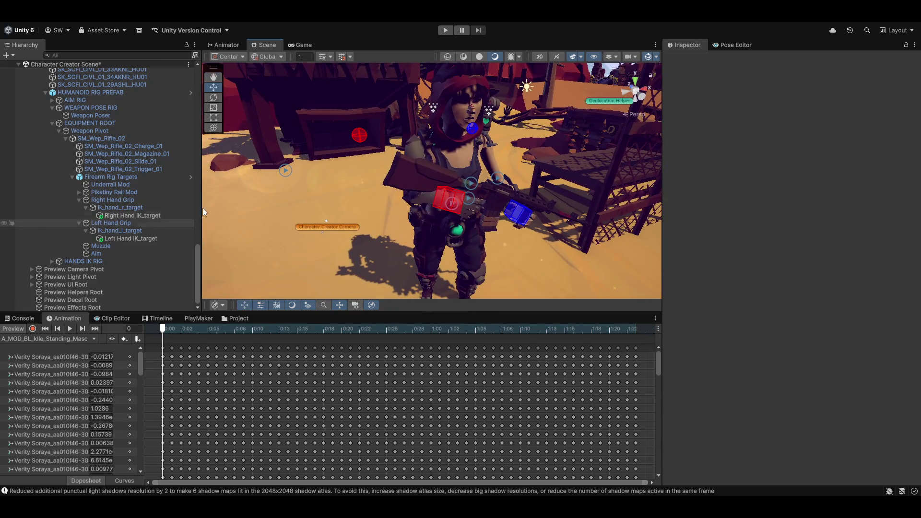
{"action": "left_click", "coordinate": [17, 330]}
Duplicate Weapon Poser and rename the copy to 'Weapon Aim Poser'.
{"action": "left_click", "coordinate": [97, 116]}
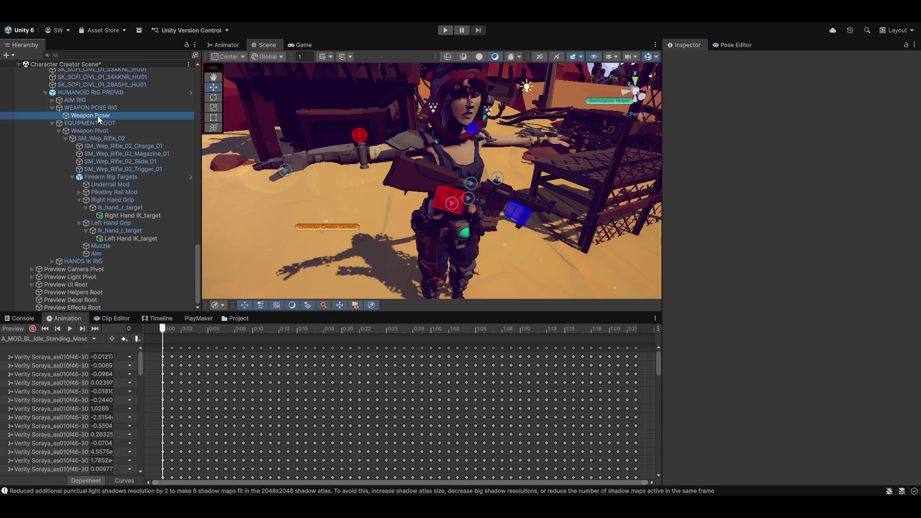
{"action": "key", "text": "ctrl+d"}
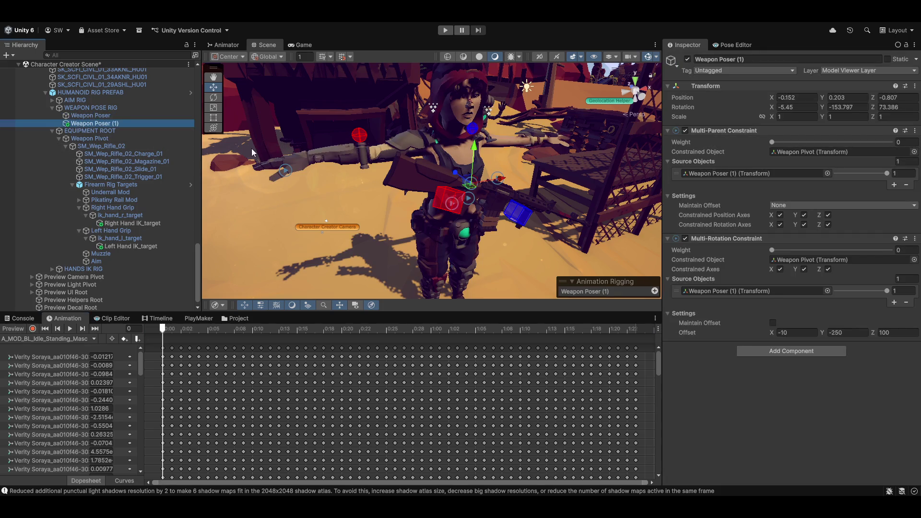
{"action": "key", "text": "BackSpace"}
{"action": "key", "text": "BackSpace"}
{"action": "key", "text": "BackSpace"}
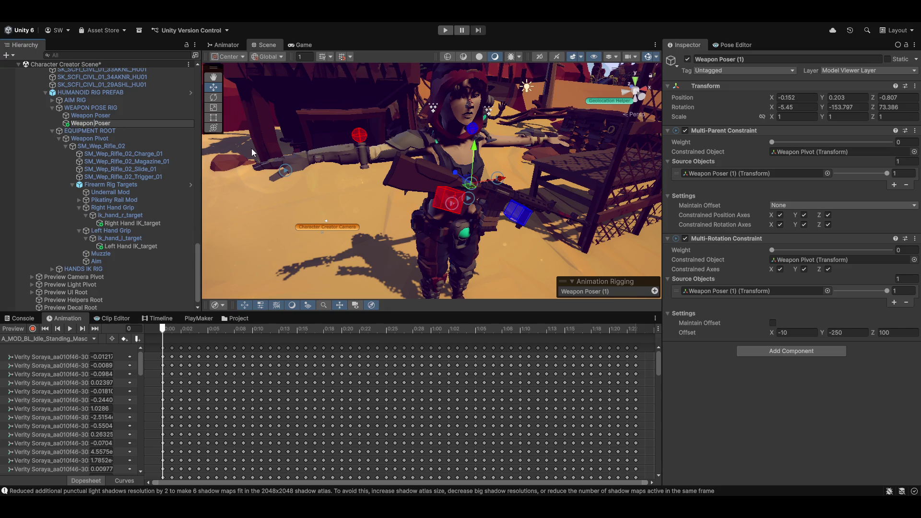
{"action": "type", "text": "Aim"}
{"action": "key", "text": "Return"}
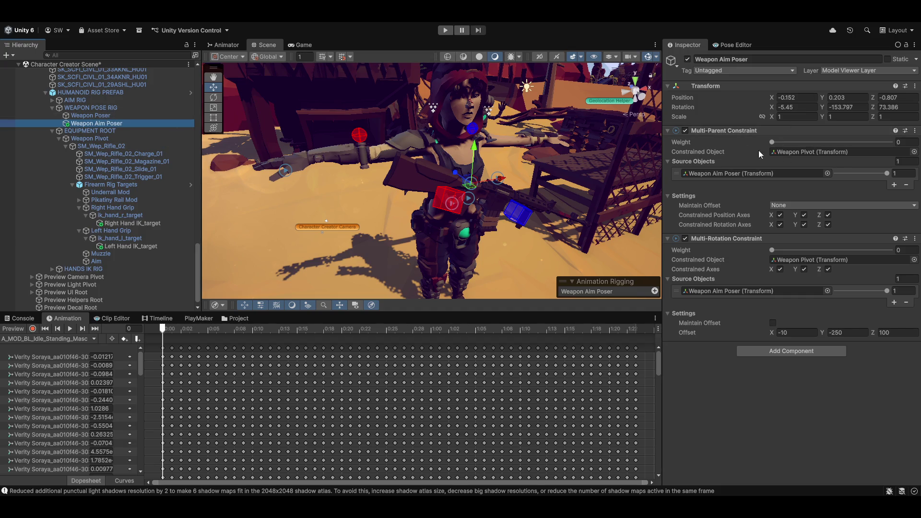
Set the copy's Multi-Parent and Multi-Rotation constraint weights to 1 and re-enable preview.
{"action": "left_click_drag", "start_coordinate": [772, 142], "coordinate": [871, 142]}
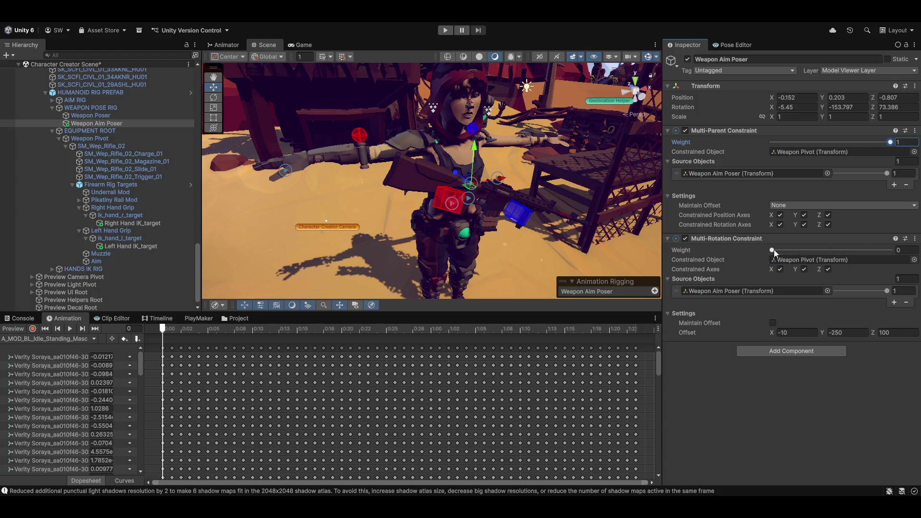
{"action": "left_click_drag", "start_coordinate": [771, 250], "coordinate": [890, 250]}
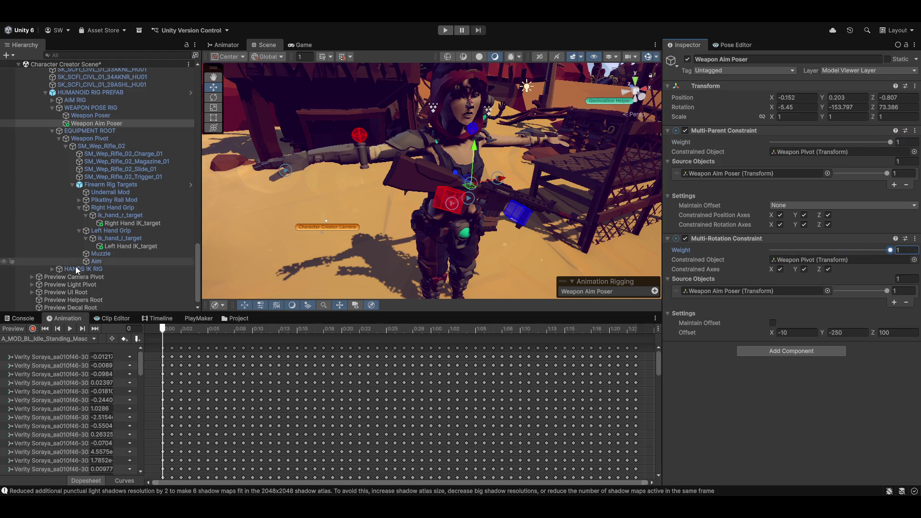
{"action": "left_click", "coordinate": [11, 329]}
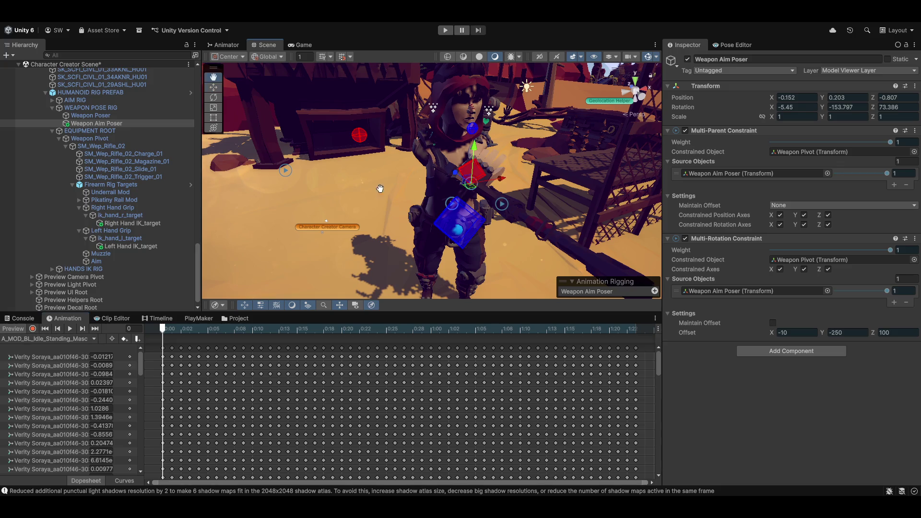
{"action": "mouse_move", "coordinate": [381, 185]}
{"action": "left_mouse_down", "text": "alt"}
{"action": "mouse_move", "coordinate": [451, 203]}
{"action": "mouse_move", "coordinate": [349, 221]}
{"action": "mouse_move", "coordinate": [366, 224]}
{"action": "mouse_move", "coordinate": [373, 214]}
{"action": "mouse_move", "coordinate": [413, 236]}
{"action": "mouse_move", "coordinate": [523, 251]}
{"action": "left_mouse_up", "text": "alt"}
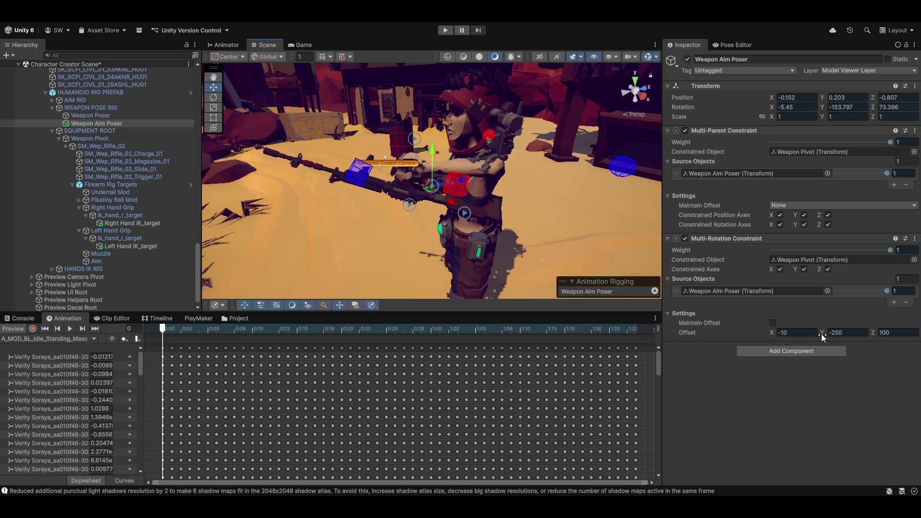
Enter Multi-Rotation offsets of X -90 and Y -300.
{"action": "mouse_move", "coordinate": [822, 332]}
{"action": "left_mouse_down"}
{"action": "mouse_move", "coordinate": [876, 328]}
{"action": "mouse_move", "coordinate": [823, 333]}
{"action": "left_mouse_up"}
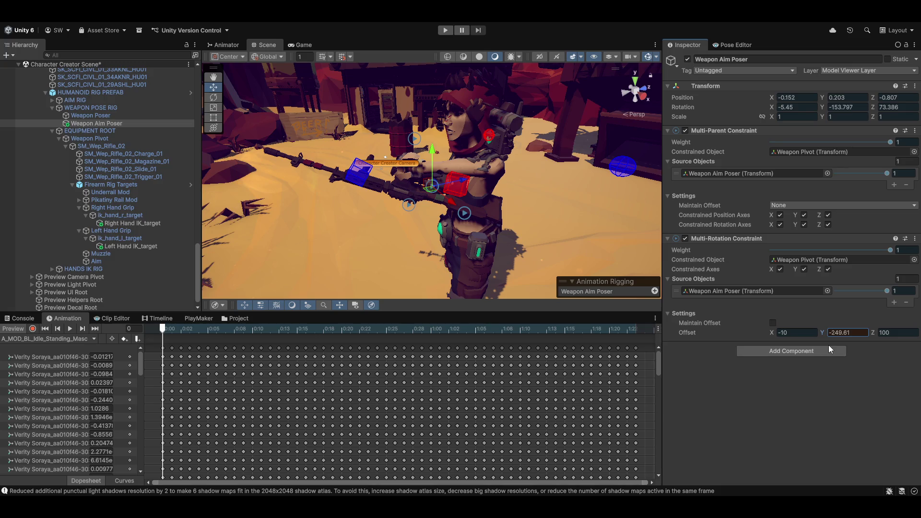
{"action": "key", "text": "Tab"}
{"action": "key", "text": "Tab"}
{"action": "key", "text": "shift+Tab"}
{"action": "key", "text": "shift+Tab"}
{"action": "key", "text": "shift+Tab"}
{"action": "type", "text": "-90"}
{"action": "key", "text": "Tab"}
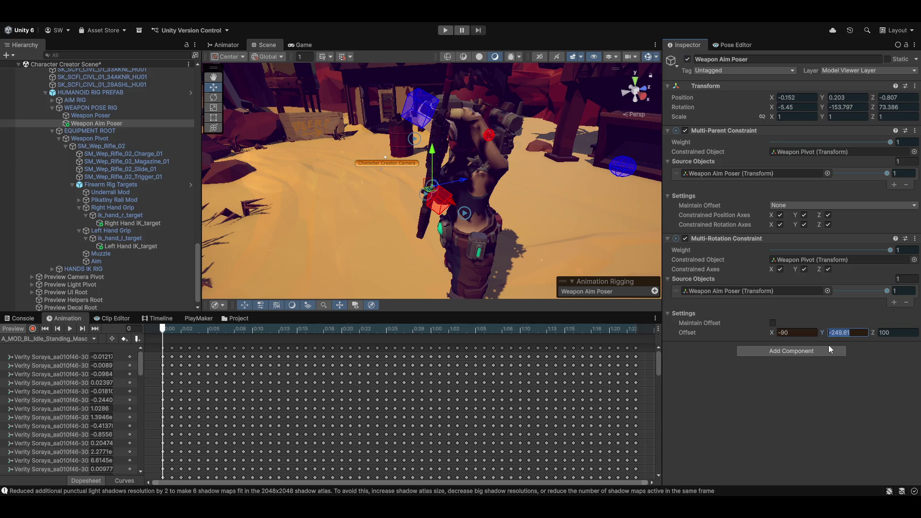
{"action": "type", "text": "300"}
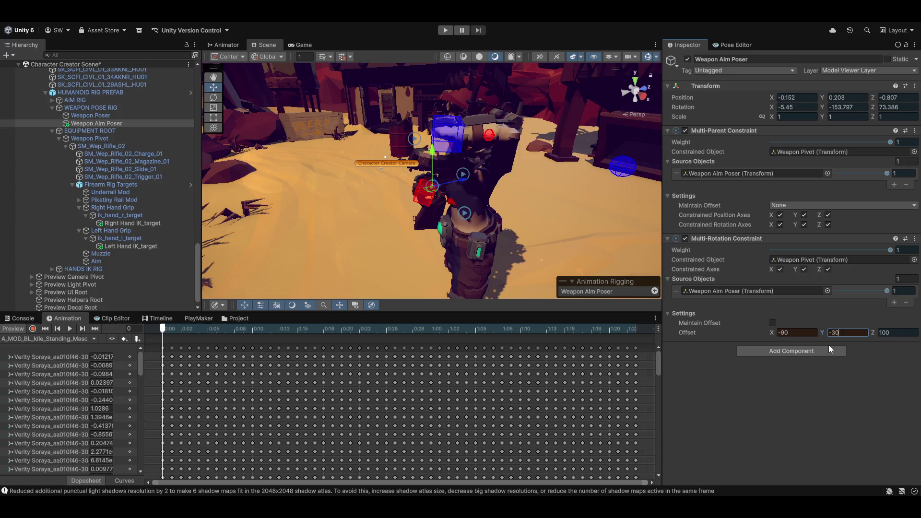
{"action": "key", "text": "Tab"}
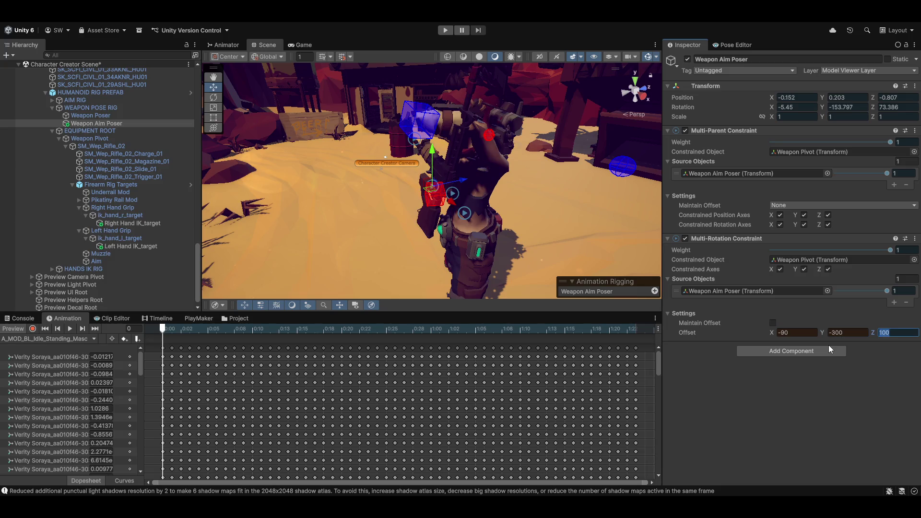
{"action": "mouse_move", "coordinate": [431, 192]}
{"action": "left_mouse_down"}
{"action": "mouse_move", "coordinate": [489, 190]}
{"action": "mouse_move", "coordinate": [547, 206]}
{"action": "left_mouse_up"}
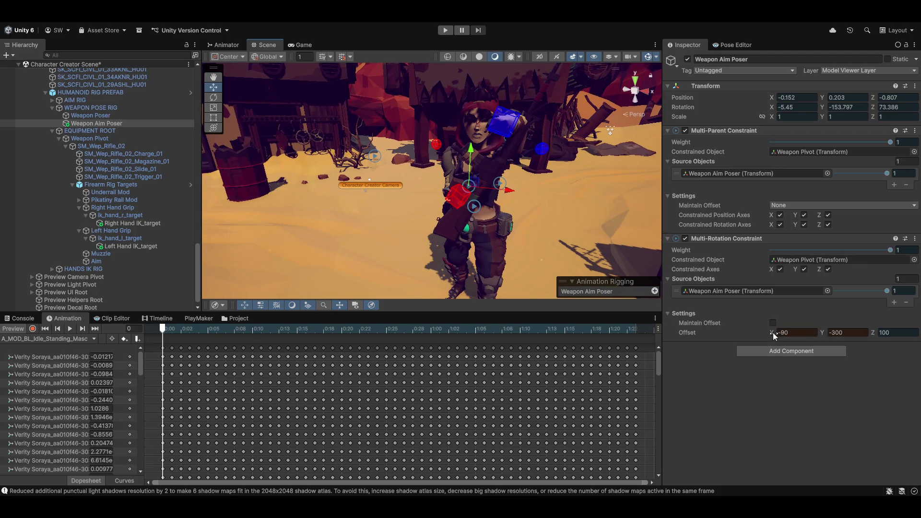
Fine-tune Offset X from about -47.5 to -10, settling the offset at -10, -287.4, -25.7.
{"action": "mouse_move", "coordinate": [772, 333]}
{"action": "left_mouse_down"}
{"action": "mouse_move", "coordinate": [883, 333]}
{"action": "mouse_move", "coordinate": [729, 313]}
{"action": "mouse_move", "coordinate": [793, 323]}
{"action": "mouse_move", "coordinate": [758, 320]}
{"action": "left_mouse_up"}
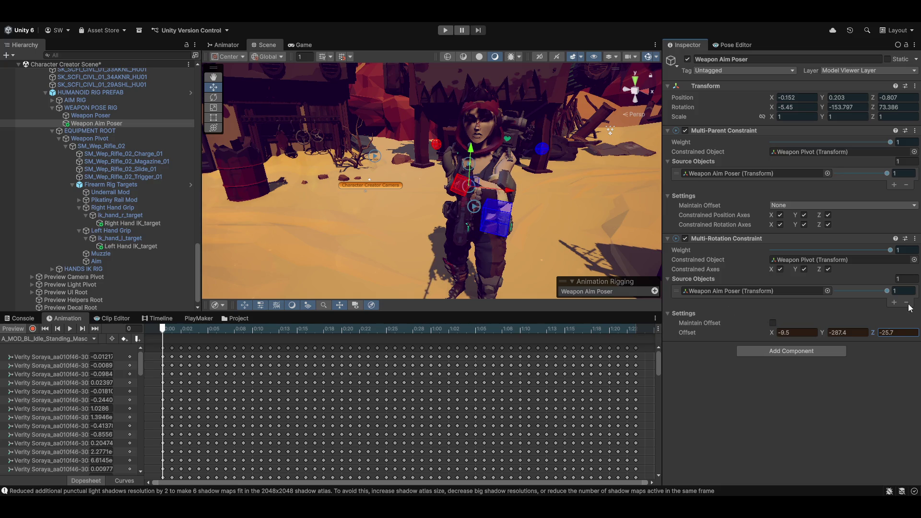
{"action": "mouse_move", "coordinate": [504, 206]}
{"action": "left_mouse_down"}
{"action": "mouse_move", "coordinate": [488, 258]}
{"action": "mouse_move", "coordinate": [380, 190]}
{"action": "left_mouse_up"}
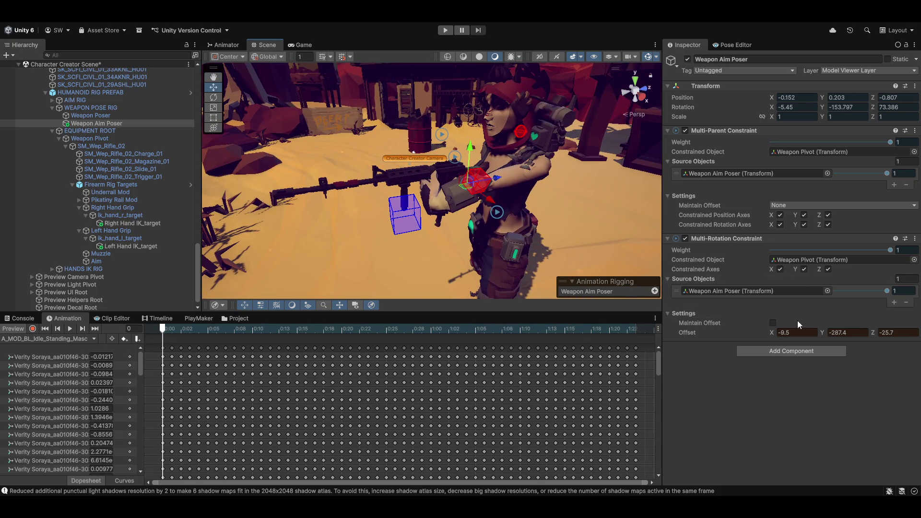
{"action": "mouse_move", "coordinate": [770, 332]}
{"action": "left_mouse_down"}
{"action": "mouse_move", "coordinate": [747, 334]}
{"action": "mouse_move", "coordinate": [782, 335]}
{"action": "mouse_move", "coordinate": [767, 335]}
{"action": "left_mouse_up"}
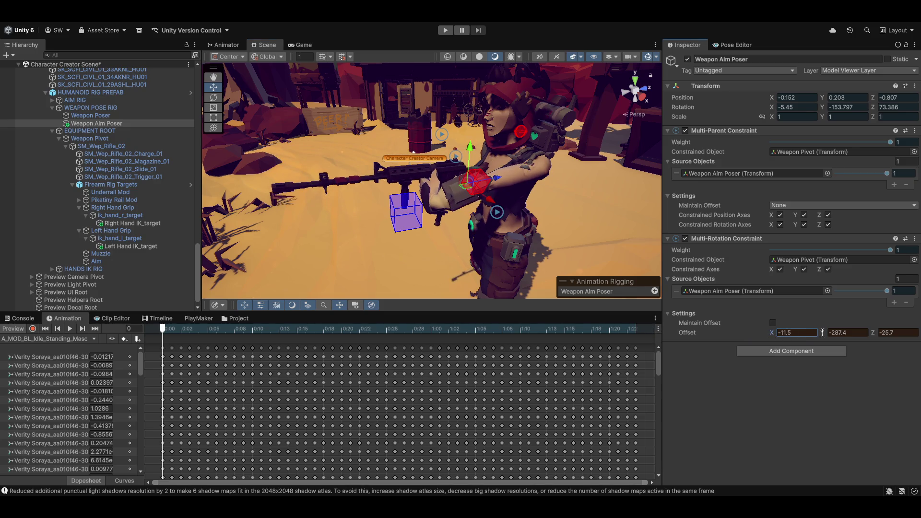
{"action": "left_click", "coordinate": [811, 335]}
{"action": "type", "text": "10"}
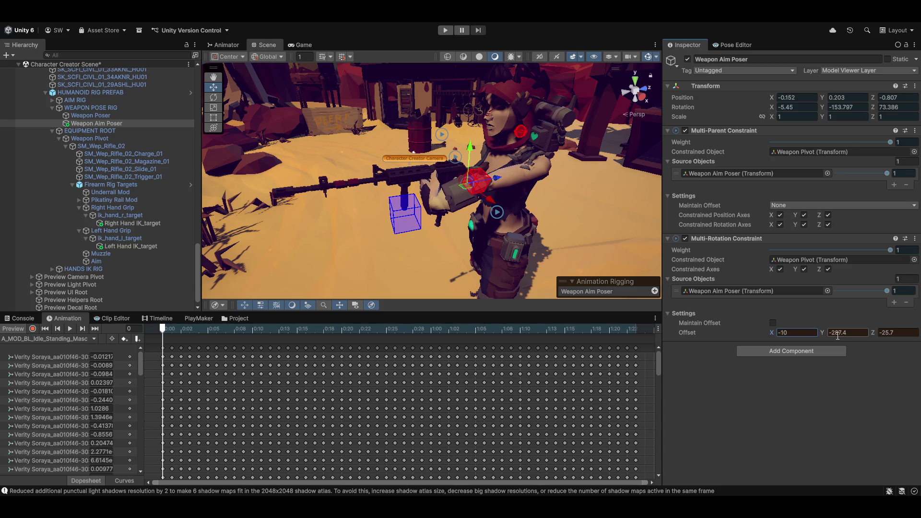
{"action": "mouse_move", "coordinate": [411, 128]}
{"action": "left_mouse_down"}
{"action": "mouse_move", "coordinate": [524, 177]}
{"action": "mouse_move", "coordinate": [340, 232]}
{"action": "mouse_move", "coordinate": [437, 225]}
{"action": "mouse_move", "coordinate": [384, 225]}
{"action": "left_mouse_up"}
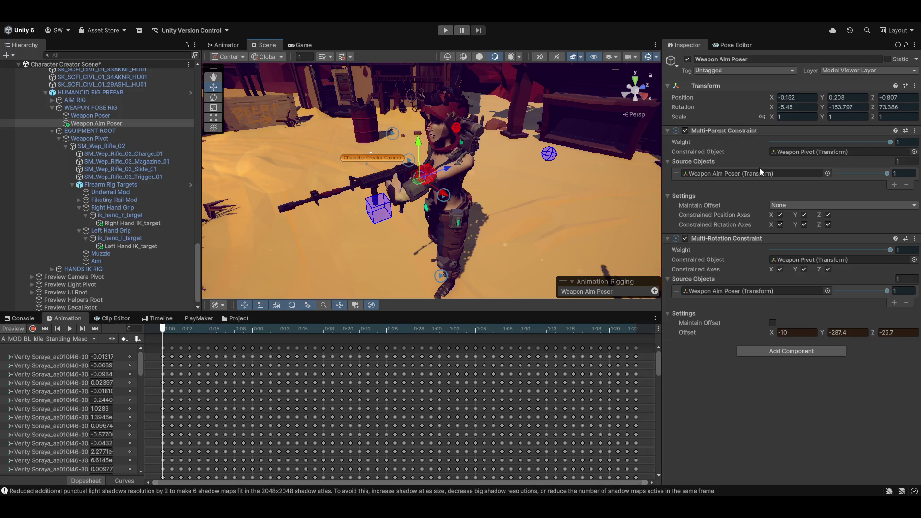
Compare against Weapon Poser's constraint settings, then reselect Weapon Aim Poser.
{"action": "left_click", "coordinate": [108, 115]}
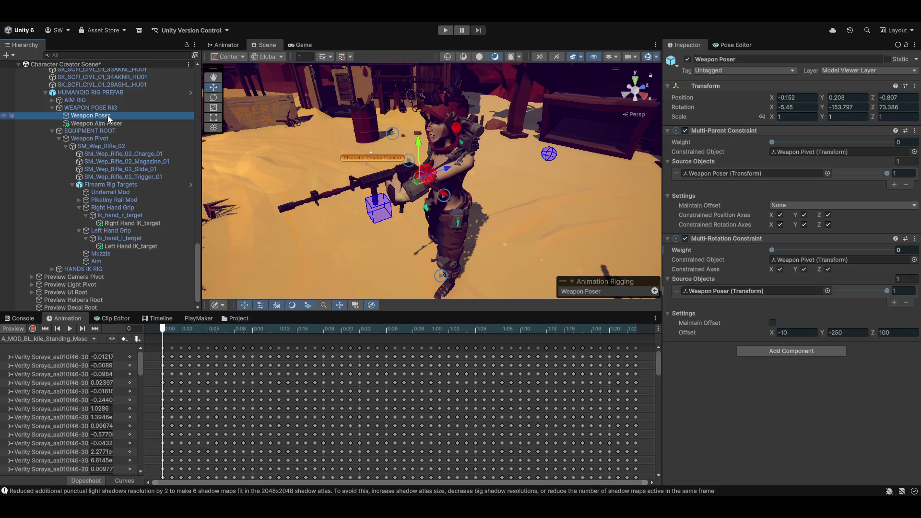
{"action": "left_click", "coordinate": [102, 123]}
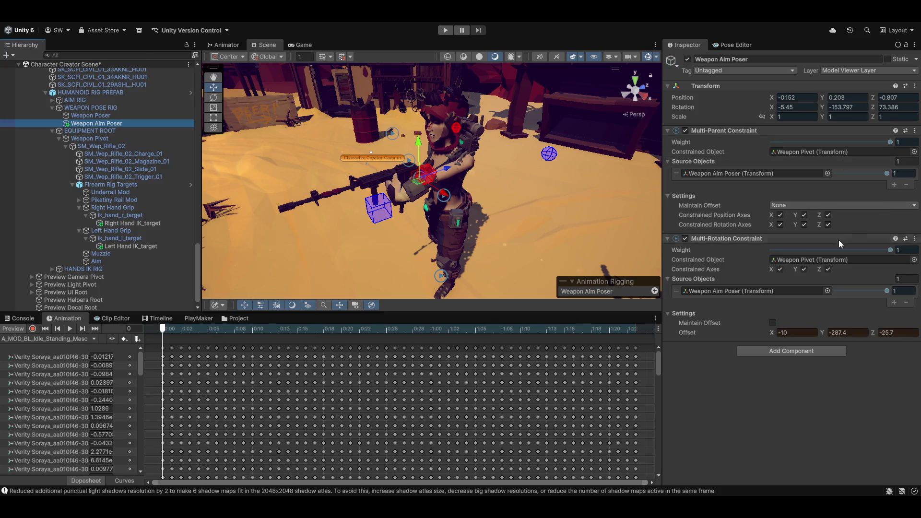
{"action": "left_click", "coordinate": [899, 263]}
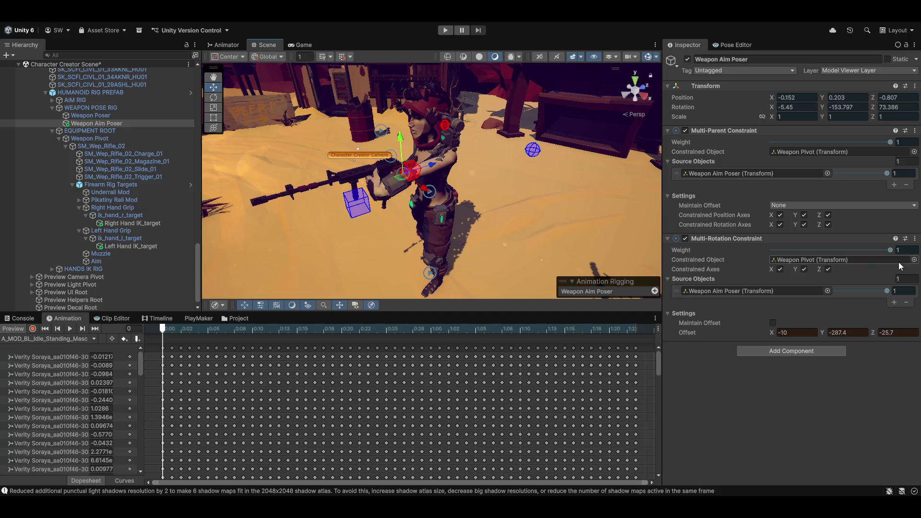
Copy the Multi-Rotation Constraint, turn preview off, and paste the -10, -287.4, -25.7 offset back.
{"action": "left_click", "coordinate": [915, 239]}
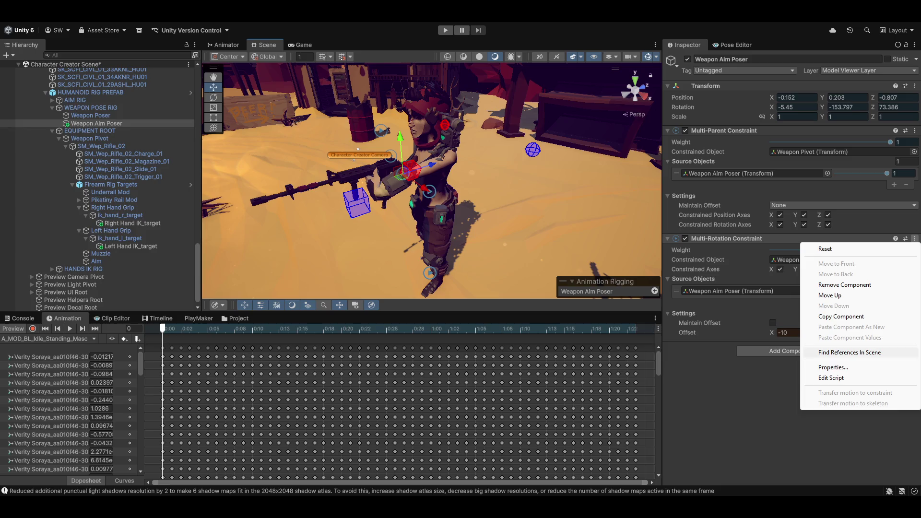
{"action": "left_click", "coordinate": [840, 316]}
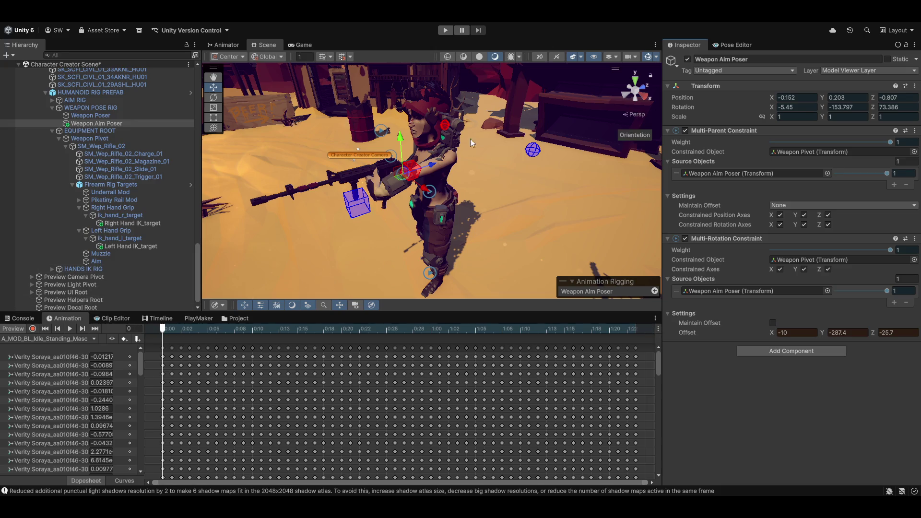
{"action": "left_click", "coordinate": [21, 330]}
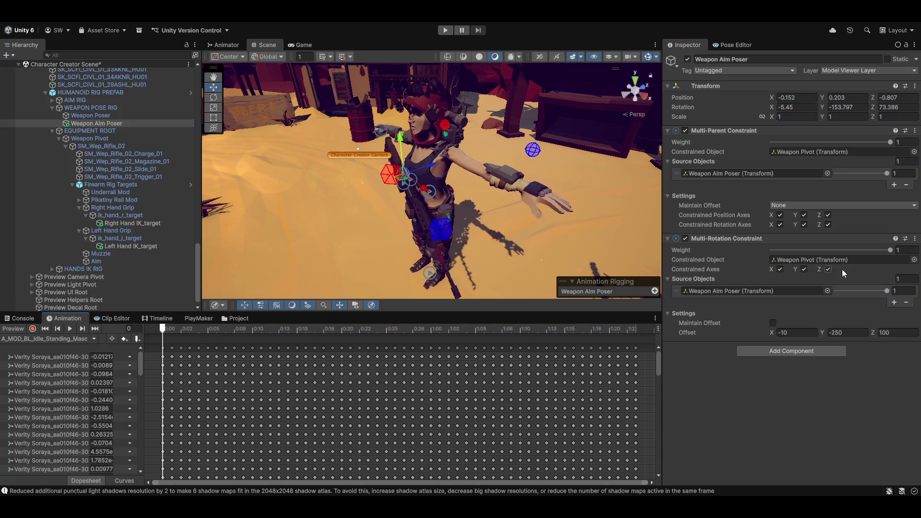
{"action": "left_click", "coordinate": [915, 239]}
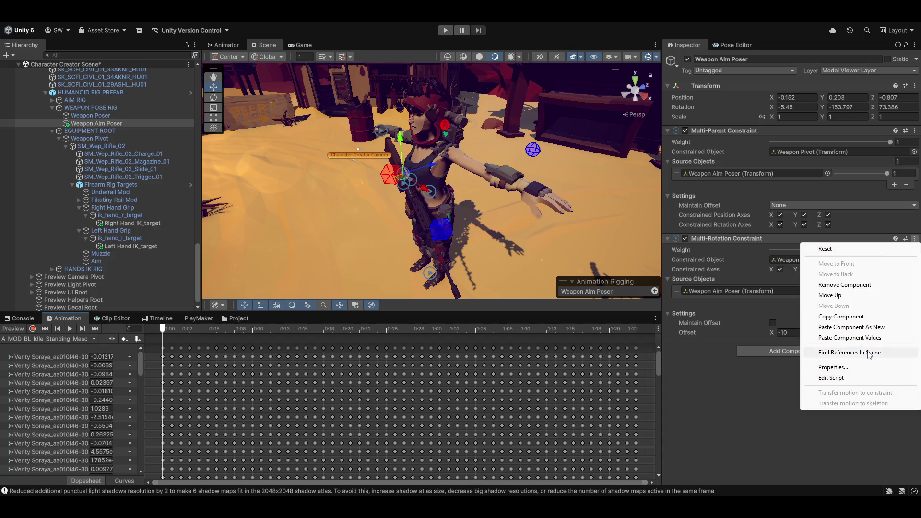
{"action": "left_click", "coordinate": [849, 338]}
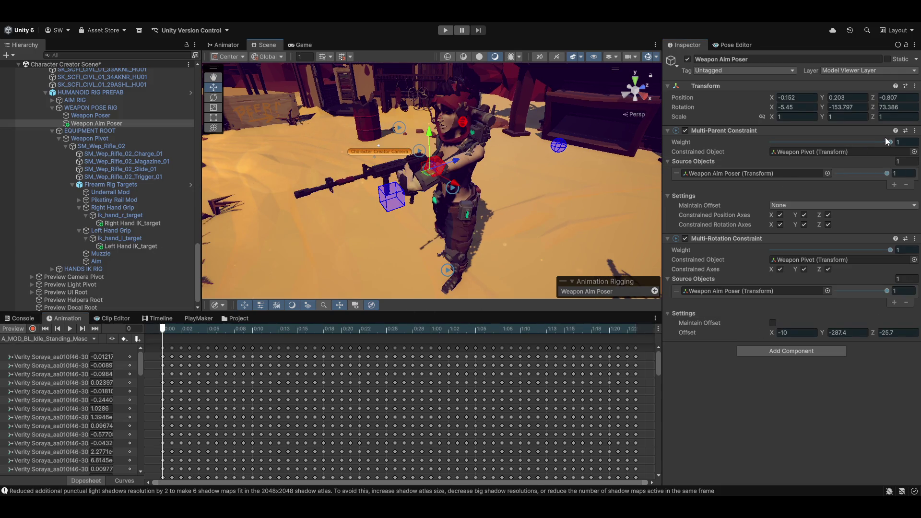
Drop the Multi-Parent and Multi-Rotation weights to 0 for comparison, then restore both to 1.
{"action": "left_click_drag", "start_coordinate": [849, 145], "coordinate": [763, 144]}
{"action": "left_click_drag", "start_coordinate": [853, 250], "coordinate": [625, 258]}
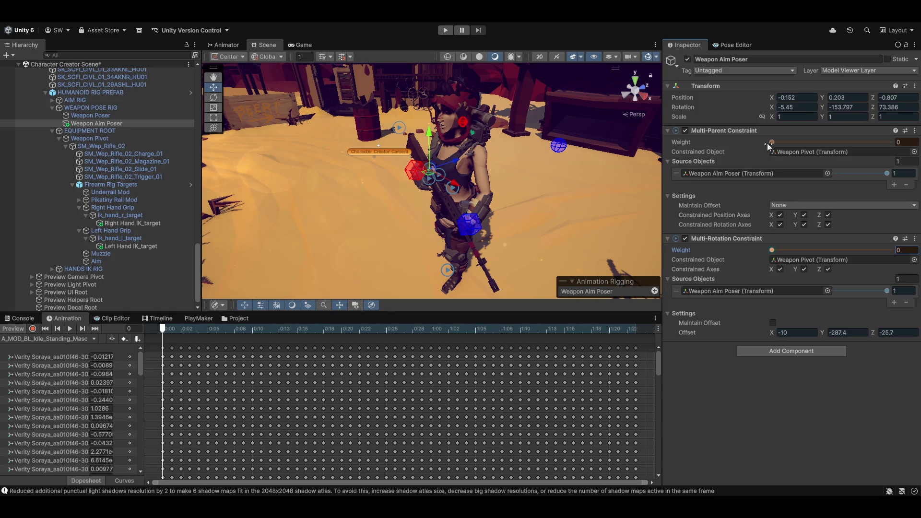
{"action": "left_click_drag", "start_coordinate": [769, 144], "coordinate": [897, 140]}
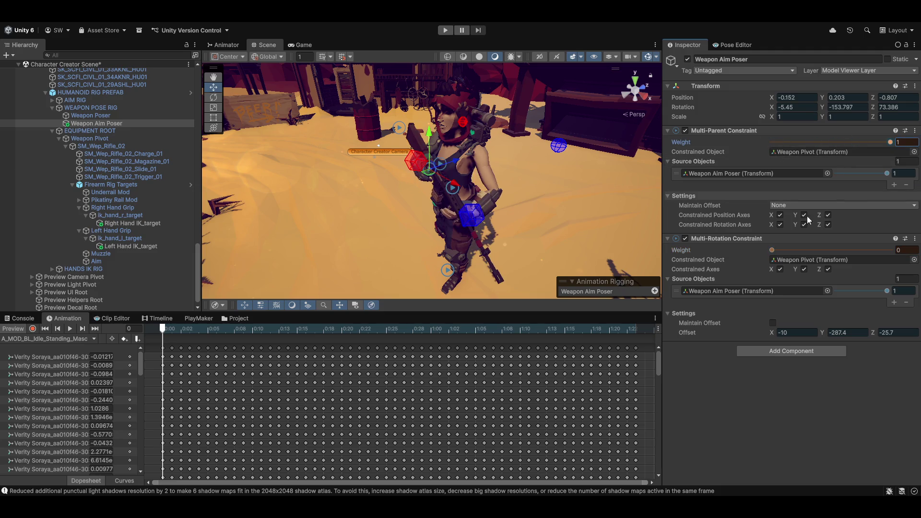
{"action": "left_click_drag", "start_coordinate": [774, 249], "coordinate": [881, 240]}
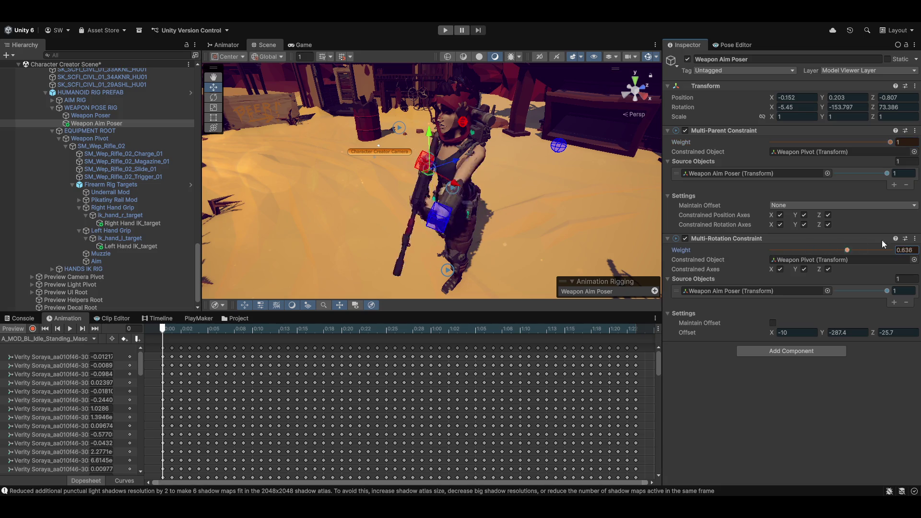
{"action": "mouse_move", "coordinate": [503, 206]}
{"action": "left_mouse_down"}
{"action": "mouse_move", "coordinate": [590, 208]}
{"action": "mouse_move", "coordinate": [540, 172]}
{"action": "mouse_move", "coordinate": [424, 203]}
{"action": "mouse_move", "coordinate": [488, 206]}
{"action": "mouse_move", "coordinate": [490, 226]}
{"action": "mouse_move", "coordinate": [356, 245]}
{"action": "mouse_move", "coordinate": [521, 174]}
{"action": "mouse_move", "coordinate": [461, 181]}
{"action": "mouse_move", "coordinate": [532, 190]}
{"action": "mouse_move", "coordinate": [502, 172]}
{"action": "mouse_move", "coordinate": [500, 157]}
{"action": "left_mouse_up"}
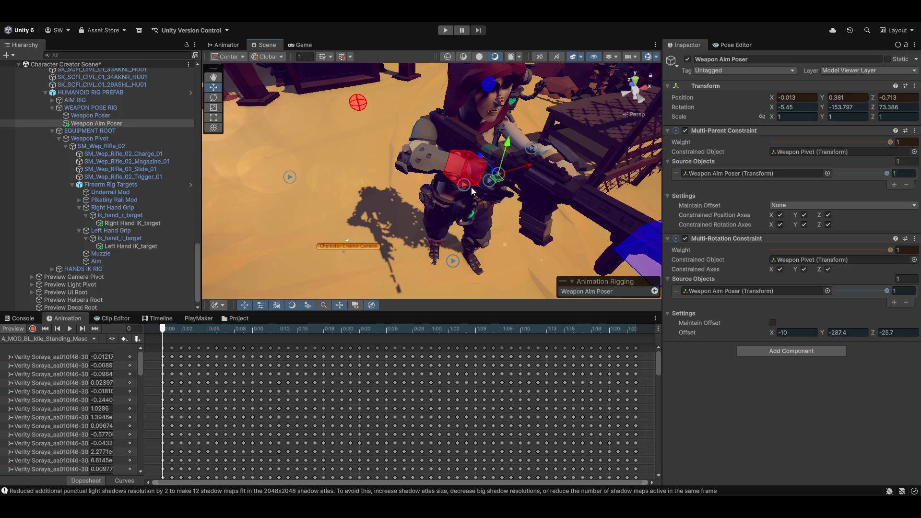
Using local-axis Move, raise Weapon Aim Poser to -0.033, 0.456, -0.713.
{"action": "left_click_drag", "start_coordinate": [471, 190], "coordinate": [454, 177]}
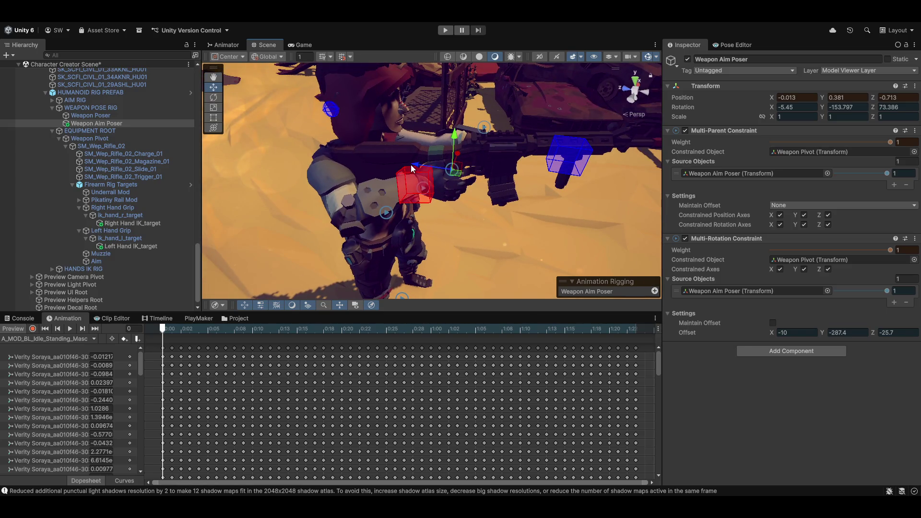
{"action": "key", "text": "x"}
{"action": "key", "text": "x"}
{"action": "mouse_move", "coordinate": [425, 170]}
{"action": "left_mouse_down"}
{"action": "mouse_move", "coordinate": [544, 178]}
{"action": "mouse_move", "coordinate": [372, 181]}
{"action": "mouse_move", "coordinate": [470, 166]}
{"action": "left_mouse_up"}
{"action": "scroll", "coordinate": [462, 189], "scroll_direction": "down", "scroll_amount": 6}
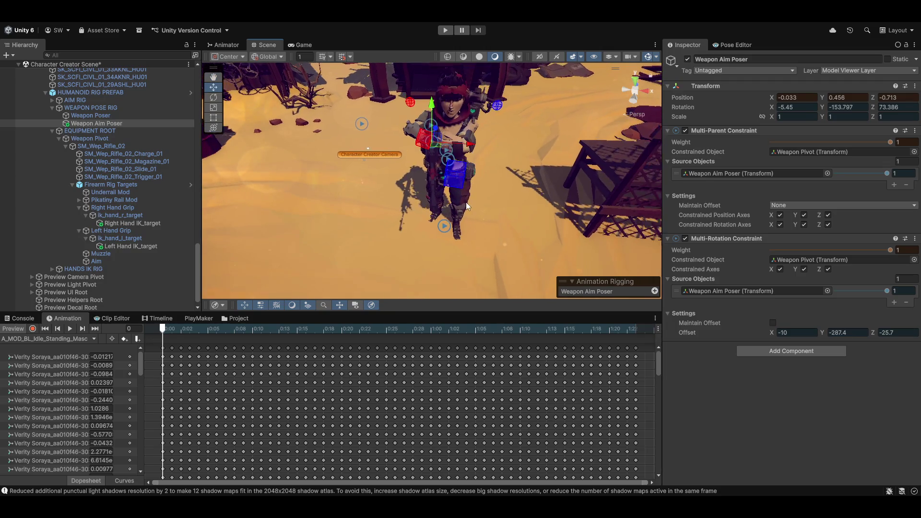
Copy Weapon Aim Poser's Transform and paste the values back so the raised position persists.
{"action": "left_click", "coordinate": [914, 86]}
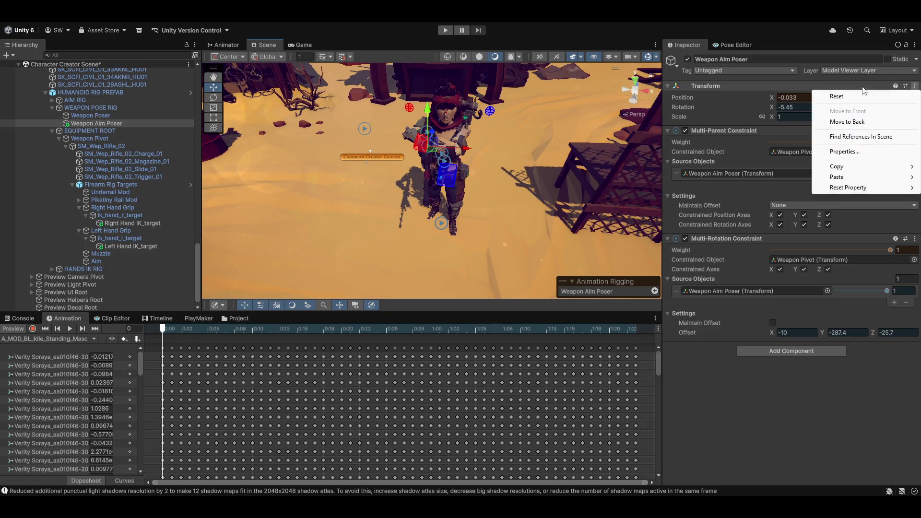
{"action": "mouse_move", "coordinate": [845, 171]}
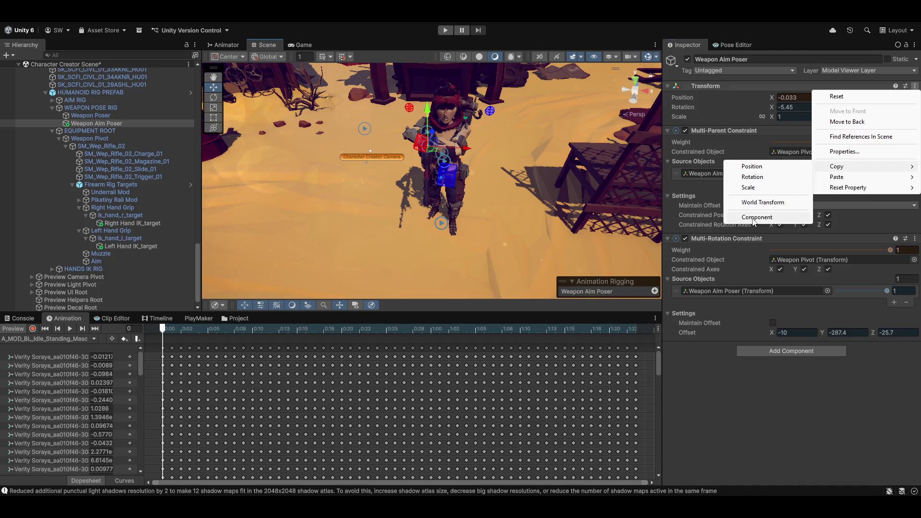
{"action": "left_click", "coordinate": [754, 219]}
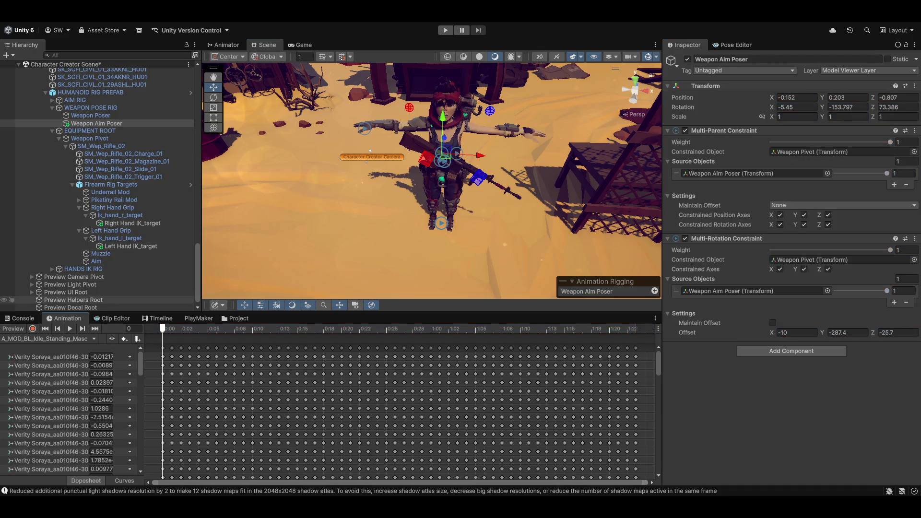
{"action": "left_click", "coordinate": [915, 86]}
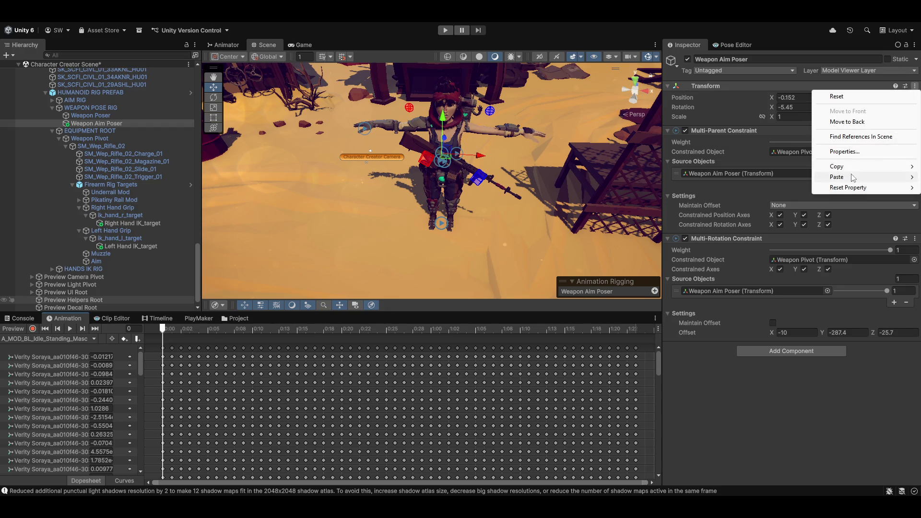
{"action": "mouse_move", "coordinate": [816, 181]}
{"action": "left_click", "coordinate": [749, 238]}
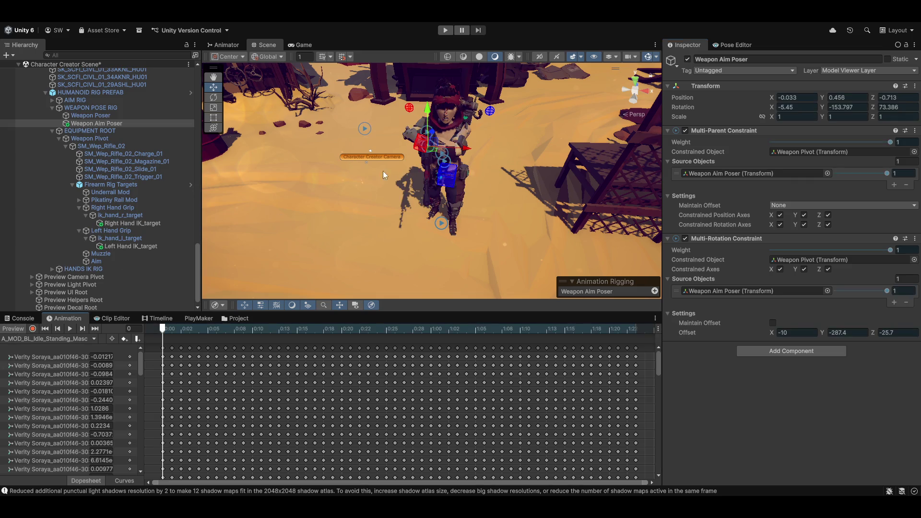
{"action": "mouse_move", "coordinate": [502, 163]}
{"action": "left_mouse_down"}
{"action": "mouse_move", "coordinate": [677, 113]}
{"action": "mouse_move", "coordinate": [326, 141]}
{"action": "mouse_move", "coordinate": [336, 146]}
{"action": "left_mouse_up"}
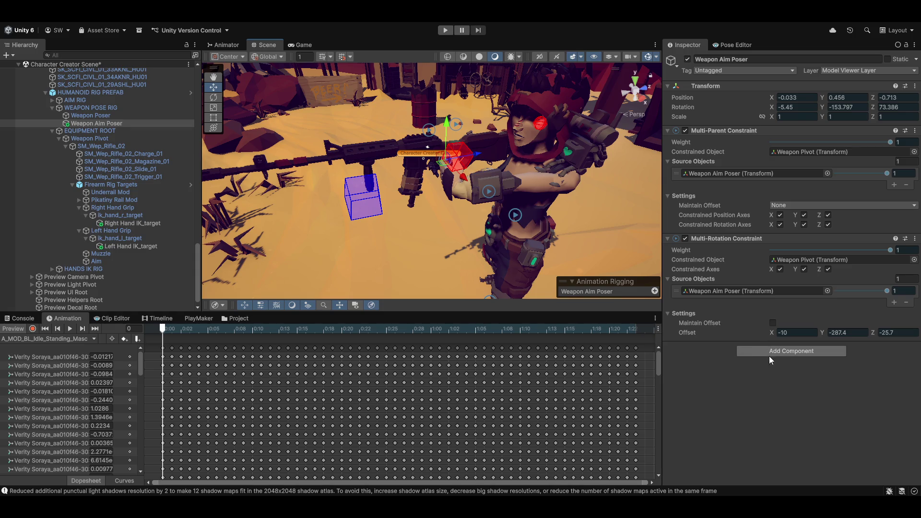
Add a Multi-Aim Constraint with one empty source slot and Weapon Pivot as constrained object.
{"action": "left_click", "coordinate": [13, 329]}
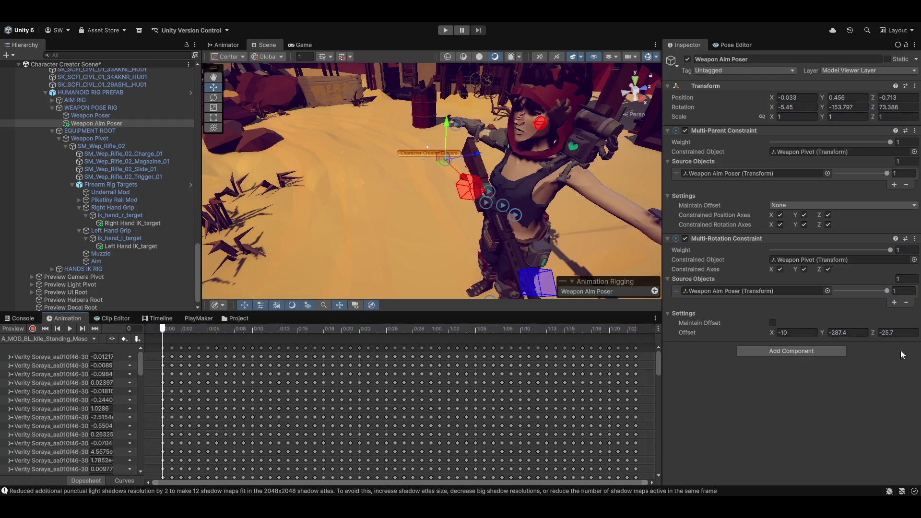
{"action": "left_click", "coordinate": [773, 351]}
{"action": "type", "text": "two"}
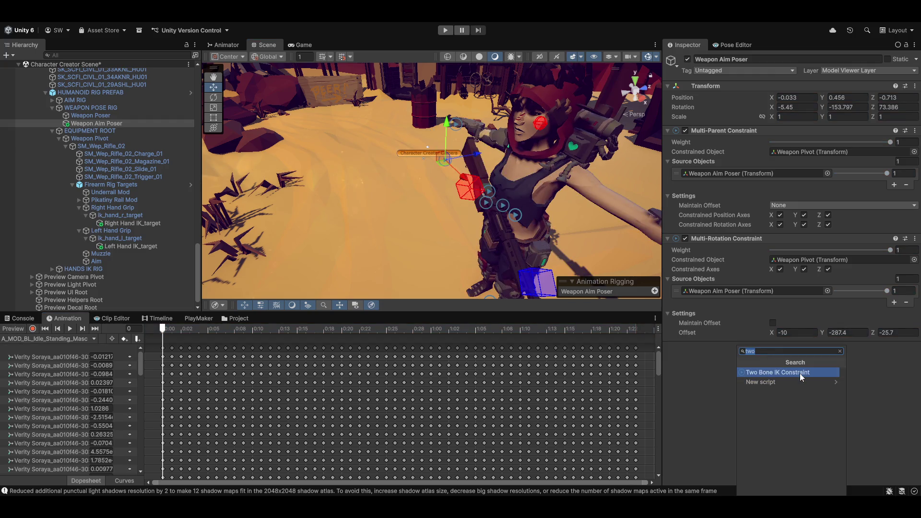
{"action": "type", "text": "aim"}
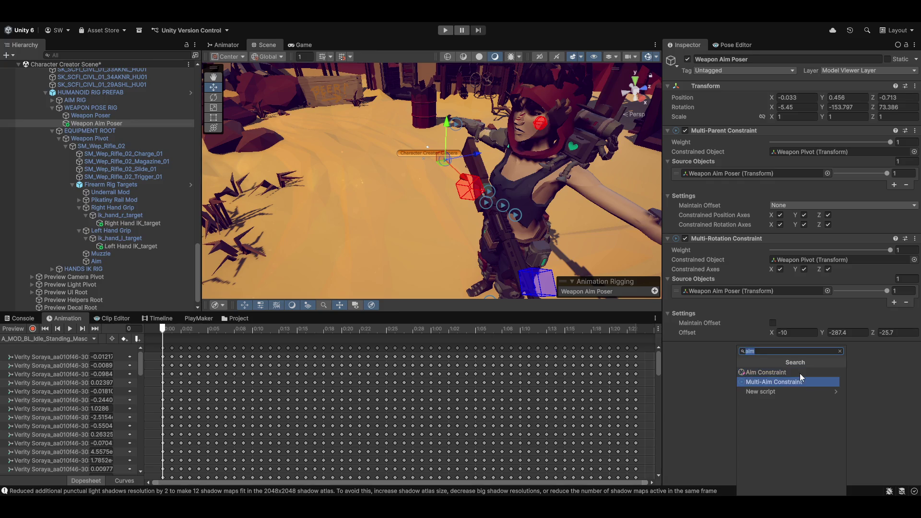
{"action": "left_click", "coordinate": [799, 381]}
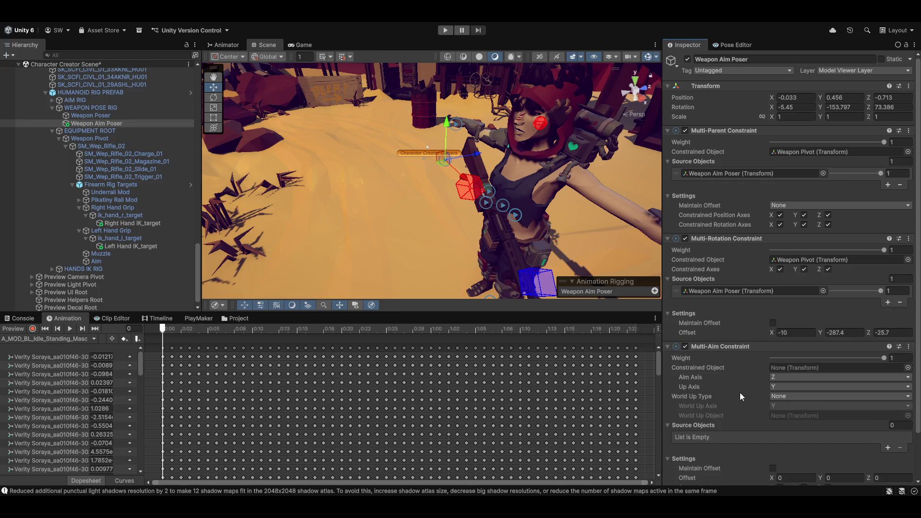
{"action": "scroll", "coordinate": [734, 393], "scroll_direction": "down", "scroll_amount": 3}
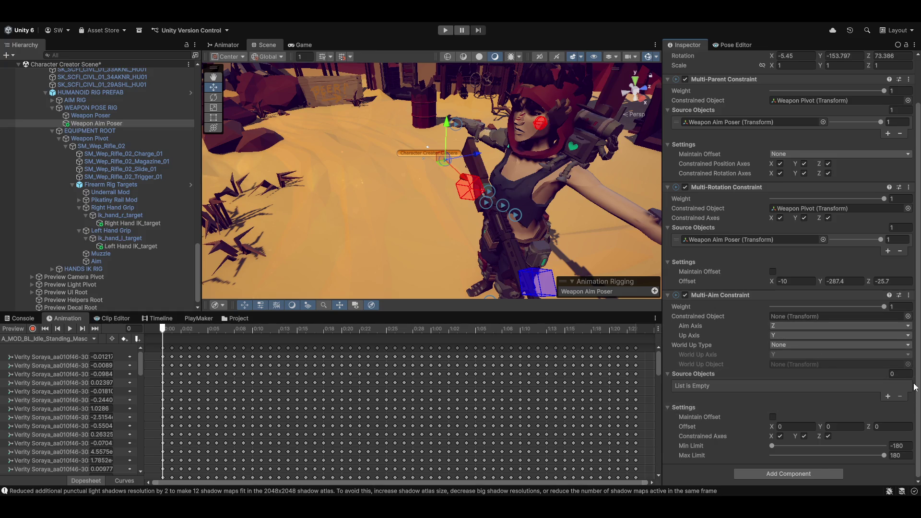
{"action": "left_click", "coordinate": [888, 397]}
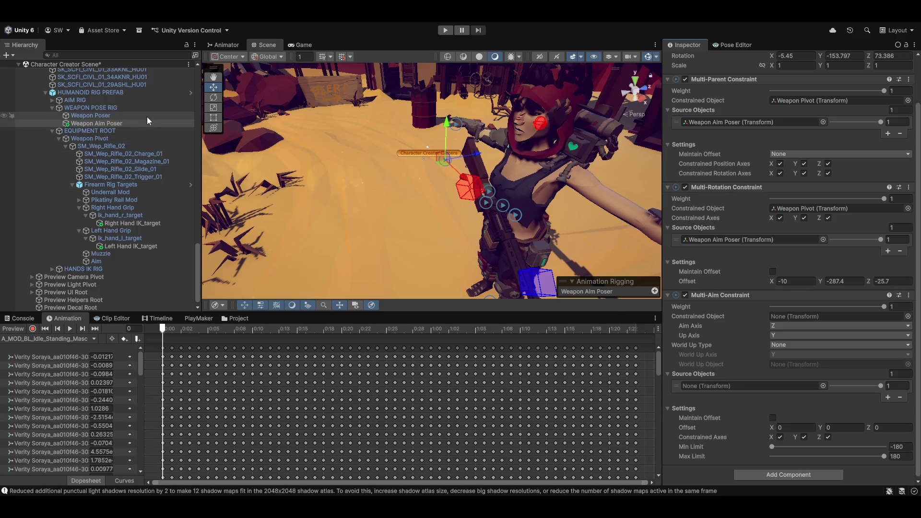
{"action": "mouse_move", "coordinate": [85, 141]}
{"action": "left_mouse_down"}
{"action": "mouse_move", "coordinate": [384, 202]}
{"action": "mouse_move", "coordinate": [768, 311]}
{"action": "mouse_move", "coordinate": [832, 316]}
{"action": "left_mouse_up"}
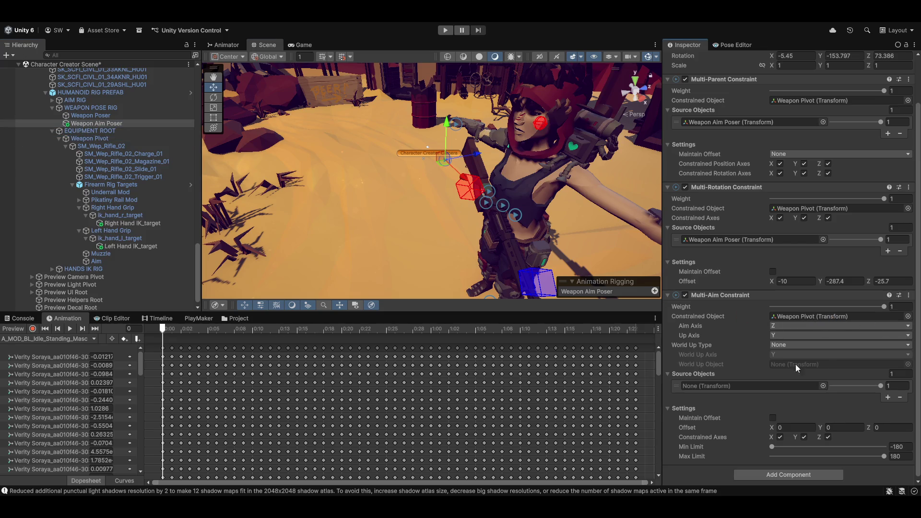
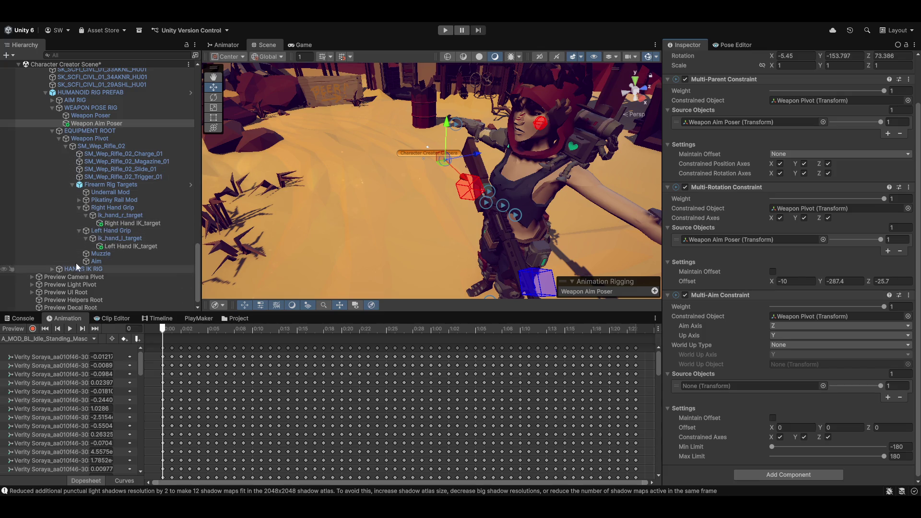
Assign Aim as the Multi-Aim Constraint's source object and test it by scrubbing the animation preview.
{"action": "mouse_move", "coordinate": [96, 262]}
{"action": "left_mouse_down"}
{"action": "mouse_move", "coordinate": [786, 379]}
{"action": "mouse_move", "coordinate": [744, 387]}
{"action": "left_mouse_up"}
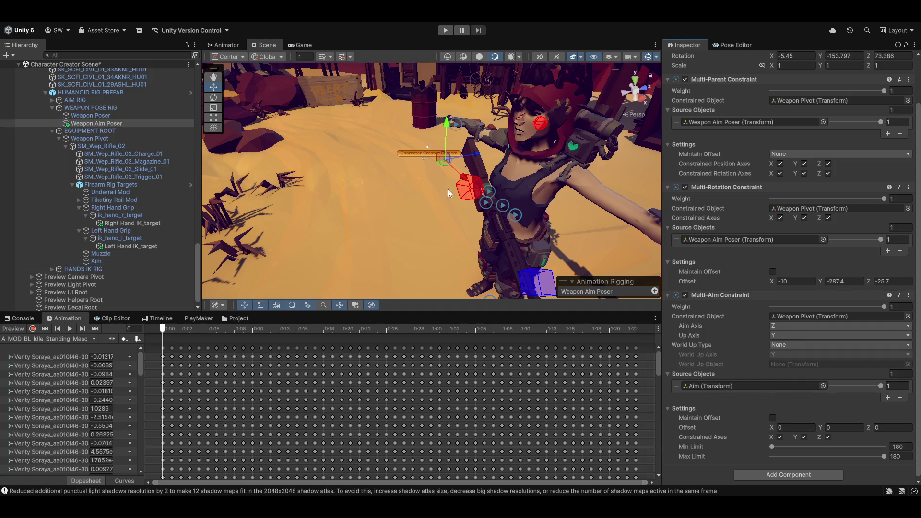
{"action": "mouse_move", "coordinate": [447, 189]}
{"action": "left_mouse_down"}
{"action": "mouse_move", "coordinate": [376, 183]}
{"action": "mouse_move", "coordinate": [566, 261]}
{"action": "left_mouse_up"}
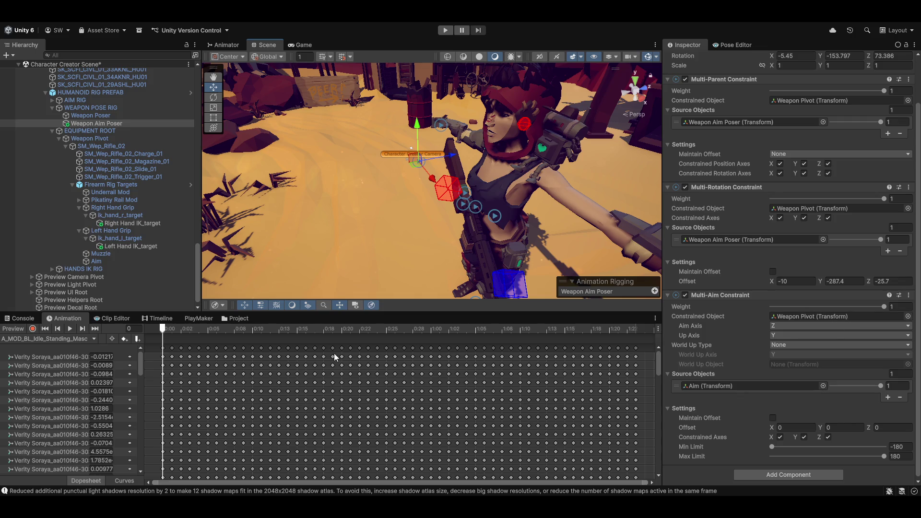
{"action": "left_click", "coordinate": [7, 331]}
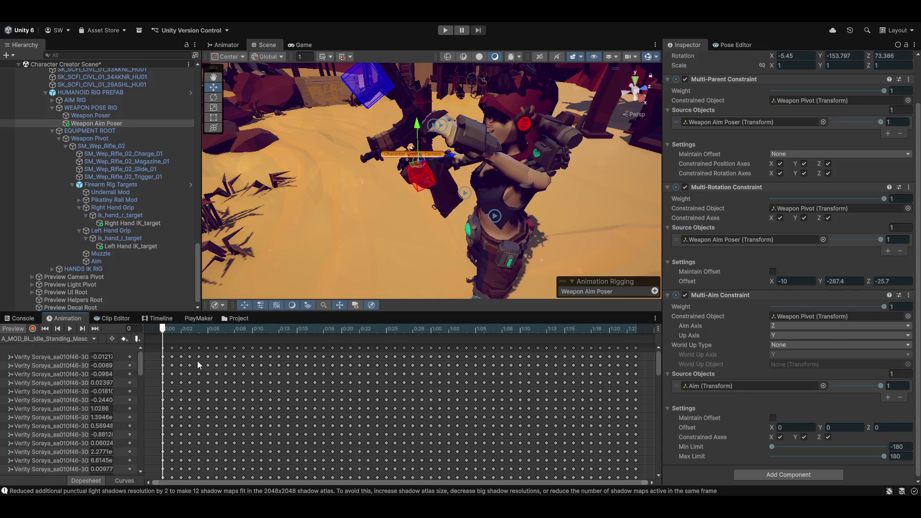
{"action": "mouse_move", "coordinate": [163, 328]}
{"action": "left_mouse_down"}
{"action": "mouse_move", "coordinate": [403, 330]}
{"action": "mouse_move", "coordinate": [40, 352]}
{"action": "left_mouse_up"}
{"action": "left_click", "coordinate": [8, 330]}
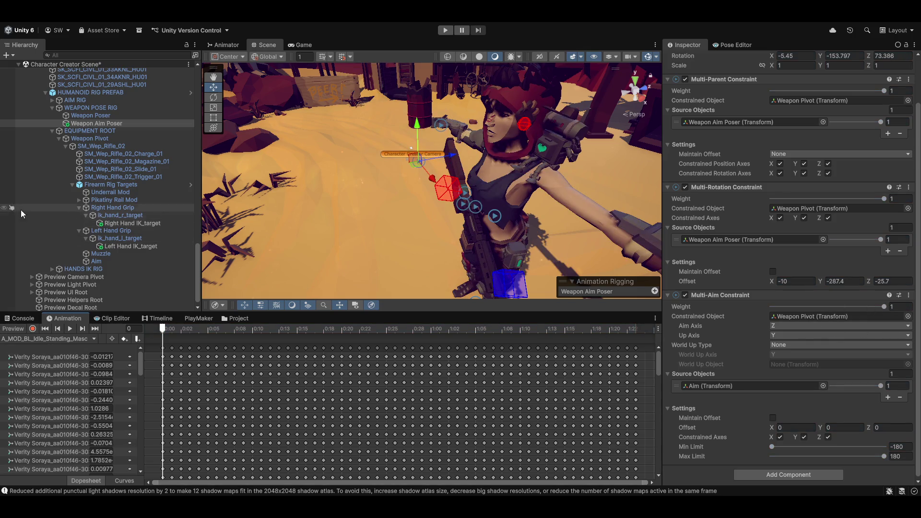
{"action": "scroll", "coordinate": [82, 259], "scroll_direction": "up", "scroll_amount": 10}
Drop spine_03 into the Multi-Aim Constraint's Constrained Object field, replacing Weapon Pivot.
{"action": "scroll", "coordinate": [101, 269], "scroll_direction": "up", "scroll_amount": 3}
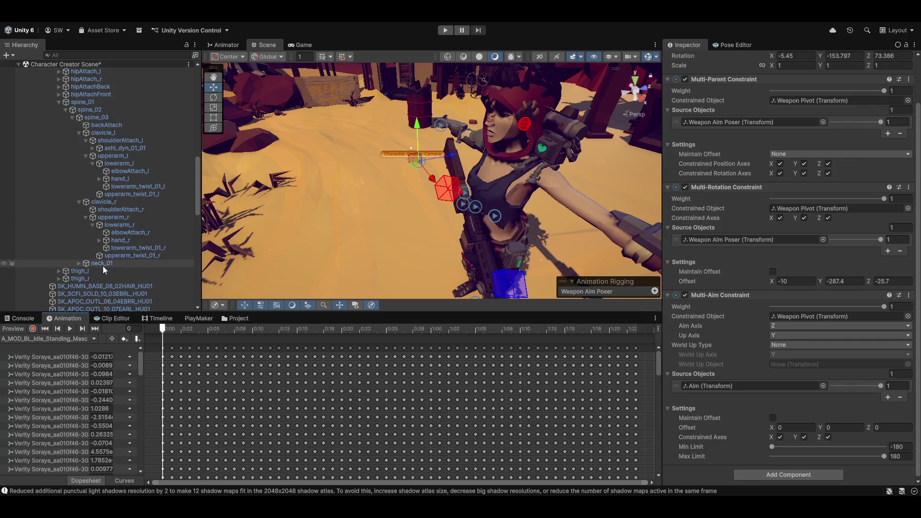
{"action": "scroll", "coordinate": [88, 251], "scroll_direction": "up", "scroll_amount": 6}
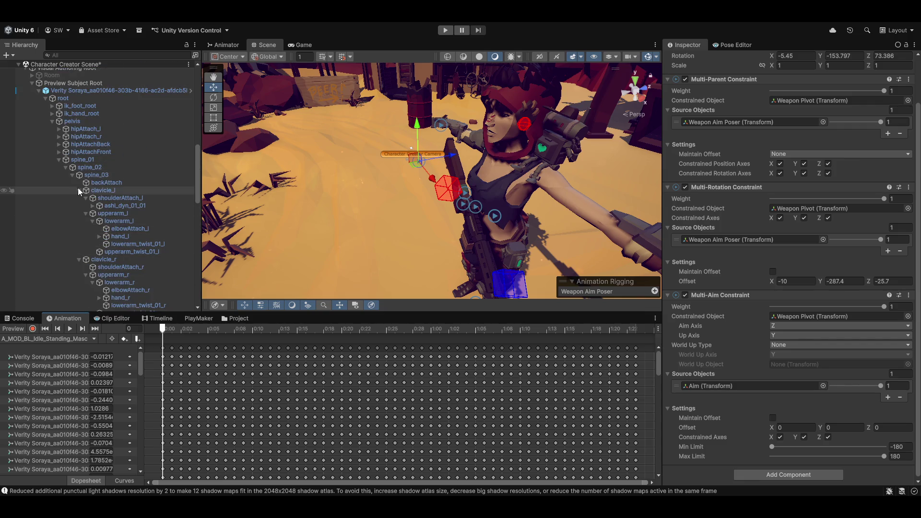
{"action": "left_click", "coordinate": [90, 174]}
{"action": "left_click_drag", "start_coordinate": [670, 301], "coordinate": [832, 314]}
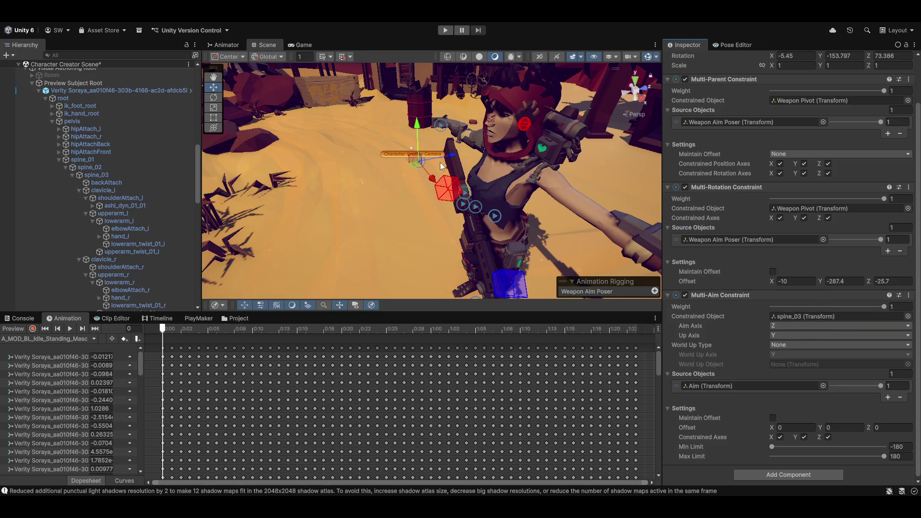
{"action": "mouse_move", "coordinate": [422, 226]}
{"action": "left_mouse_down"}
{"action": "mouse_move", "coordinate": [437, 219]}
{"action": "mouse_move", "coordinate": [444, 152]}
{"action": "mouse_move", "coordinate": [453, 203]}
{"action": "mouse_move", "coordinate": [427, 223]}
{"action": "left_mouse_up"}
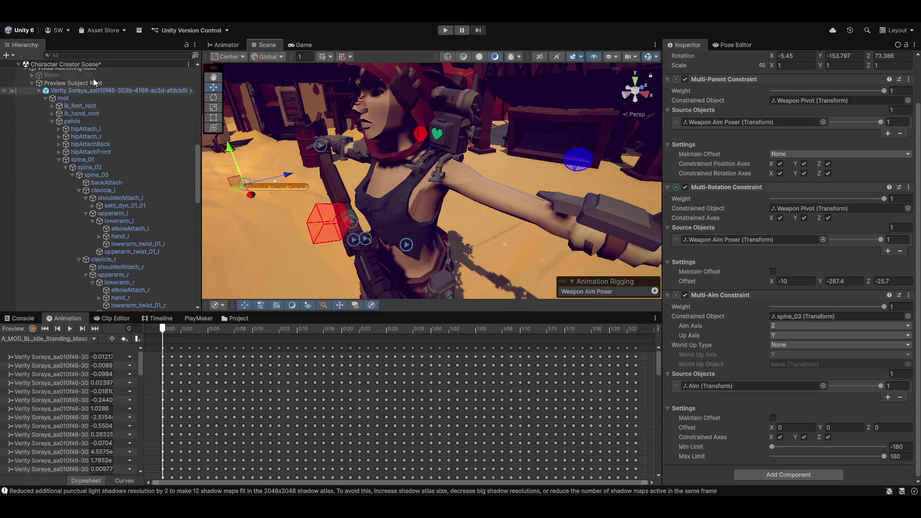
{"action": "scroll", "coordinate": [104, 235], "scroll_direction": "down", "scroll_amount": 3}
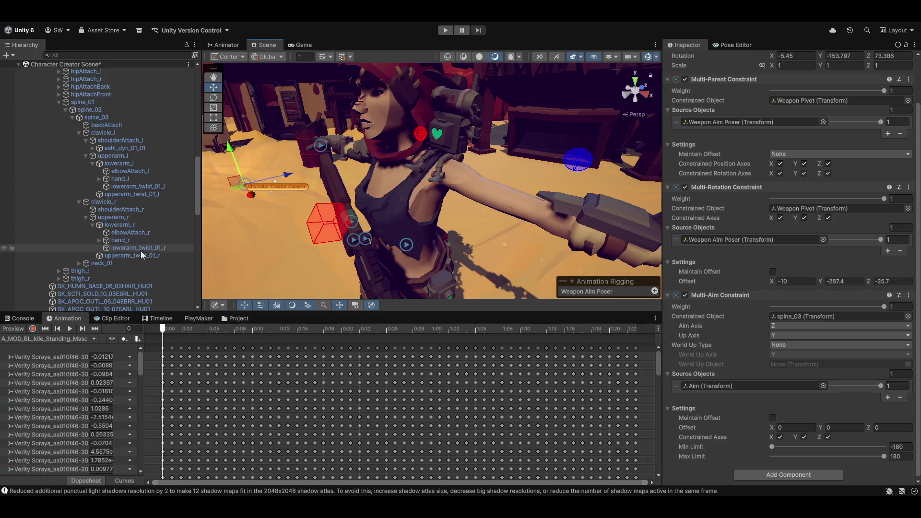
Inspect spine_03, spine_02 and spine_01, toggling Local/Global handles and switching to Pivot mode.
{"action": "left_click", "coordinate": [94, 117]}
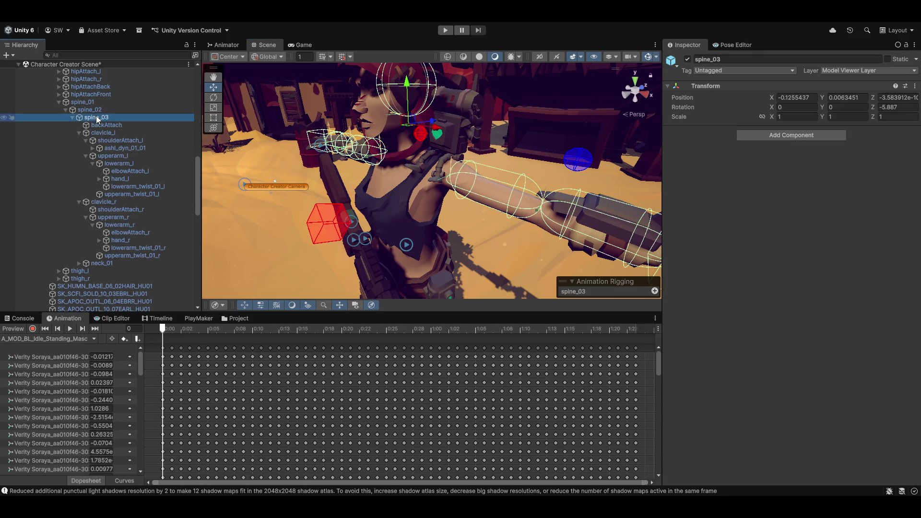
{"action": "mouse_move", "coordinate": [410, 190]}
{"action": "left_mouse_down"}
{"action": "mouse_move", "coordinate": [415, 220]}
{"action": "mouse_move", "coordinate": [470, 201]}
{"action": "mouse_move", "coordinate": [515, 161]}
{"action": "mouse_move", "coordinate": [480, 189]}
{"action": "mouse_move", "coordinate": [459, 234]}
{"action": "mouse_move", "coordinate": [356, 201]}
{"action": "mouse_move", "coordinate": [493, 213]}
{"action": "mouse_move", "coordinate": [410, 224]}
{"action": "left_mouse_up"}
{"action": "key", "text": "x"}
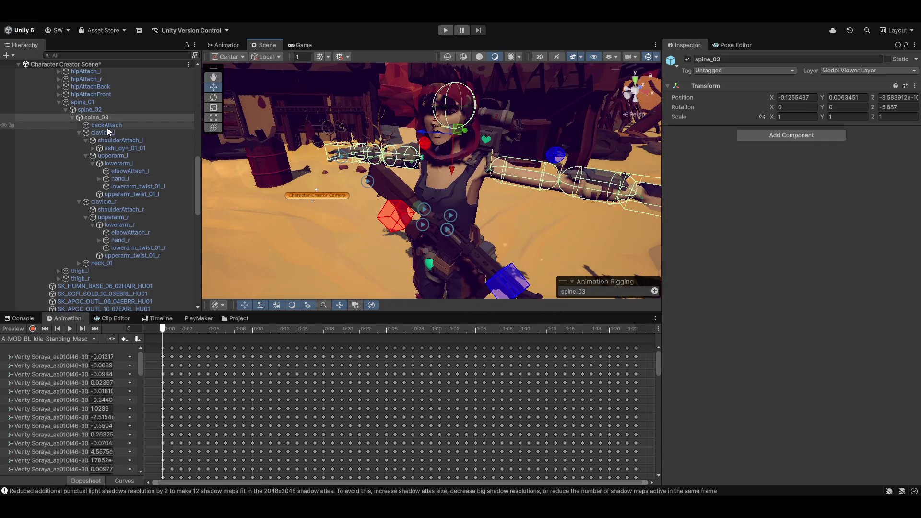
{"action": "left_click", "coordinate": [90, 110]}
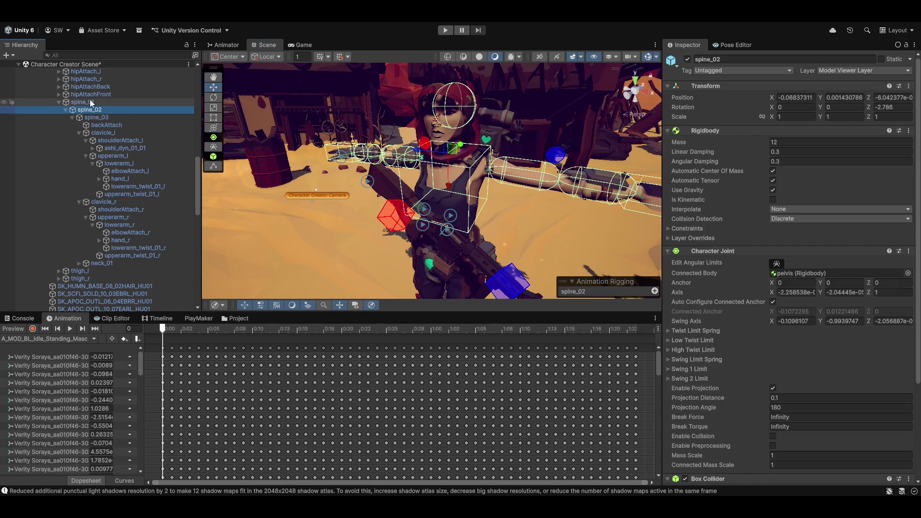
{"action": "left_click", "coordinate": [91, 102]}
{"action": "key", "text": "x"}
{"action": "key", "text": "z"}
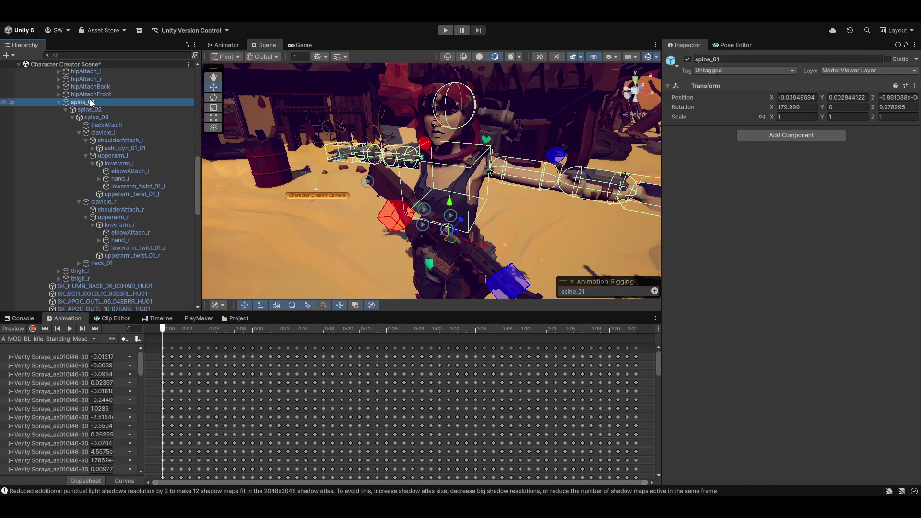
Inspect spine_02, spine_03 and the backAttach bone from behind and side views.
{"action": "left_click", "coordinate": [90, 110]}
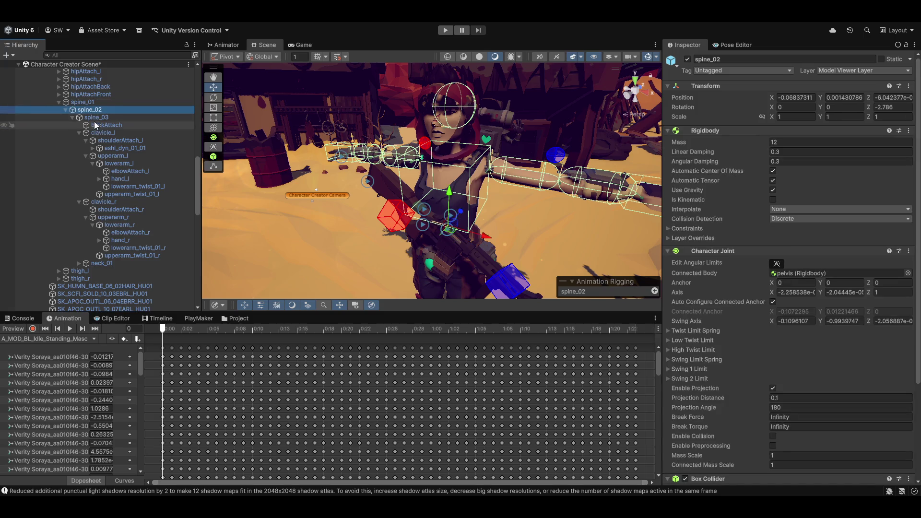
{"action": "left_click", "coordinate": [90, 118]}
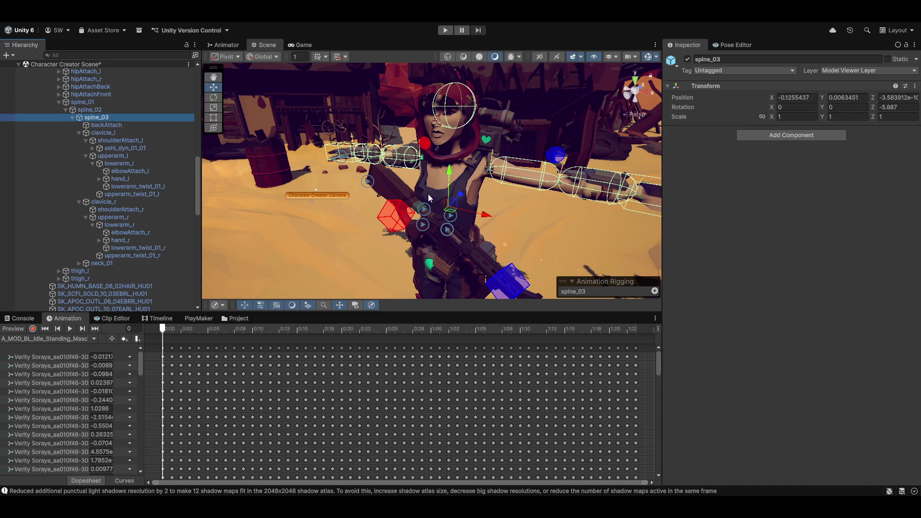
{"action": "mouse_move", "coordinate": [428, 194]}
{"action": "left_mouse_down"}
{"action": "mouse_move", "coordinate": [292, 158]}
{"action": "mouse_move", "coordinate": [431, 234]}
{"action": "mouse_move", "coordinate": [403, 201]}
{"action": "left_mouse_up"}
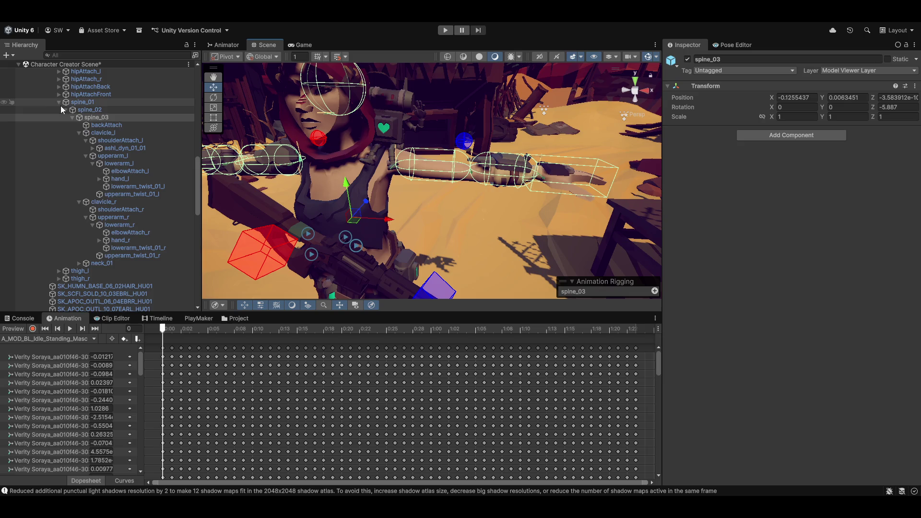
{"action": "left_click", "coordinate": [104, 125]}
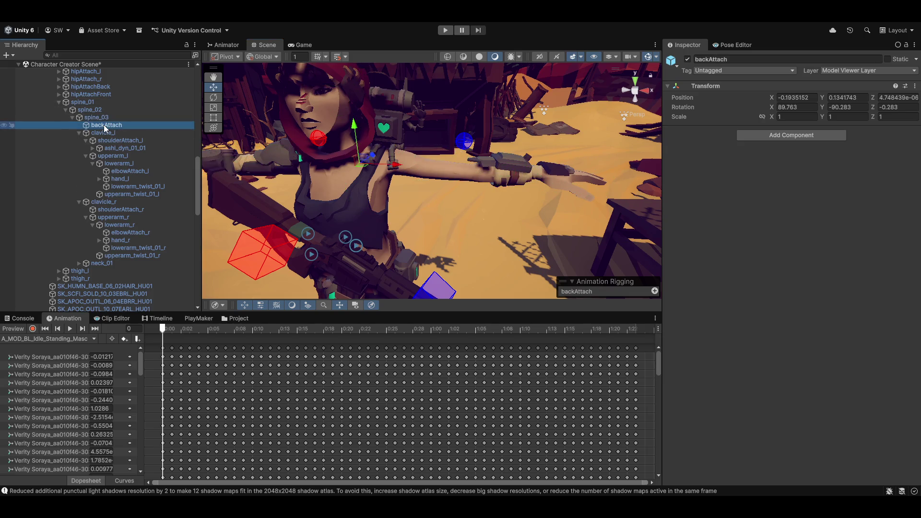
{"action": "mouse_move", "coordinate": [383, 165]}
{"action": "left_mouse_down"}
{"action": "mouse_move", "coordinate": [399, 198]}
{"action": "mouse_move", "coordinate": [343, 200]}
{"action": "mouse_move", "coordinate": [422, 199]}
{"action": "left_mouse_up"}
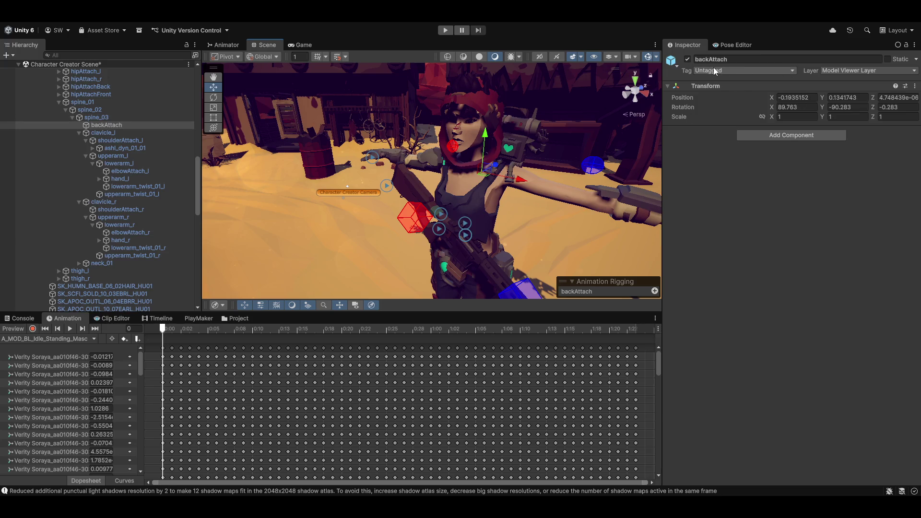
Enable the animation preview and set the Multi-Aim Constraint's Aim Axis to -Y.
{"action": "left_click", "coordinate": [8, 334]}
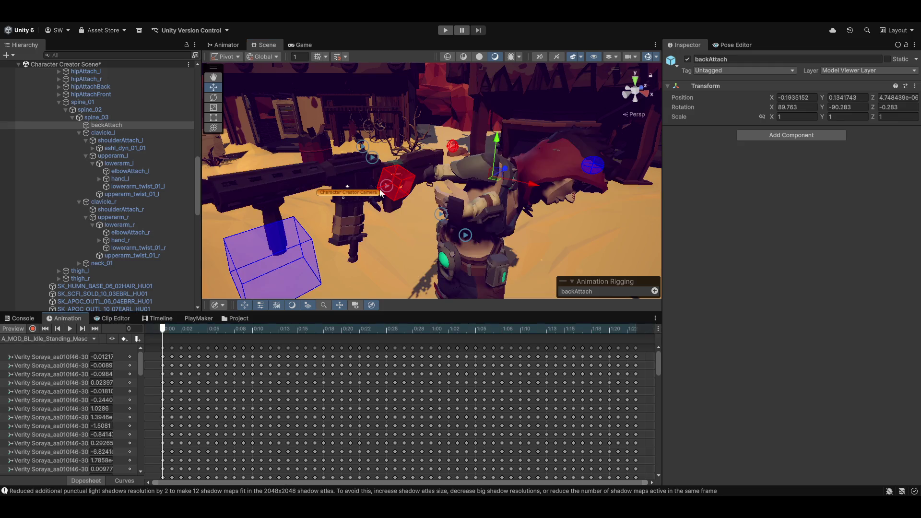
{"action": "mouse_move", "coordinate": [540, 211]}
{"action": "left_mouse_down"}
{"action": "mouse_move", "coordinate": [470, 200]}
{"action": "mouse_move", "coordinate": [336, 206]}
{"action": "left_mouse_up"}
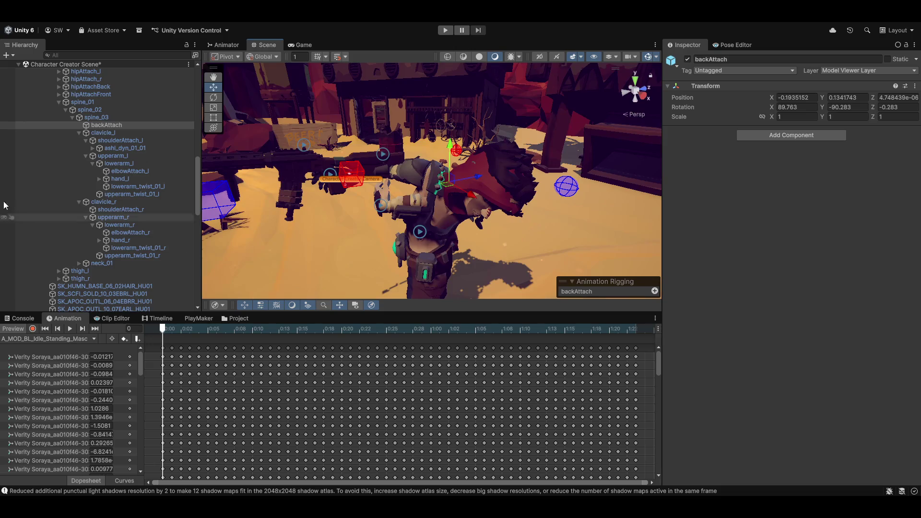
{"action": "scroll", "coordinate": [93, 207], "scroll_direction": "down", "scroll_amount": 10}
{"action": "scroll", "coordinate": [86, 239], "scroll_direction": "down", "scroll_amount": 10}
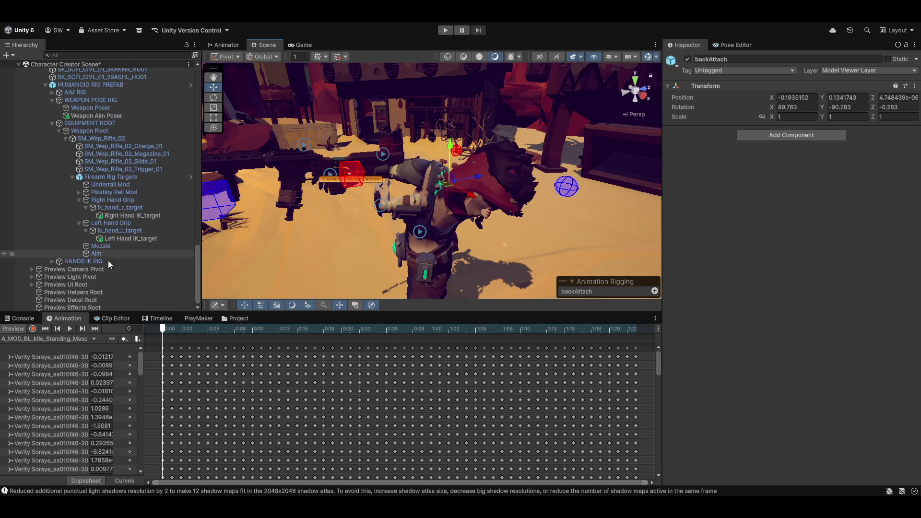
{"action": "left_click", "coordinate": [791, 326]}
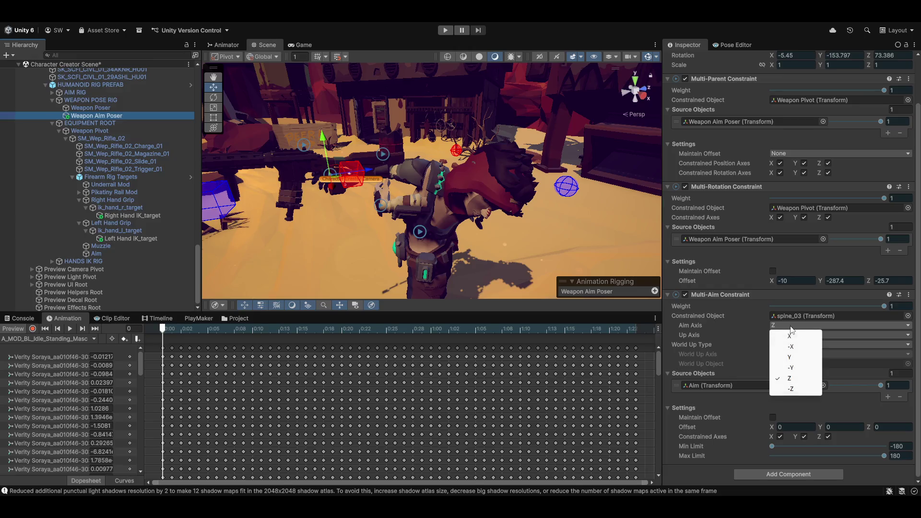
{"action": "left_click", "coordinate": [799, 368]}
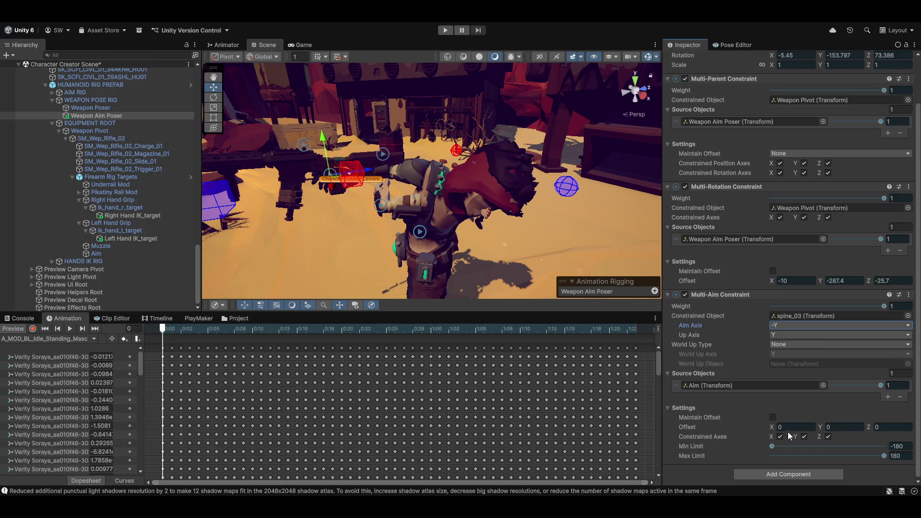
Set the aim offset to -93.75, 50.97, -15.47 and the maximum limit to 65.
{"action": "mouse_move", "coordinate": [771, 426]}
{"action": "left_mouse_down"}
{"action": "mouse_move", "coordinate": [681, 428]}
{"action": "mouse_move", "coordinate": [413, 402]}
{"action": "mouse_move", "coordinate": [460, 397]}
{"action": "left_mouse_up"}
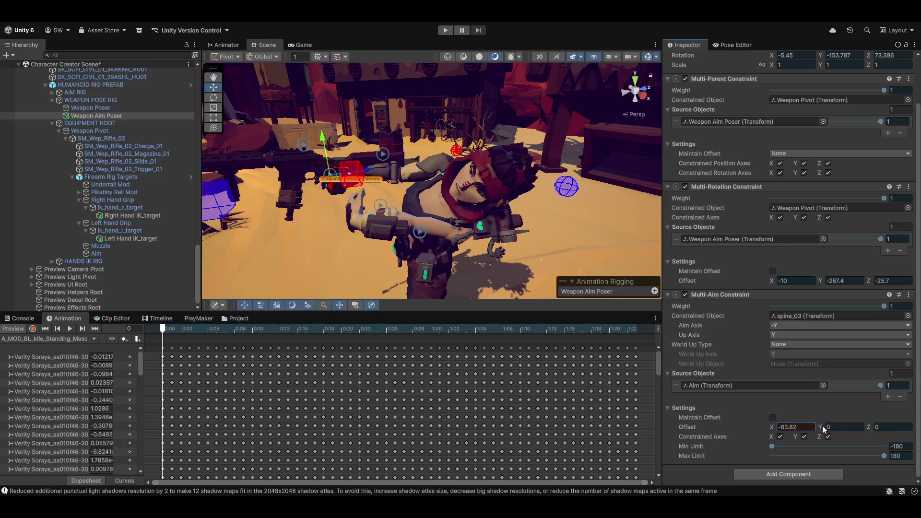
{"action": "mouse_move", "coordinate": [806, 433]}
{"action": "left_mouse_down"}
{"action": "mouse_move", "coordinate": [192, 433]}
{"action": "mouse_move", "coordinate": [714, 433]}
{"action": "left_mouse_up"}
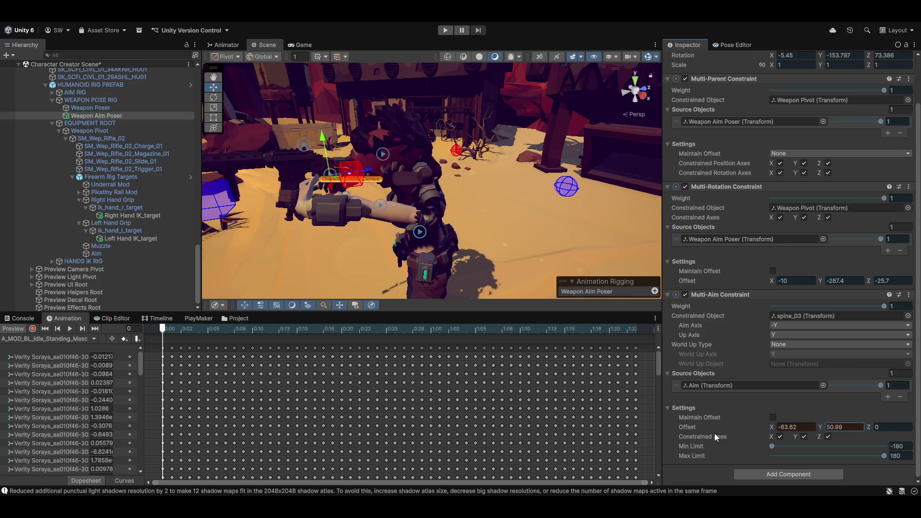
{"action": "mouse_move", "coordinate": [881, 427]}
{"action": "left_mouse_down"}
{"action": "mouse_move", "coordinate": [564, 414]}
{"action": "mouse_move", "coordinate": [669, 406]}
{"action": "mouse_move", "coordinate": [628, 399]}
{"action": "left_mouse_up"}
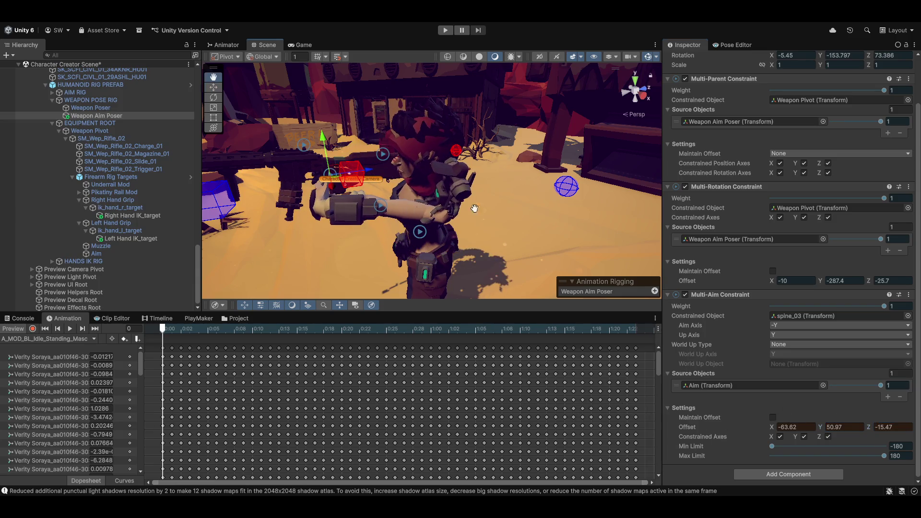
{"action": "mouse_move", "coordinate": [552, 201]}
{"action": "left_mouse_down"}
{"action": "mouse_move", "coordinate": [585, 196]}
{"action": "mouse_move", "coordinate": [593, 214]}
{"action": "mouse_move", "coordinate": [526, 235]}
{"action": "mouse_move", "coordinate": [834, 346]}
{"action": "left_mouse_up"}
{"action": "mouse_move", "coordinate": [770, 425]}
{"action": "left_mouse_down"}
{"action": "mouse_move", "coordinate": [684, 412]}
{"action": "mouse_move", "coordinate": [864, 406]}
{"action": "mouse_move", "coordinate": [355, 390]}
{"action": "left_mouse_up"}
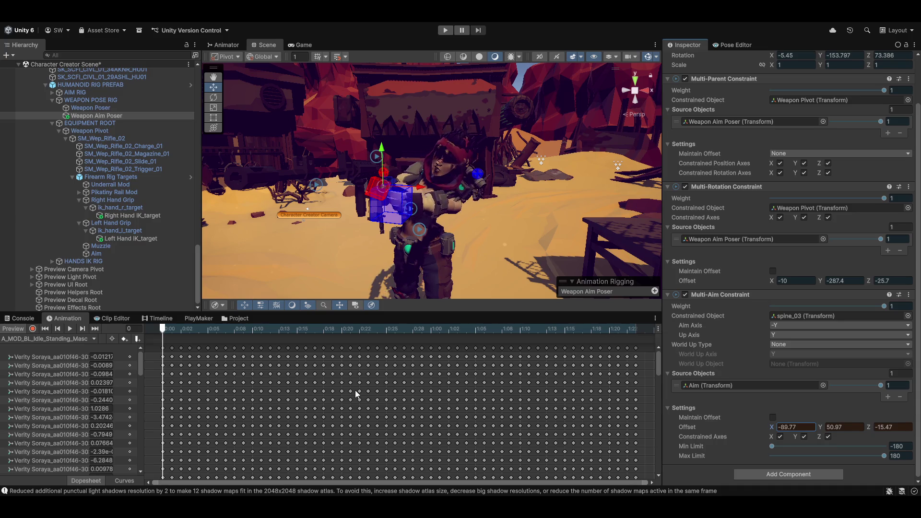
{"action": "mouse_move", "coordinate": [298, 382]}
{"action": "left_mouse_down"}
{"action": "mouse_move", "coordinate": [224, 385]}
{"action": "mouse_move", "coordinate": [279, 368]}
{"action": "left_mouse_up"}
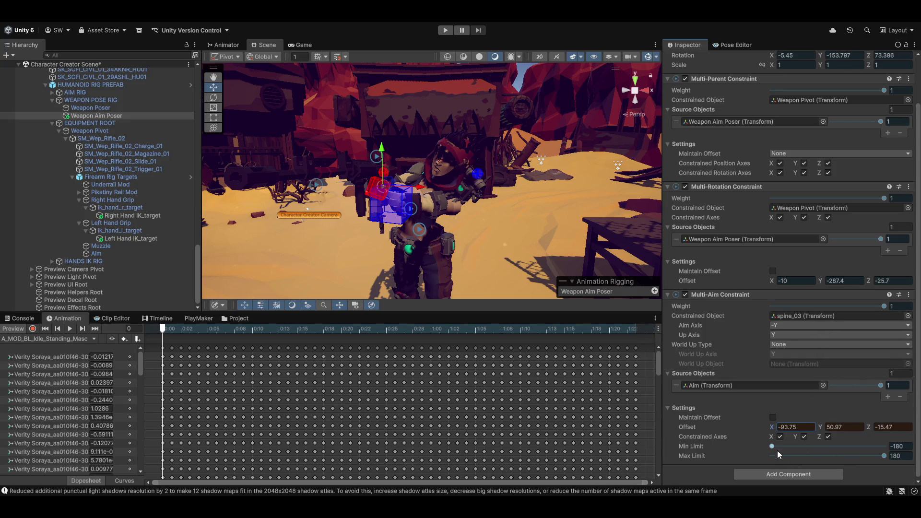
{"action": "mouse_move", "coordinate": [772, 446]}
{"action": "left_mouse_down"}
{"action": "mouse_move", "coordinate": [868, 448]}
{"action": "mouse_move", "coordinate": [858, 457]}
{"action": "mouse_move", "coordinate": [737, 458]}
{"action": "mouse_move", "coordinate": [848, 455]}
{"action": "left_mouse_up"}
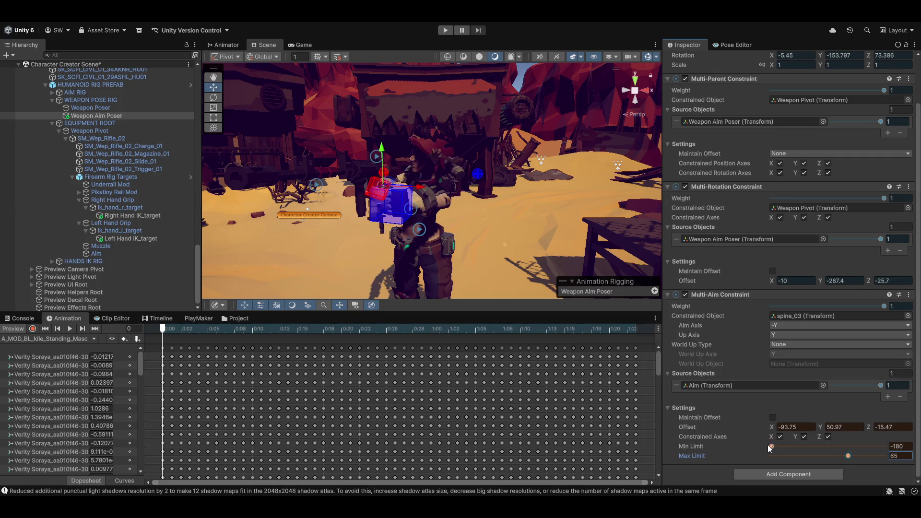
Cap the maximum aim limit at 65 and pull the X aim offset toward -70.
{"action": "mouse_move", "coordinate": [769, 446]}
{"action": "left_mouse_down"}
{"action": "mouse_move", "coordinate": [868, 451]}
{"action": "mouse_move", "coordinate": [839, 457]}
{"action": "left_mouse_up"}
{"action": "mouse_move", "coordinate": [771, 428]}
{"action": "left_mouse_down"}
{"action": "mouse_move", "coordinate": [872, 430]}
{"action": "mouse_move", "coordinate": [839, 430]}
{"action": "mouse_move", "coordinate": [866, 436]}
{"action": "left_mouse_up"}
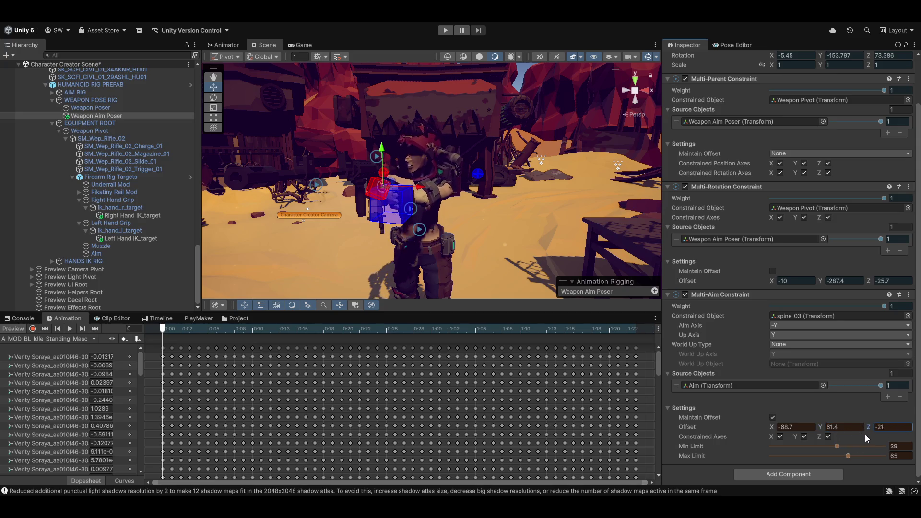
{"action": "left_click_drag", "start_coordinate": [475, 211], "coordinate": [569, 243]}
{"action": "mouse_move", "coordinate": [488, 237]}
{"action": "left_mouse_down"}
{"action": "mouse_move", "coordinate": [497, 203]}
{"action": "mouse_move", "coordinate": [466, 236]}
{"action": "mouse_move", "coordinate": [390, 226]}
{"action": "mouse_move", "coordinate": [482, 211]}
{"action": "mouse_move", "coordinate": [473, 205]}
{"action": "mouse_move", "coordinate": [428, 234]}
{"action": "mouse_move", "coordinate": [552, 210]}
{"action": "mouse_move", "coordinate": [469, 201]}
{"action": "mouse_move", "coordinate": [409, 224]}
{"action": "left_mouse_up"}
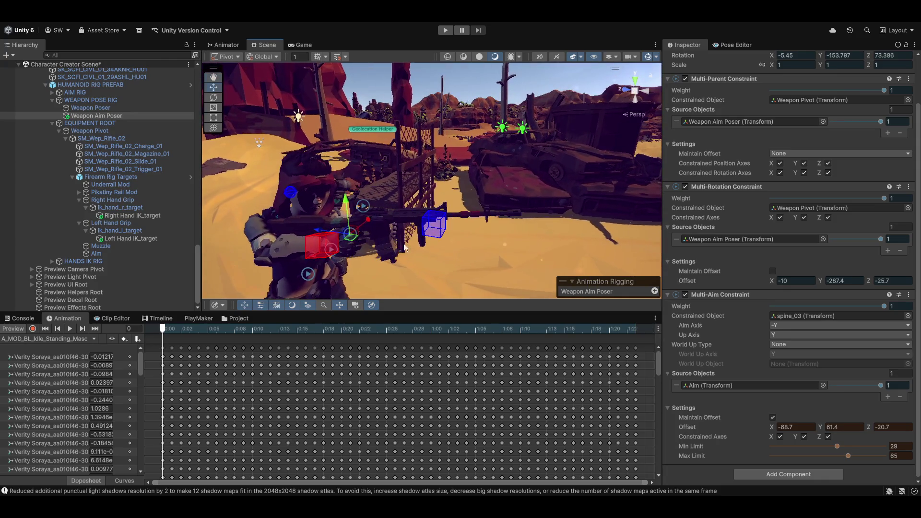
Bring the aim offset to -77, 65, -20.7 and check the rifle from the front.
{"action": "mouse_move", "coordinate": [771, 428]}
{"action": "left_mouse_down"}
{"action": "mouse_move", "coordinate": [890, 419]}
{"action": "mouse_move", "coordinate": [689, 428]}
{"action": "mouse_move", "coordinate": [735, 431]}
{"action": "left_mouse_up"}
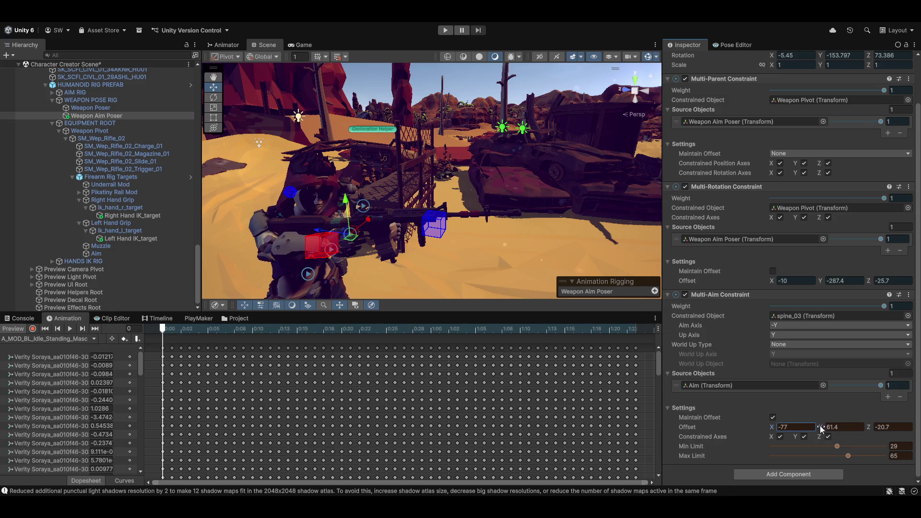
{"action": "mouse_move", "coordinate": [821, 427]}
{"action": "left_mouse_down"}
{"action": "mouse_move", "coordinate": [848, 425]}
{"action": "mouse_move", "coordinate": [836, 427]}
{"action": "left_mouse_up"}
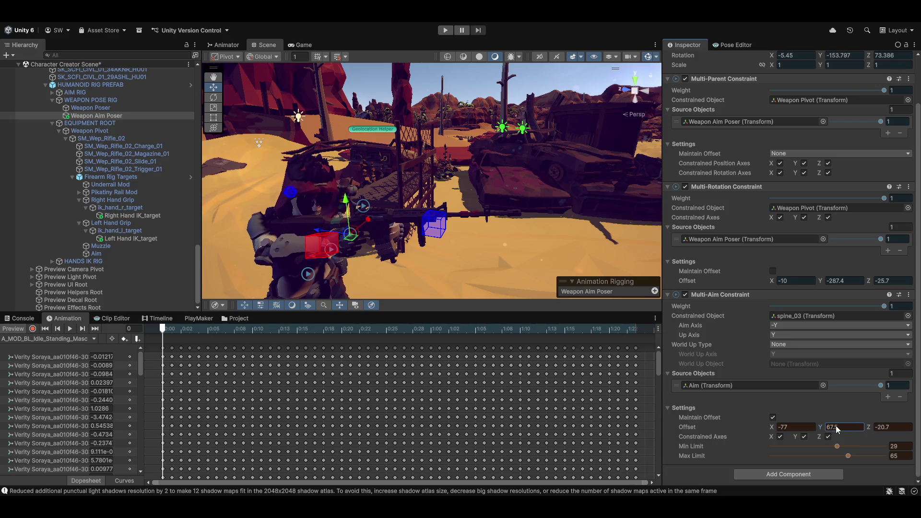
{"action": "double_click", "coordinate": [836, 426]}
{"action": "type", "text": "65"}
{"action": "key", "text": "Return"}
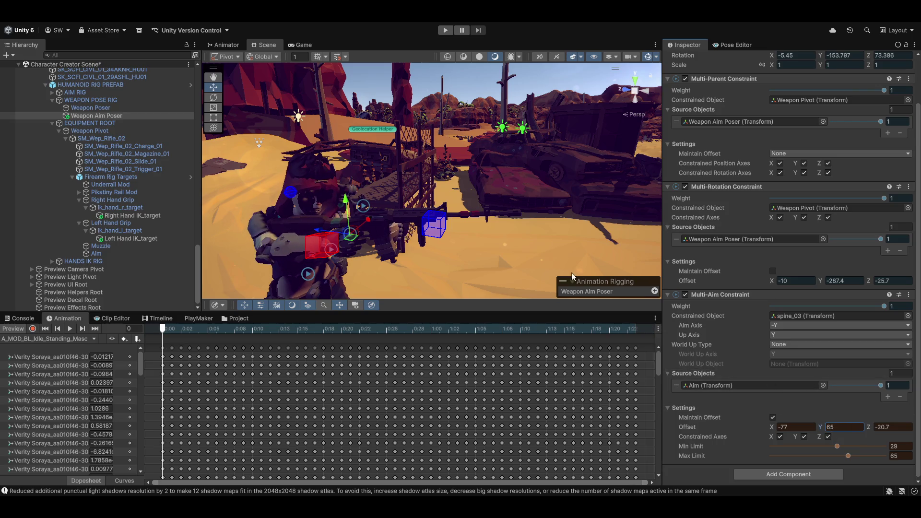
{"action": "left_click_drag", "start_coordinate": [423, 227], "coordinate": [494, 209]}
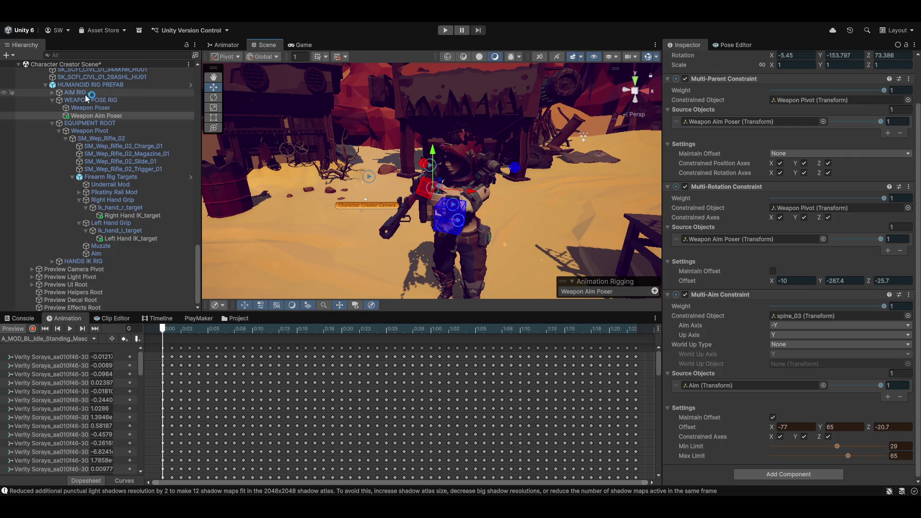
Expand AIM RIG and review Head Aim's Multi-Aim Constraint, sourced from Target along -Y.
{"action": "left_click", "coordinate": [51, 92]}
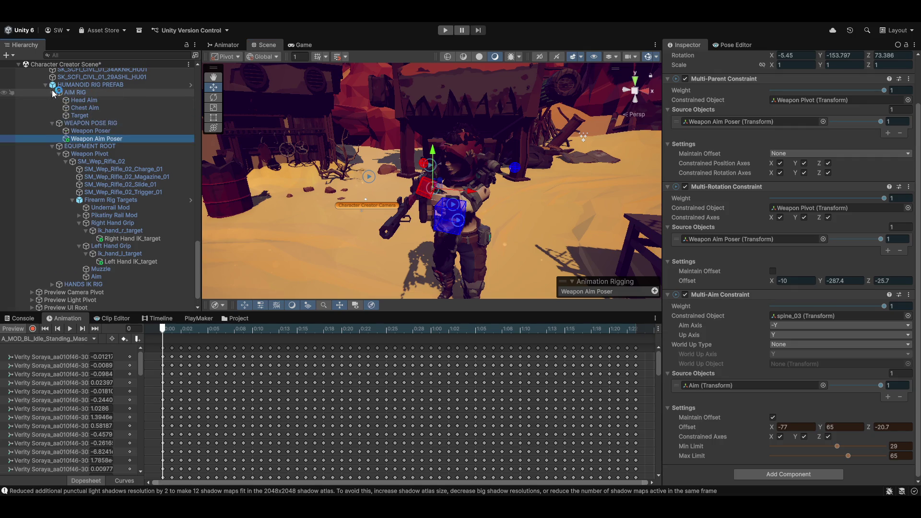
{"action": "left_click", "coordinate": [90, 98]}
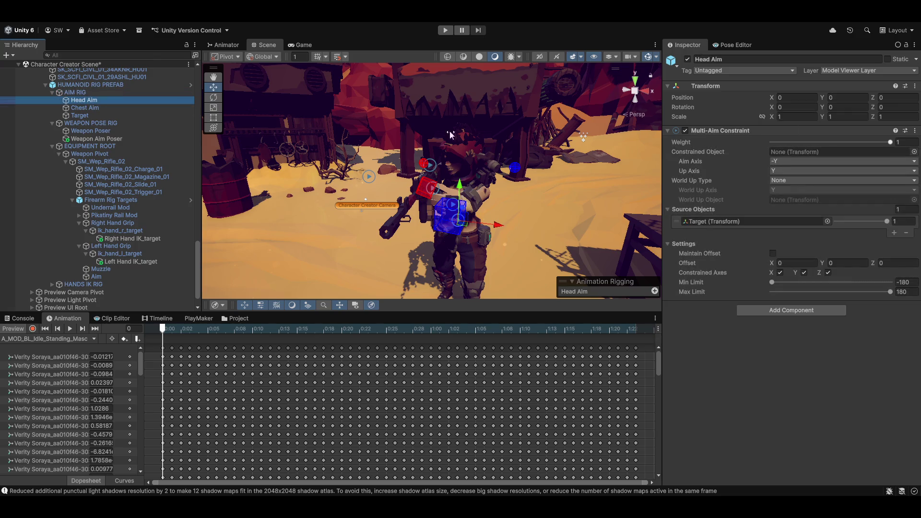
{"action": "scroll", "coordinate": [116, 136], "scroll_direction": "up", "scroll_amount": 3}
{"action": "scroll", "coordinate": [116, 136], "scroll_direction": "up", "scroll_amount": 10}
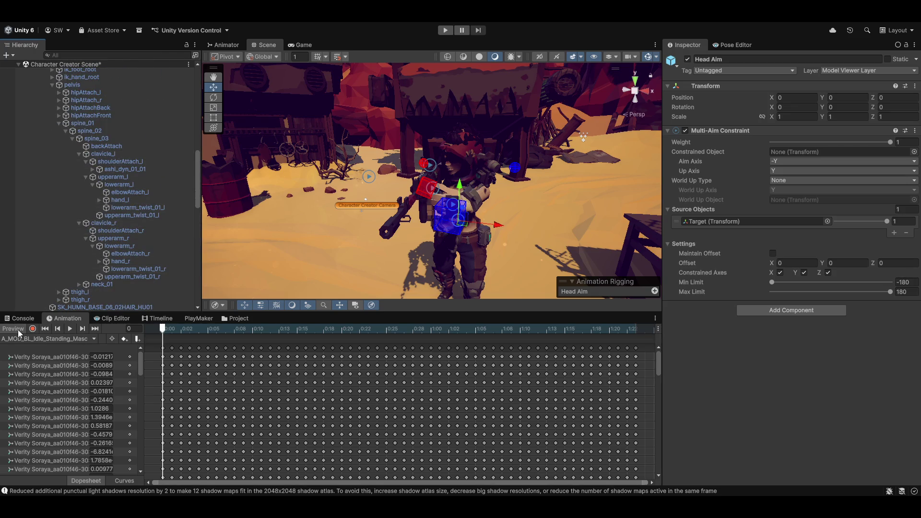
{"action": "scroll", "coordinate": [130, 243], "scroll_direction": "down", "scroll_amount": 4}
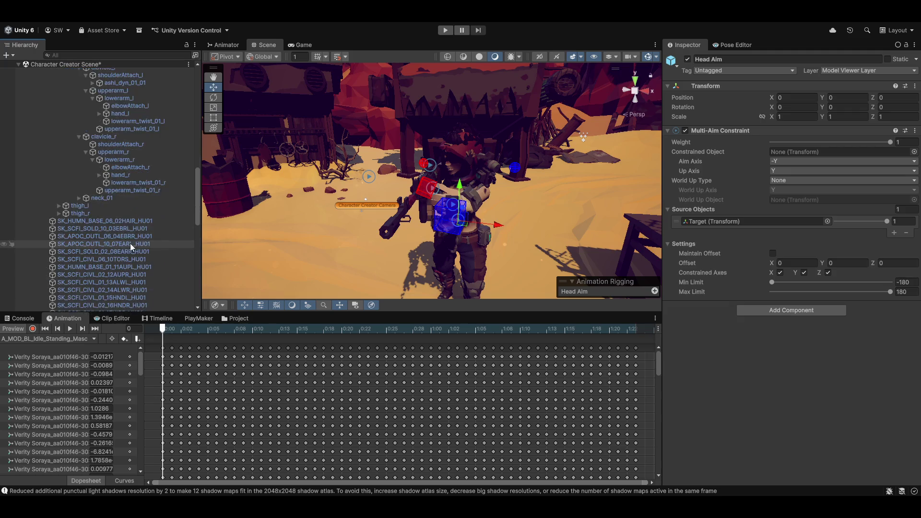
{"action": "scroll", "coordinate": [131, 243], "scroll_direction": "down", "scroll_amount": 8}
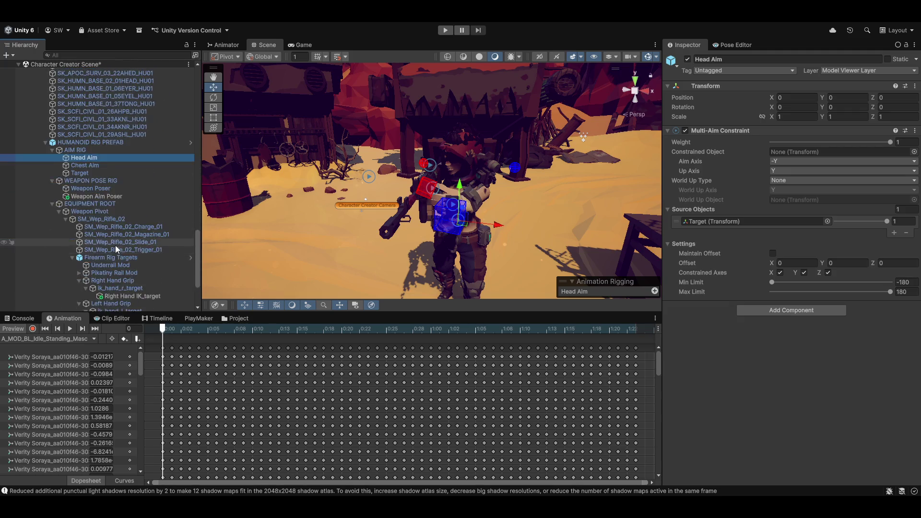
{"action": "scroll", "coordinate": [115, 246], "scroll_direction": "down", "scroll_amount": 4}
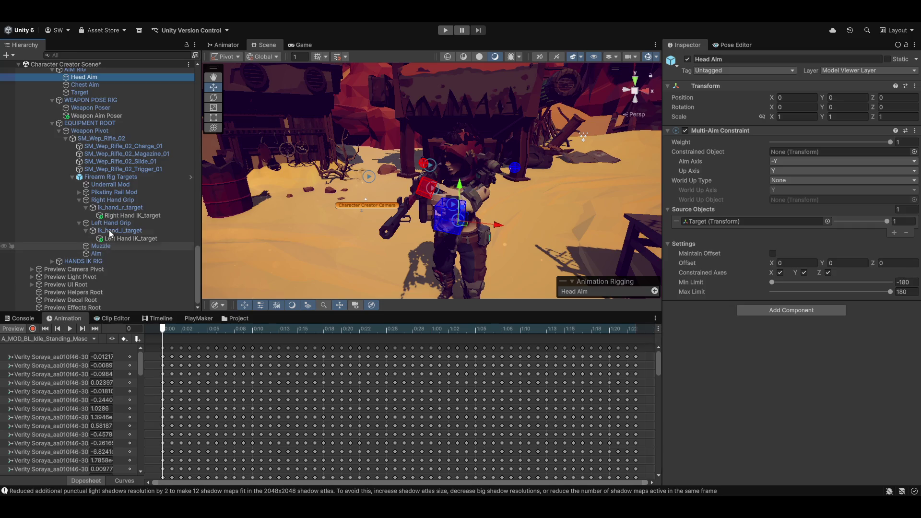
{"action": "scroll", "coordinate": [112, 175], "scroll_direction": "up", "scroll_amount": 3}
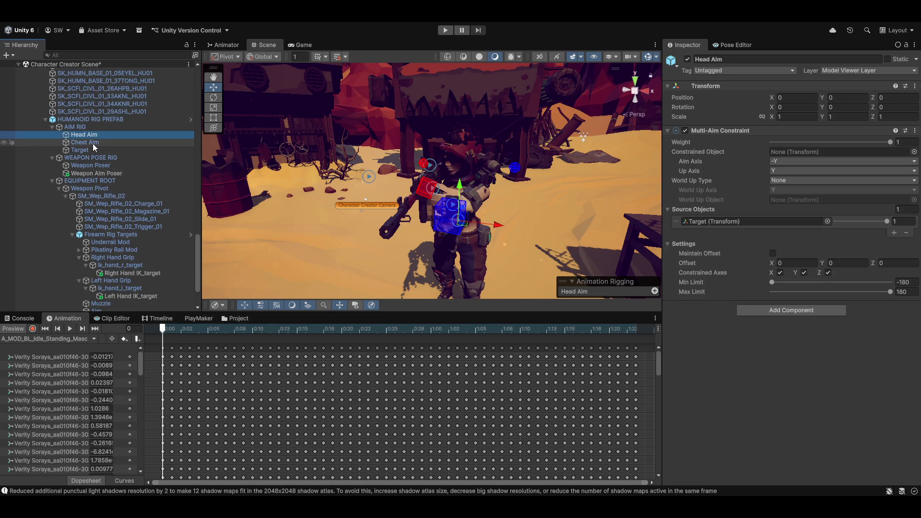
Copy the Multi-Aim Constraint component from the Weapon Aim Poser object.
{"action": "left_click", "coordinate": [122, 173]}
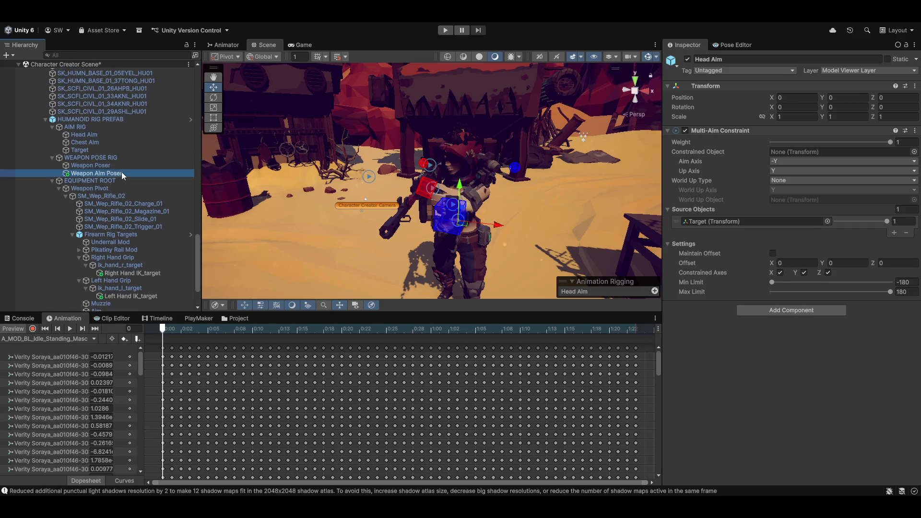
{"action": "scroll", "coordinate": [741, 339], "scroll_direction": "down", "scroll_amount": 2}
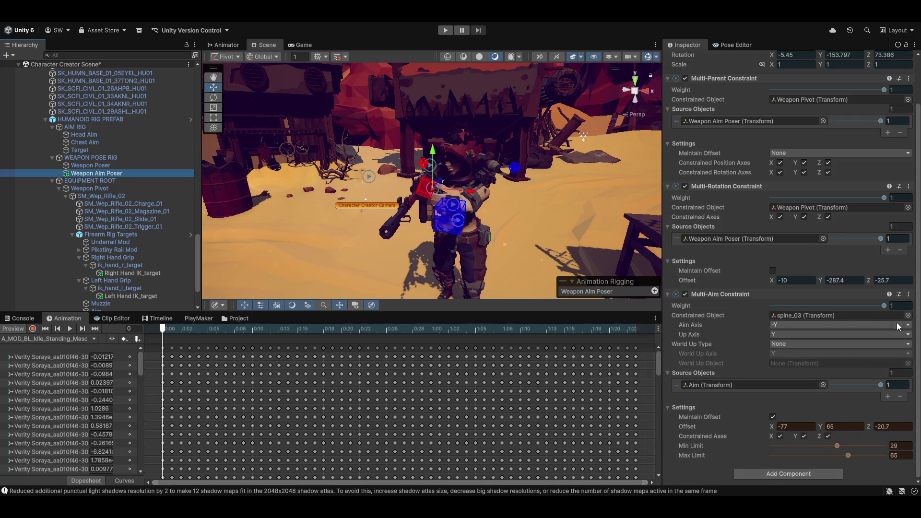
{"action": "left_click", "coordinate": [909, 294]}
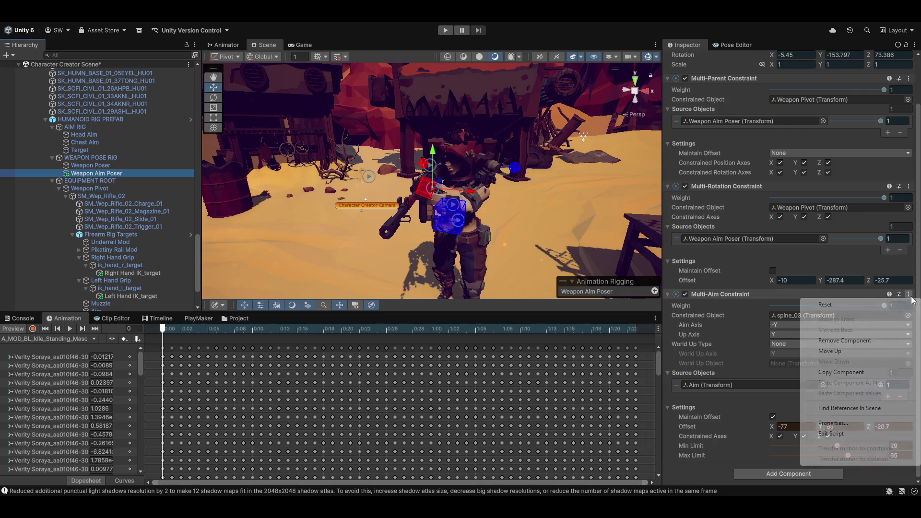
{"action": "left_click", "coordinate": [844, 372]}
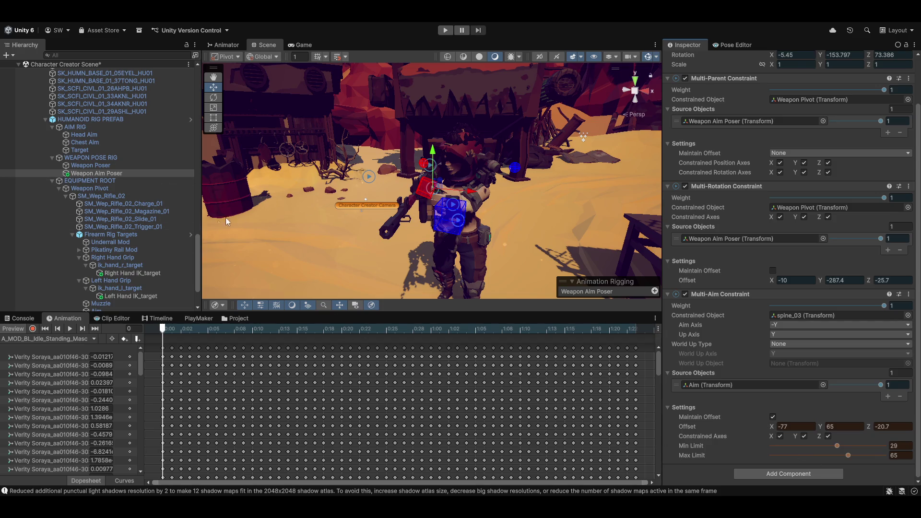
{"action": "scroll", "coordinate": [128, 229], "scroll_direction": "up", "scroll_amount": 3}
{"action": "scroll", "coordinate": [137, 235], "scroll_direction": "down", "scroll_amount": 3}
{"action": "scroll", "coordinate": [103, 239], "scroll_direction": "up", "scroll_amount": 3}
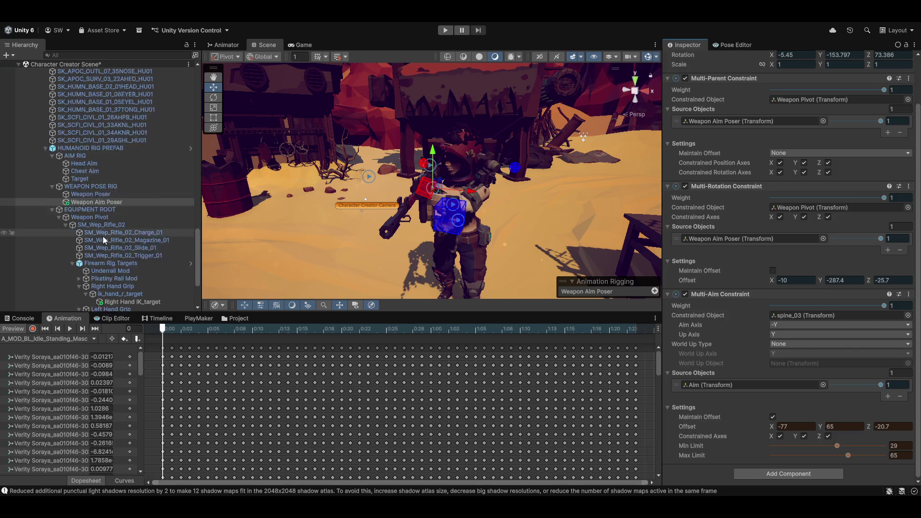
{"action": "scroll", "coordinate": [103, 236], "scroll_direction": "up", "scroll_amount": 3}
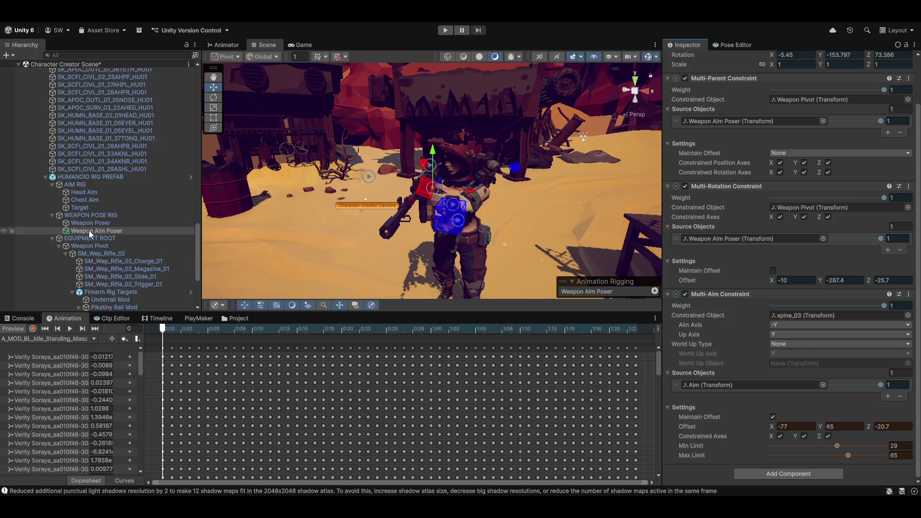
Turn off the preview and paste the copied values back into the Multi-Aim Constraint.
{"action": "left_click", "coordinate": [12, 329]}
{"action": "left_click", "coordinate": [908, 294]}
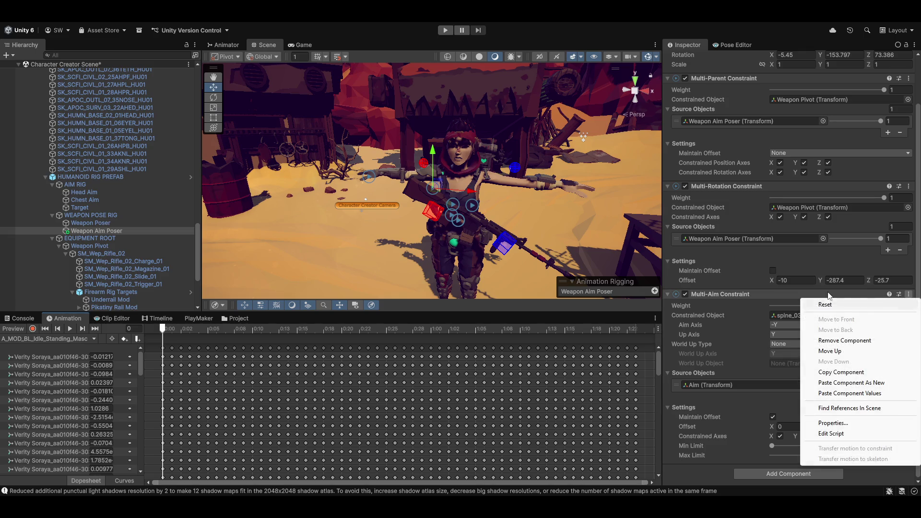
{"action": "left_click", "coordinate": [849, 393]}
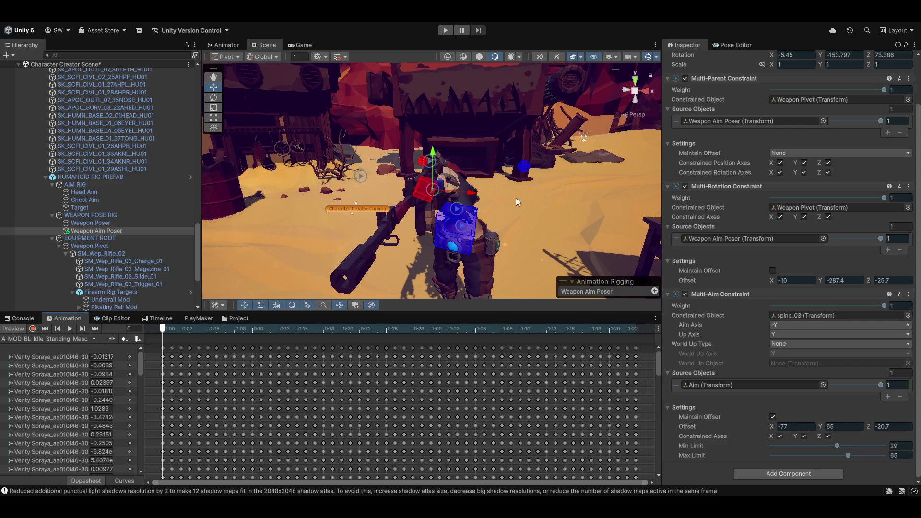
{"action": "mouse_move", "coordinate": [560, 184]}
{"action": "left_mouse_down"}
{"action": "mouse_move", "coordinate": [38, 214]}
{"action": "mouse_move", "coordinate": [878, 312]}
{"action": "mouse_move", "coordinate": [837, 413]}
{"action": "left_mouse_up"}
Set limits to -180 and -33 and the aim offset to -59.6, 64.1, -88.9.
{"action": "left_click_drag", "start_coordinate": [835, 445], "coordinate": [733, 442]}
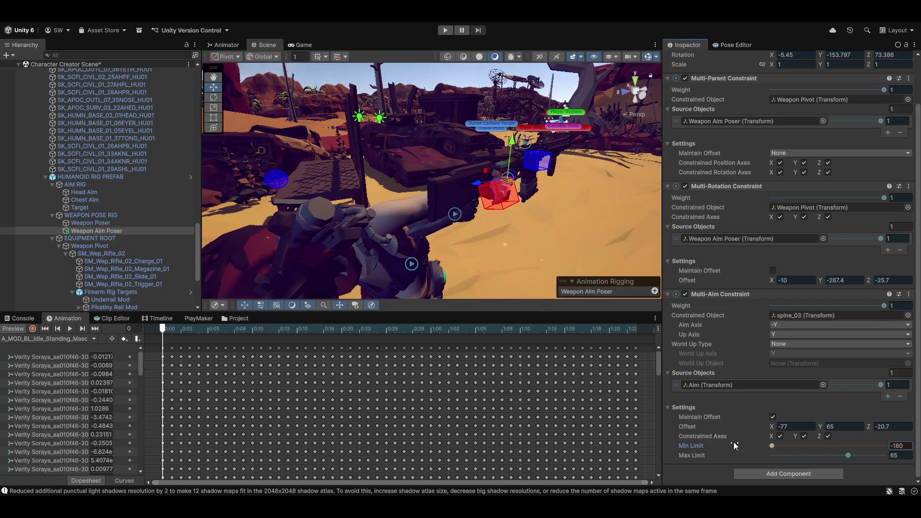
{"action": "mouse_move", "coordinate": [848, 455]}
{"action": "left_mouse_down"}
{"action": "mouse_move", "coordinate": [885, 458]}
{"action": "mouse_move", "coordinate": [815, 460]}
{"action": "left_mouse_up"}
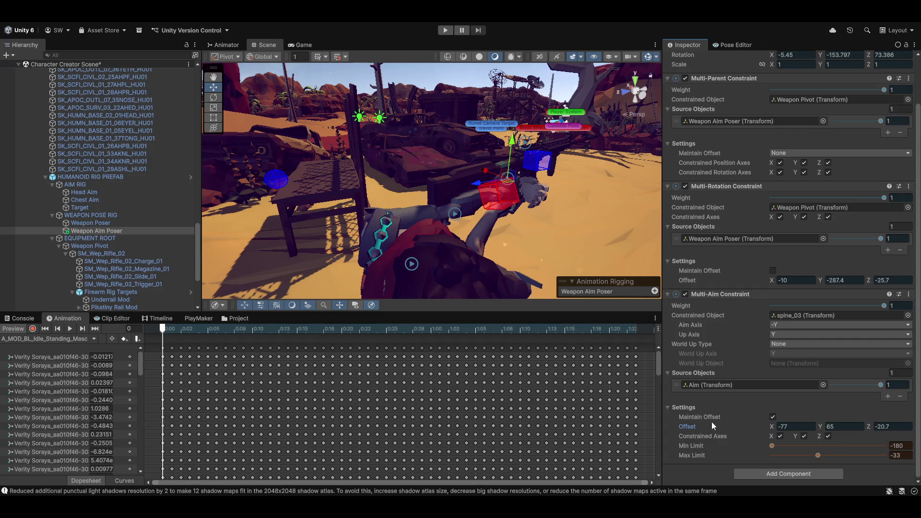
{"action": "mouse_move", "coordinate": [772, 425]}
{"action": "left_mouse_down"}
{"action": "mouse_move", "coordinate": [733, 424]}
{"action": "mouse_move", "coordinate": [888, 402]}
{"action": "left_mouse_up"}
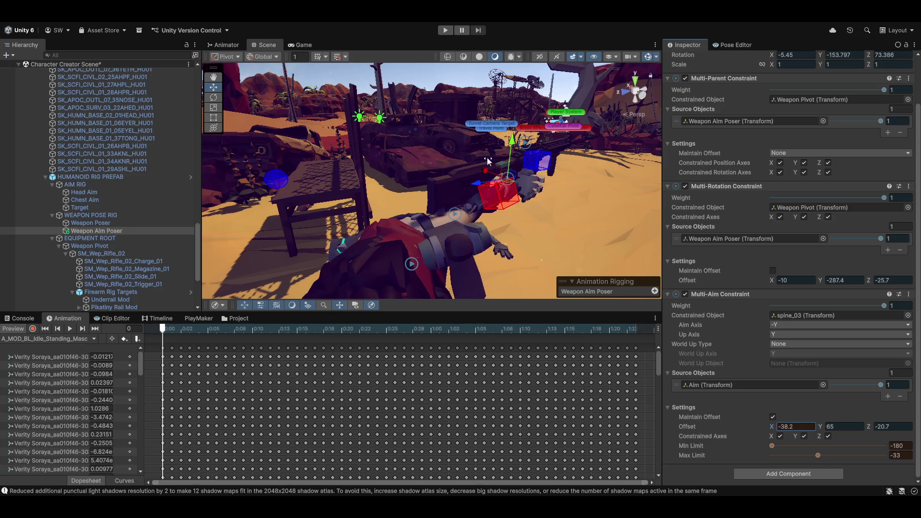
{"action": "mouse_move", "coordinate": [416, 189]}
{"action": "left_mouse_down"}
{"action": "mouse_move", "coordinate": [485, 238]}
{"action": "mouse_move", "coordinate": [470, 166]}
{"action": "mouse_move", "coordinate": [574, 241]}
{"action": "mouse_move", "coordinate": [474, 206]}
{"action": "mouse_move", "coordinate": [552, 254]}
{"action": "left_mouse_up"}
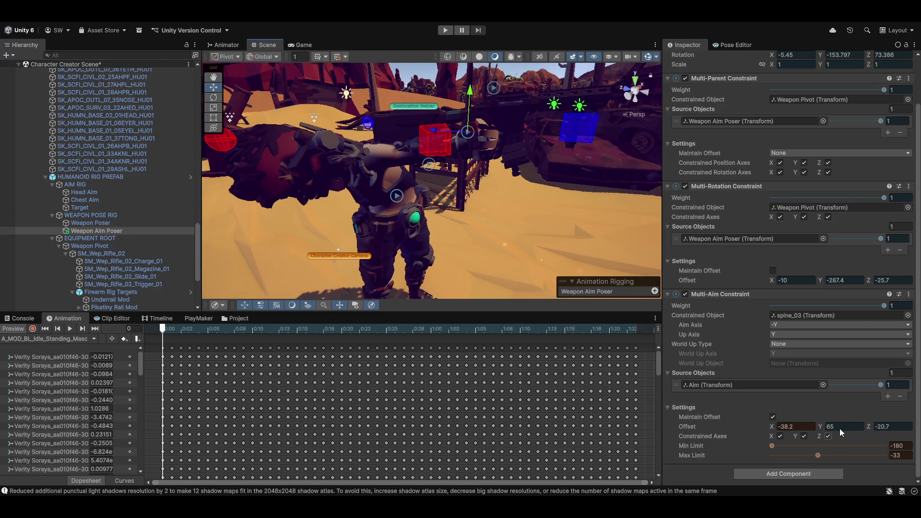
{"action": "left_click_drag", "start_coordinate": [870, 429], "coordinate": [739, 412]}
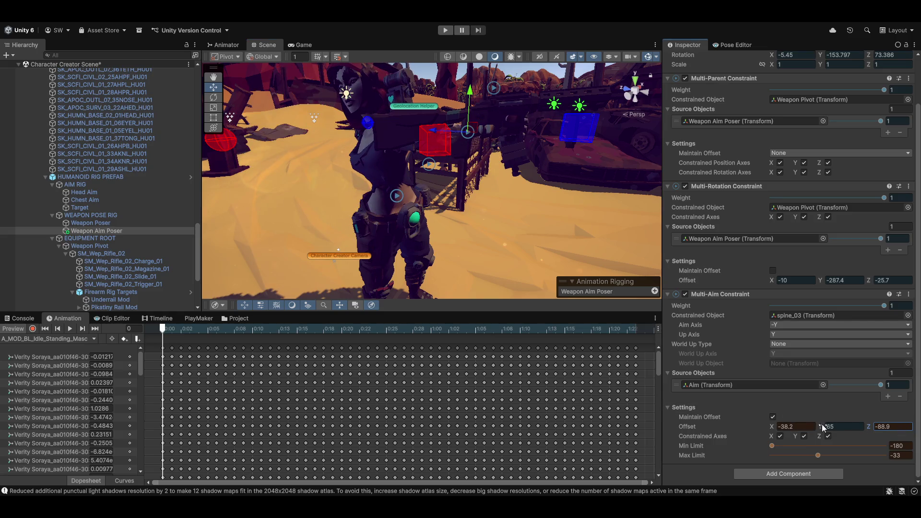
{"action": "mouse_move", "coordinate": [822, 424]}
{"action": "left_mouse_down"}
{"action": "mouse_move", "coordinate": [848, 426]}
{"action": "mouse_move", "coordinate": [482, 410]}
{"action": "mouse_move", "coordinate": [579, 411]}
{"action": "mouse_move", "coordinate": [791, 384]}
{"action": "left_mouse_up"}
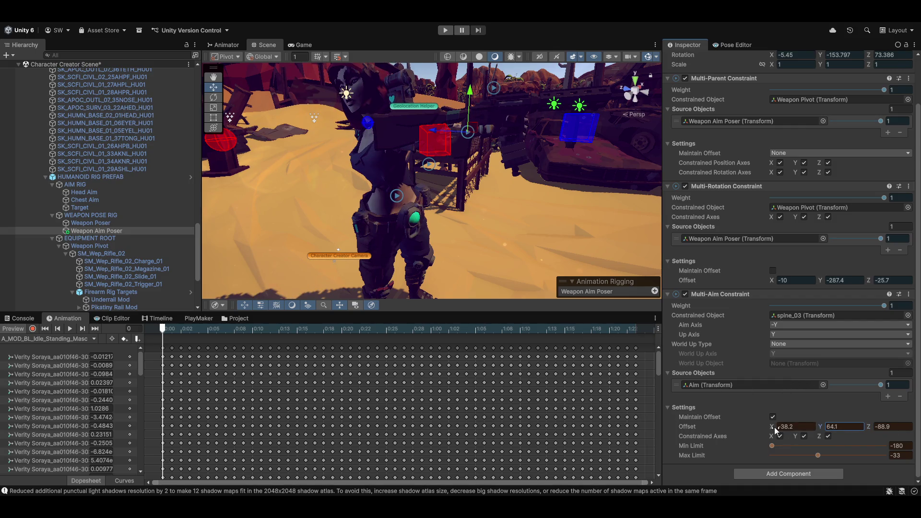
{"action": "mouse_move", "coordinate": [775, 427]}
{"action": "left_mouse_down"}
{"action": "mouse_move", "coordinate": [872, 430]}
{"action": "mouse_move", "coordinate": [713, 420]}
{"action": "mouse_move", "coordinate": [767, 413]}
{"action": "left_mouse_up"}
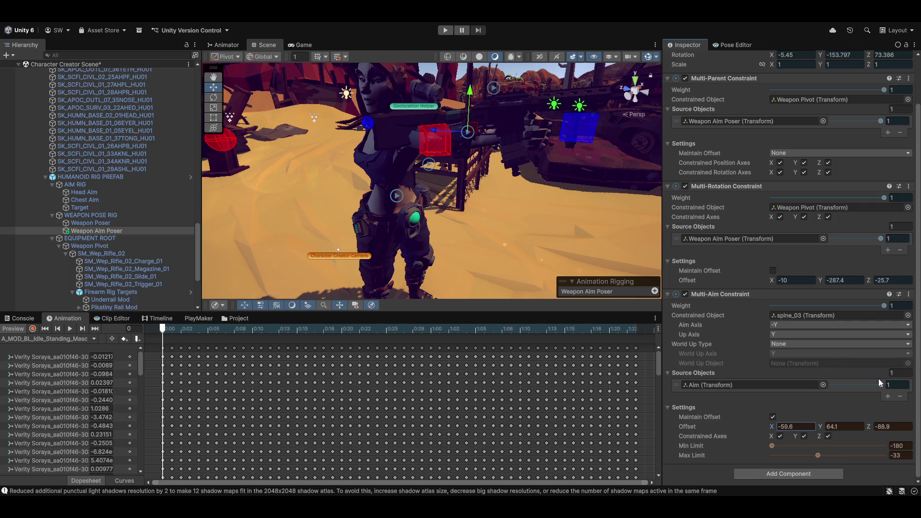
Remove the Rig component from the Aim object, leaving only its Transform.
{"action": "left_click", "coordinate": [748, 382]}
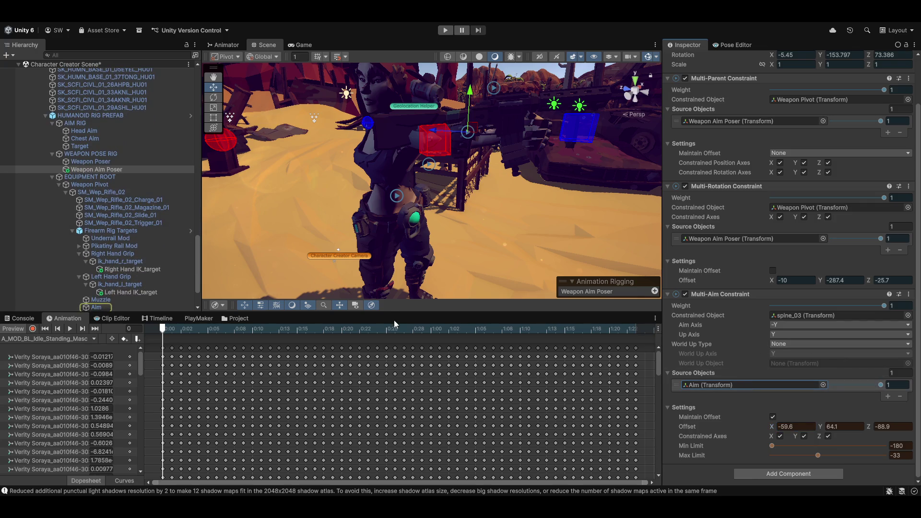
{"action": "left_click", "coordinate": [100, 307]}
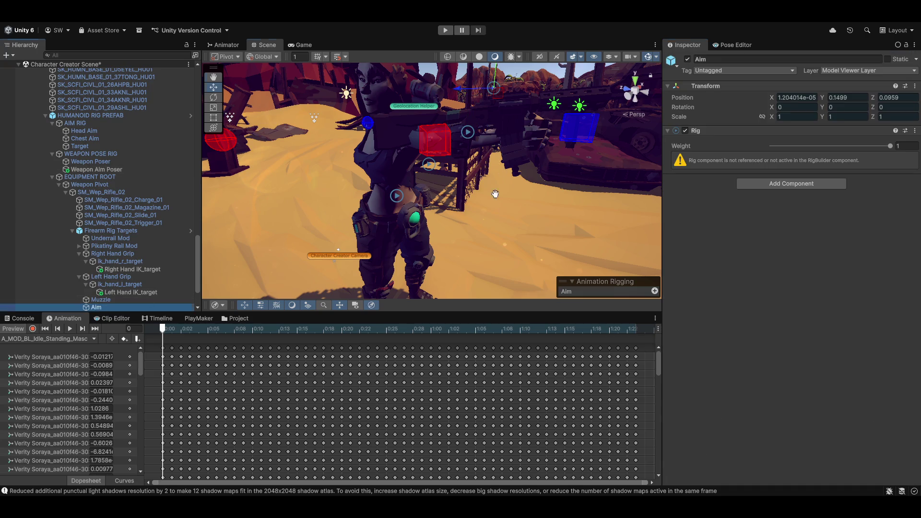
{"action": "mouse_move", "coordinate": [495, 194]}
{"action": "left_mouse_down"}
{"action": "mouse_move", "coordinate": [496, 218]}
{"action": "mouse_move", "coordinate": [460, 241]}
{"action": "left_mouse_up"}
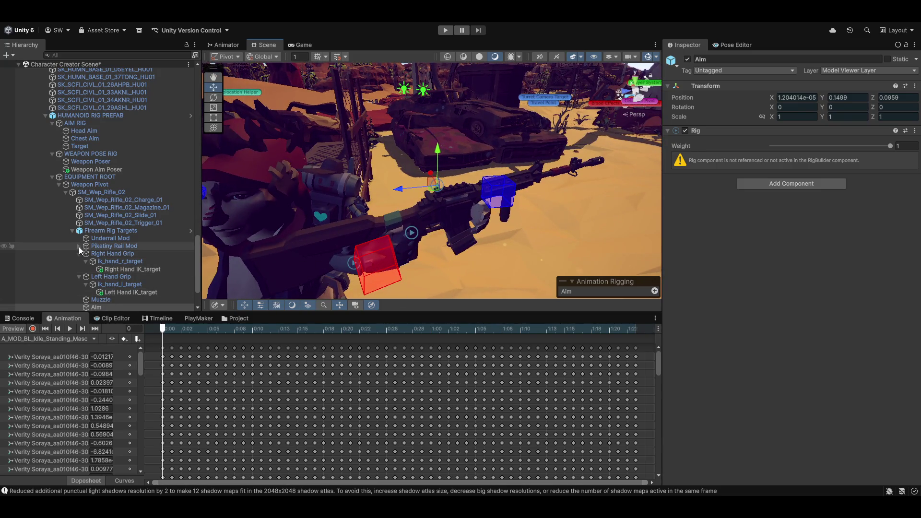
{"action": "scroll", "coordinate": [112, 279], "scroll_direction": "down", "scroll_amount": 3}
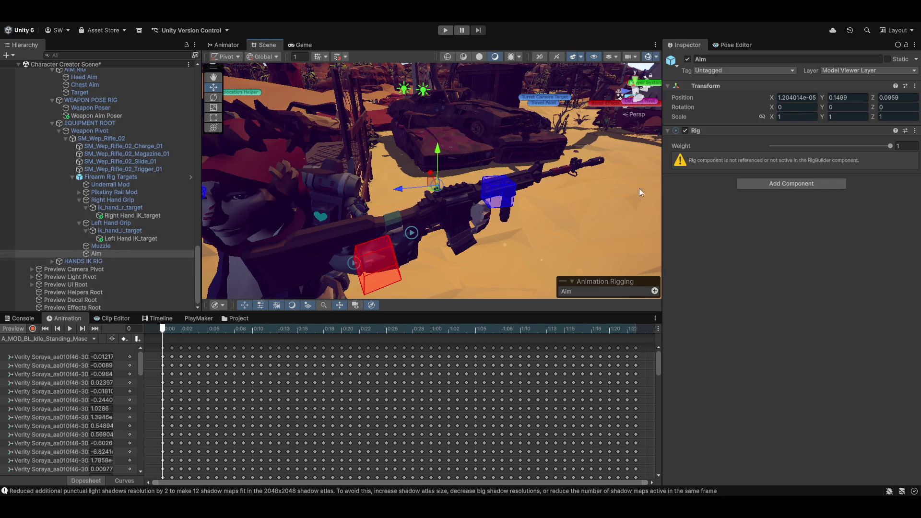
{"action": "right_click", "coordinate": [738, 131]}
{"action": "left_click", "coordinate": [758, 173]}
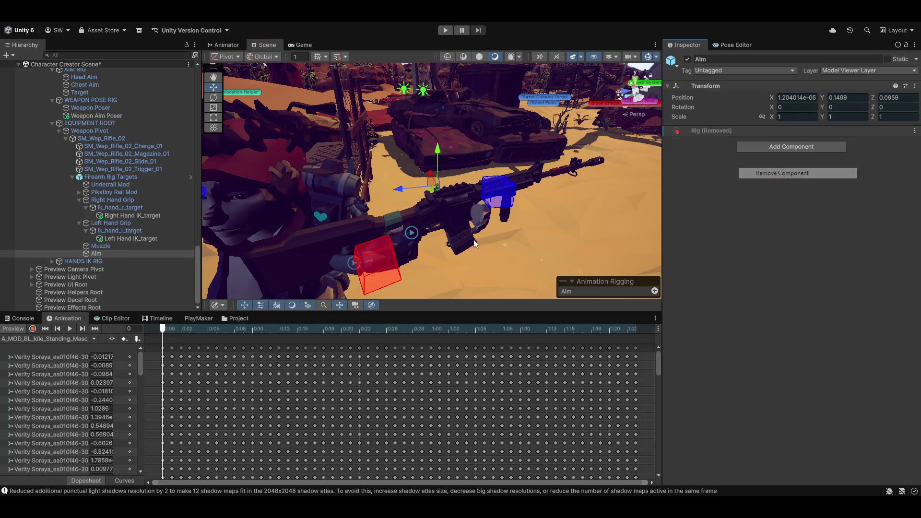
Inspect the Firearm Rig Targets, Weapon Pivot, Aim and Muzzle objects.
{"action": "left_click", "coordinate": [108, 177]}
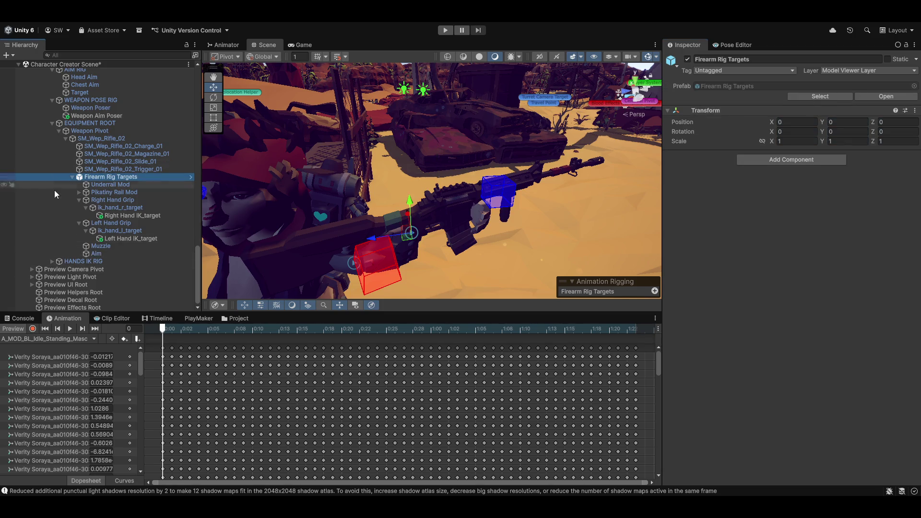
{"action": "left_click", "coordinate": [94, 131]}
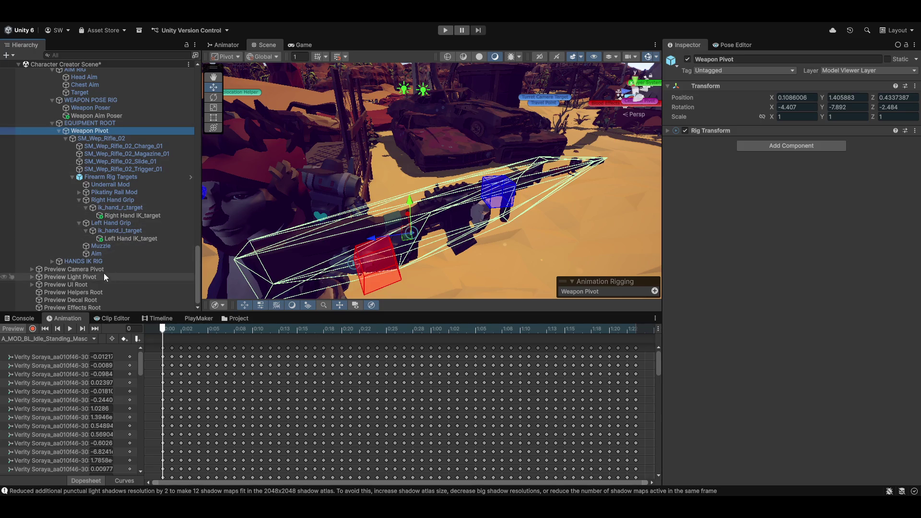
{"action": "left_click", "coordinate": [95, 253]}
{"action": "left_click", "coordinate": [99, 246]}
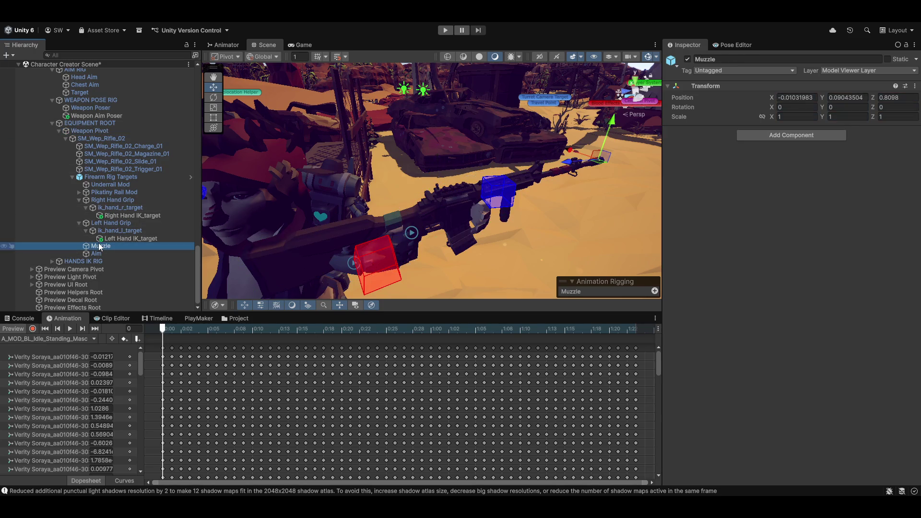
{"action": "scroll", "coordinate": [115, 229], "scroll_direction": "up", "scroll_amount": 3}
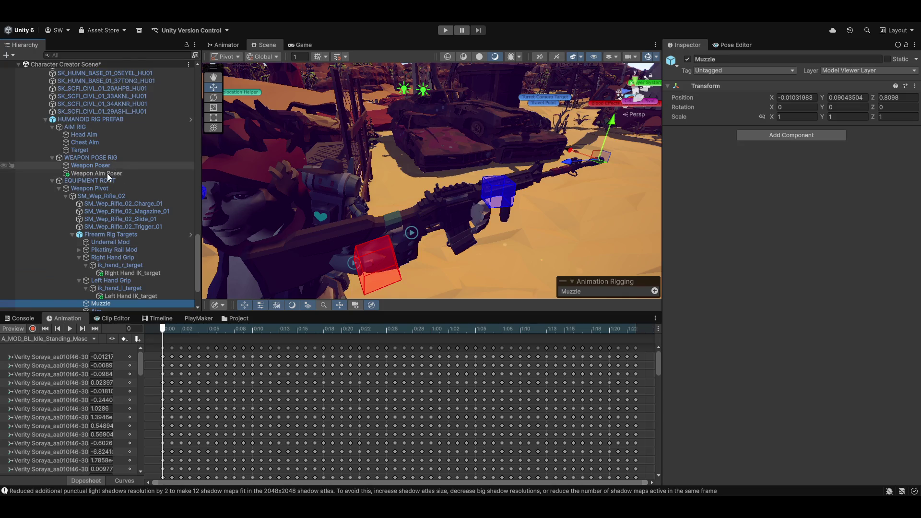
Uncheck Maintain Offset on Weapon Aim Poser's Multi-Aim Constraint and turn off the preview.
{"action": "left_click", "coordinate": [156, 173]}
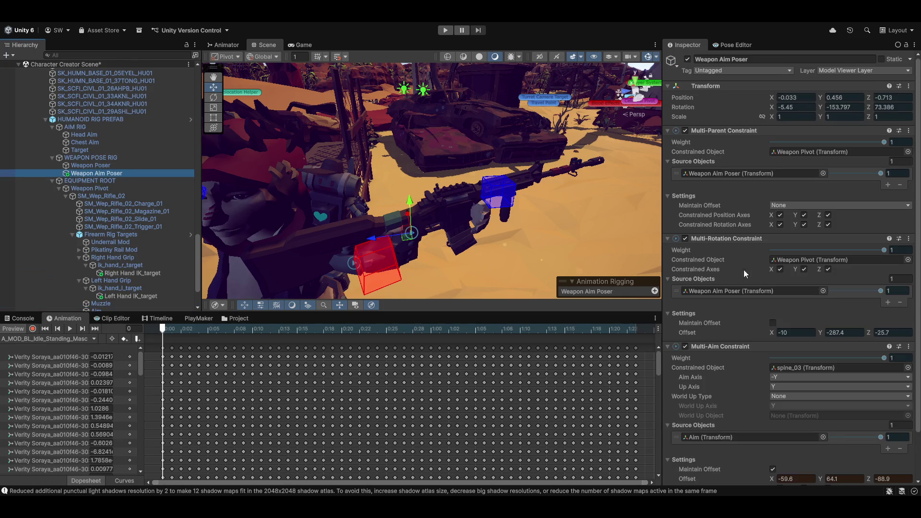
{"action": "scroll", "coordinate": [744, 274], "scroll_direction": "down", "scroll_amount": 3}
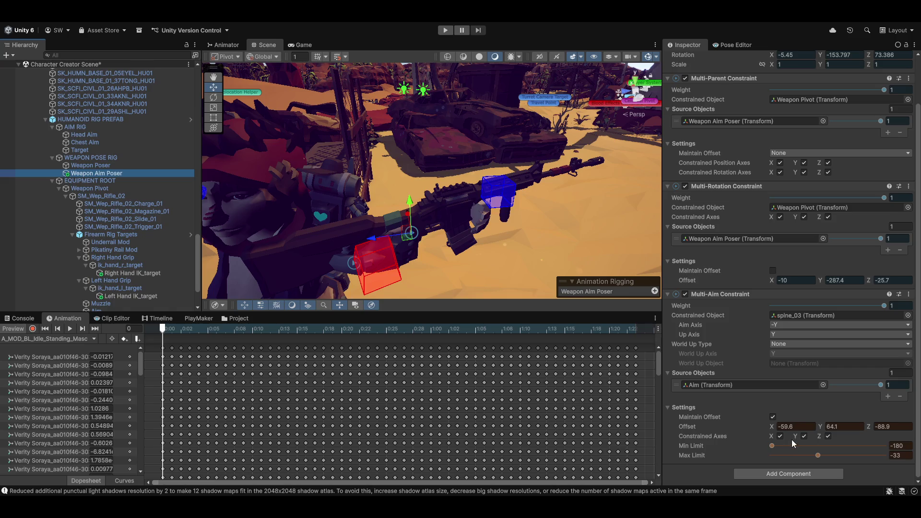
{"action": "left_click", "coordinate": [776, 416]}
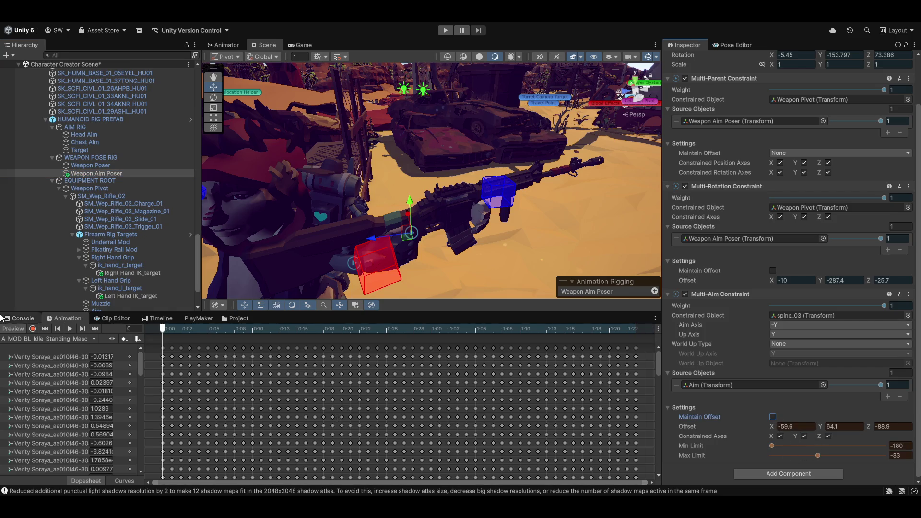
{"action": "left_click", "coordinate": [14, 329]}
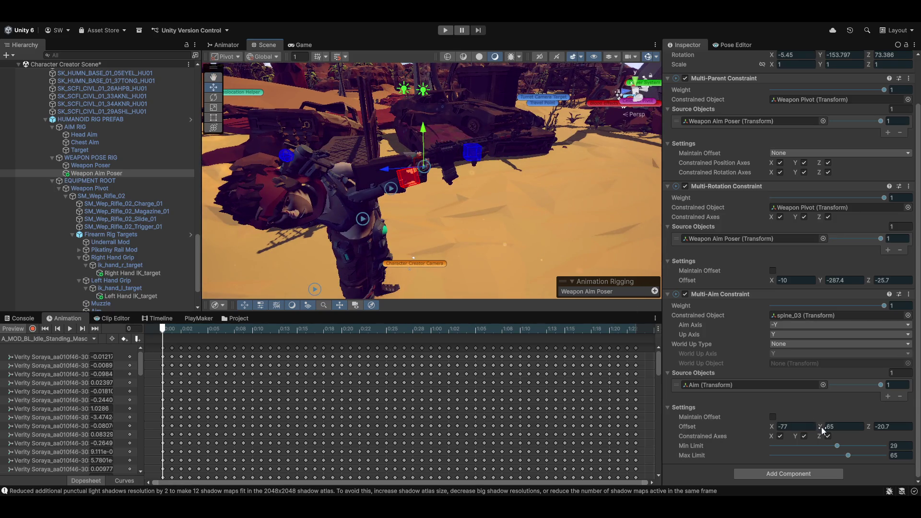
Tune the aim offset to -17, -1.1, 48.13 and widen the limits to -180 and 180.
{"action": "mouse_move", "coordinate": [821, 427]}
{"action": "left_mouse_down"}
{"action": "mouse_move", "coordinate": [704, 415]}
{"action": "mouse_move", "coordinate": [718, 422]}
{"action": "left_mouse_up"}
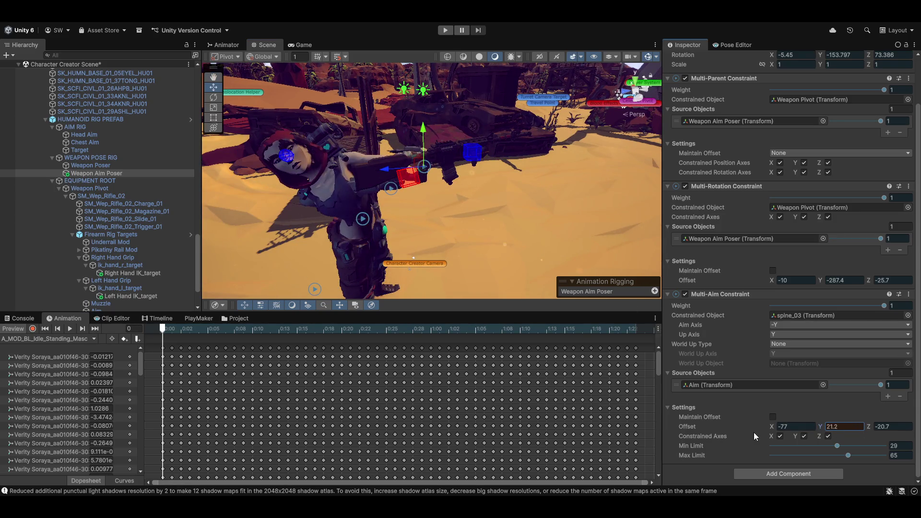
{"action": "left_click_drag", "start_coordinate": [870, 430], "coordinate": [889, 428]}
{"action": "mouse_move", "coordinate": [770, 427]}
{"action": "left_mouse_down"}
{"action": "mouse_move", "coordinate": [911, 426]}
{"action": "mouse_move", "coordinate": [48, 427]}
{"action": "mouse_move", "coordinate": [129, 423]}
{"action": "left_mouse_up"}
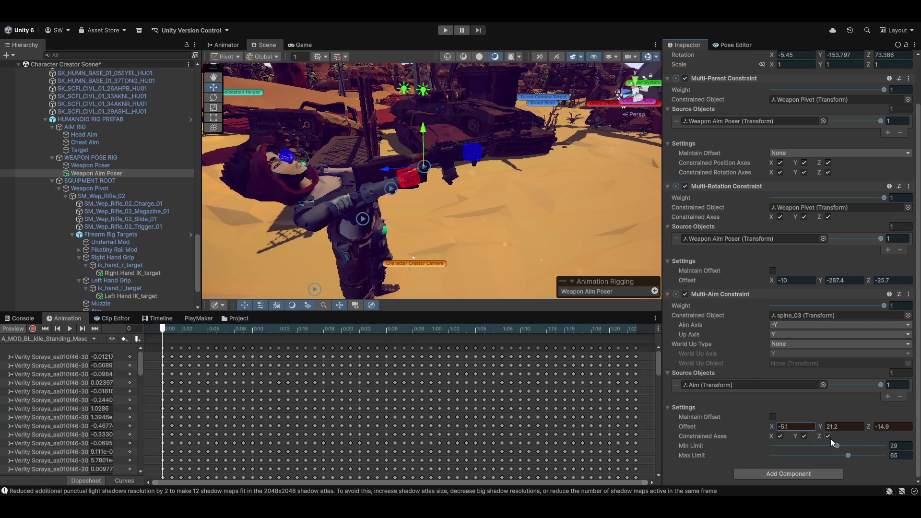
{"action": "mouse_move", "coordinate": [826, 429]}
{"action": "left_mouse_down"}
{"action": "mouse_move", "coordinate": [888, 424]}
{"action": "mouse_move", "coordinate": [34, 425]}
{"action": "mouse_move", "coordinate": [151, 460]}
{"action": "mouse_move", "coordinate": [166, 335]}
{"action": "left_mouse_up"}
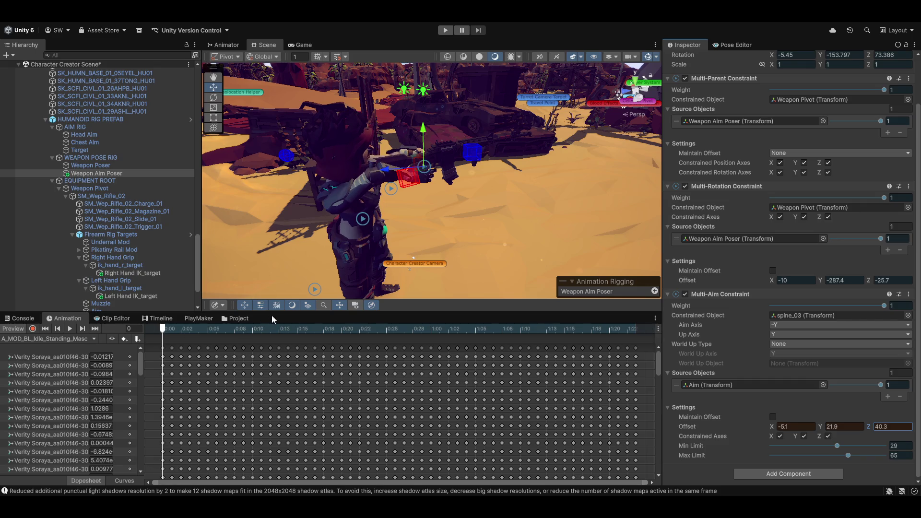
{"action": "mouse_move", "coordinate": [405, 226]}
{"action": "left_mouse_down"}
{"action": "mouse_move", "coordinate": [135, 226]}
{"action": "mouse_move", "coordinate": [355, 230]}
{"action": "left_mouse_up"}
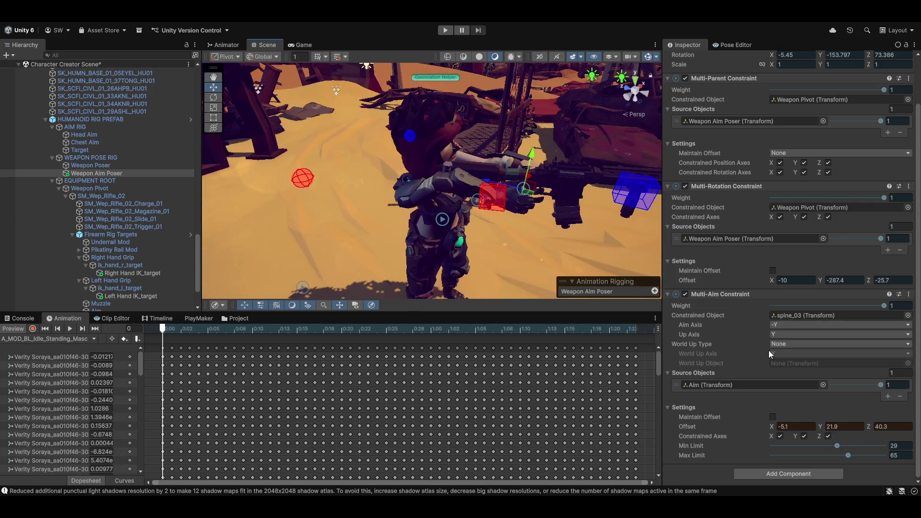
{"action": "mouse_move", "coordinate": [772, 427]}
{"action": "left_mouse_down"}
{"action": "mouse_move", "coordinate": [750, 428]}
{"action": "mouse_move", "coordinate": [911, 422]}
{"action": "mouse_move", "coordinate": [840, 413]}
{"action": "left_mouse_up"}
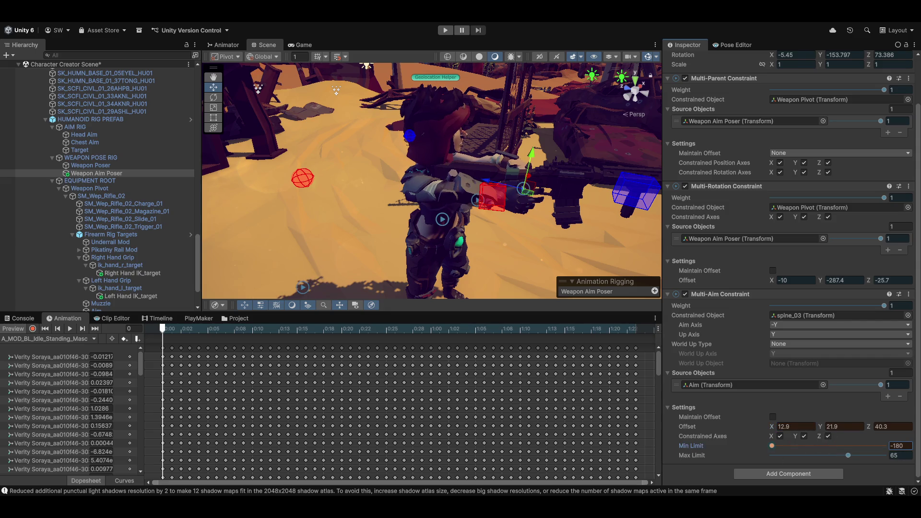
{"action": "left_click_drag", "start_coordinate": [848, 455], "coordinate": [887, 455]}
{"action": "mouse_move", "coordinate": [770, 426]}
{"action": "left_mouse_down"}
{"action": "mouse_move", "coordinate": [684, 432]}
{"action": "mouse_move", "coordinate": [760, 430]}
{"action": "mouse_move", "coordinate": [736, 423]}
{"action": "mouse_move", "coordinate": [828, 428]}
{"action": "mouse_move", "coordinate": [654, 424]}
{"action": "mouse_move", "coordinate": [715, 413]}
{"action": "mouse_move", "coordinate": [812, 425]}
{"action": "mouse_move", "coordinate": [717, 439]}
{"action": "mouse_move", "coordinate": [730, 427]}
{"action": "mouse_move", "coordinate": [779, 425]}
{"action": "mouse_move", "coordinate": [690, 447]}
{"action": "mouse_move", "coordinate": [698, 454]}
{"action": "left_mouse_up"}
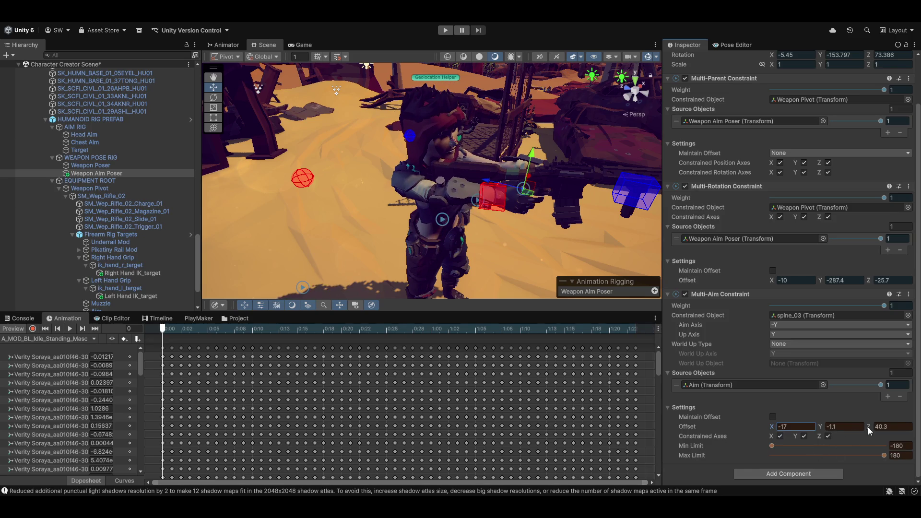
{"action": "mouse_move", "coordinate": [870, 428]}
{"action": "left_mouse_down"}
{"action": "mouse_move", "coordinate": [914, 431]}
{"action": "mouse_move", "coordinate": [7, 433]}
{"action": "mouse_move", "coordinate": [1, 417]}
{"action": "left_mouse_up"}
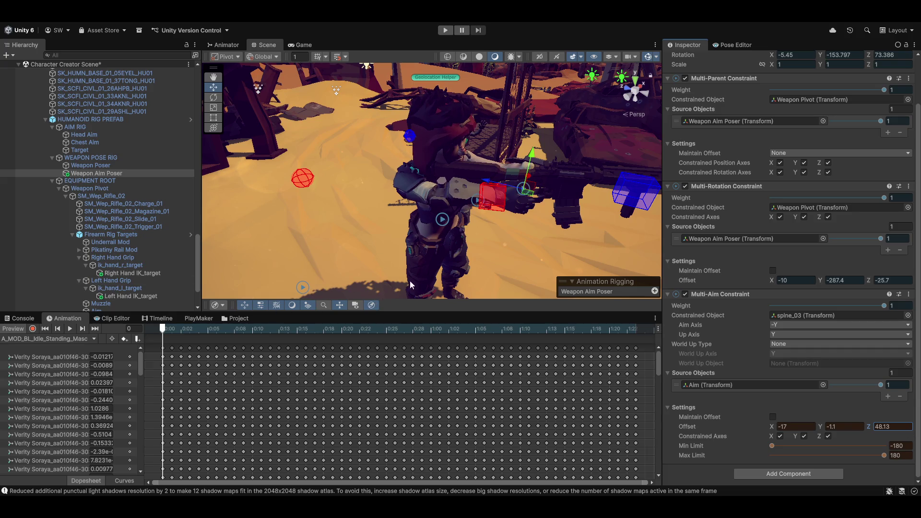
{"action": "scroll", "coordinate": [97, 280], "scroll_direction": "down", "scroll_amount": 3}
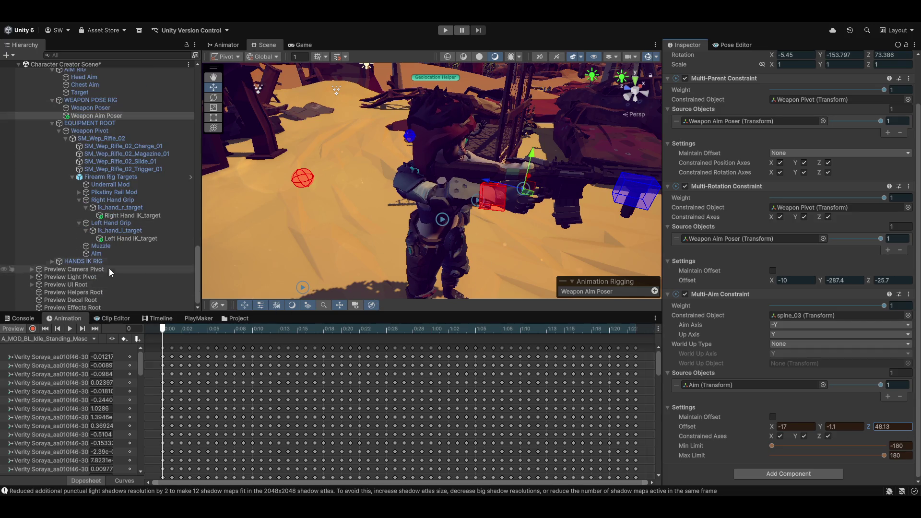
Move the Aim target with local move handles to about (-0.099, -0.023, -0.015) so the head re-aims.
{"action": "left_click", "coordinate": [94, 254]}
{"action": "mouse_move", "coordinate": [586, 212]}
{"action": "left_mouse_down"}
{"action": "mouse_move", "coordinate": [468, 244]}
{"action": "mouse_move", "coordinate": [444, 240]}
{"action": "mouse_move", "coordinate": [485, 268]}
{"action": "mouse_move", "coordinate": [482, 228]}
{"action": "left_mouse_up"}
{"action": "scroll", "coordinate": [482, 228], "scroll_direction": "up", "scroll_amount": 4}
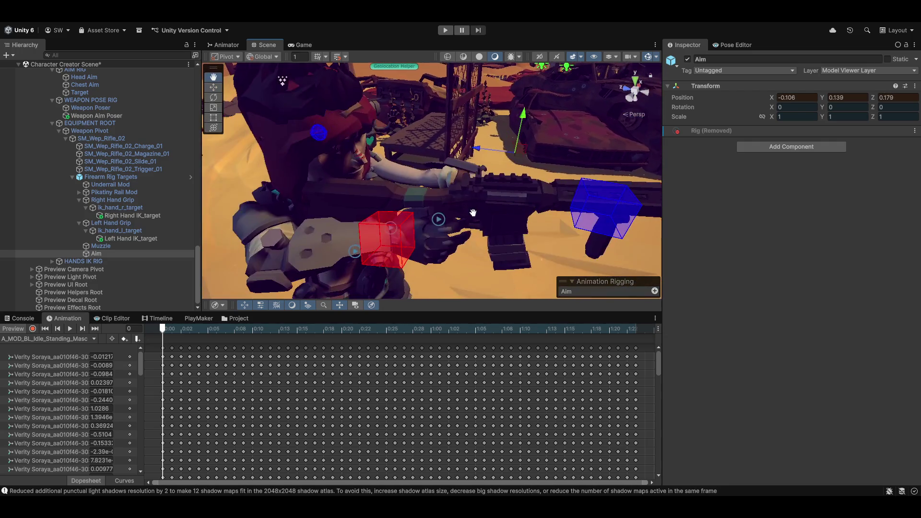
{"action": "mouse_move", "coordinate": [523, 126]}
{"action": "left_mouse_down"}
{"action": "mouse_move", "coordinate": [515, 191]}
{"action": "mouse_move", "coordinate": [530, 226]}
{"action": "mouse_move", "coordinate": [511, 211]}
{"action": "mouse_move", "coordinate": [480, 212]}
{"action": "left_mouse_up"}
{"action": "key", "text": "x"}
{"action": "mouse_move", "coordinate": [535, 243]}
{"action": "left_mouse_down"}
{"action": "mouse_move", "coordinate": [491, 215]}
{"action": "mouse_move", "coordinate": [354, 175]}
{"action": "mouse_move", "coordinate": [387, 199]}
{"action": "mouse_move", "coordinate": [398, 240]}
{"action": "mouse_move", "coordinate": [444, 226]}
{"action": "mouse_move", "coordinate": [383, 235]}
{"action": "mouse_move", "coordinate": [678, 247]}
{"action": "mouse_move", "coordinate": [717, 234]}
{"action": "mouse_move", "coordinate": [887, 237]}
{"action": "mouse_move", "coordinate": [80, 259]}
{"action": "mouse_move", "coordinate": [116, 263]}
{"action": "mouse_move", "coordinate": [66, 251]}
{"action": "mouse_move", "coordinate": [2, 256]}
{"action": "mouse_move", "coordinate": [798, 236]}
{"action": "mouse_move", "coordinate": [704, 227]}
{"action": "mouse_move", "coordinate": [343, 234]}
{"action": "mouse_move", "coordinate": [341, 308]}
{"action": "mouse_move", "coordinate": [344, 191]}
{"action": "mouse_move", "coordinate": [346, 264]}
{"action": "mouse_move", "coordinate": [391, 226]}
{"action": "left_mouse_up"}
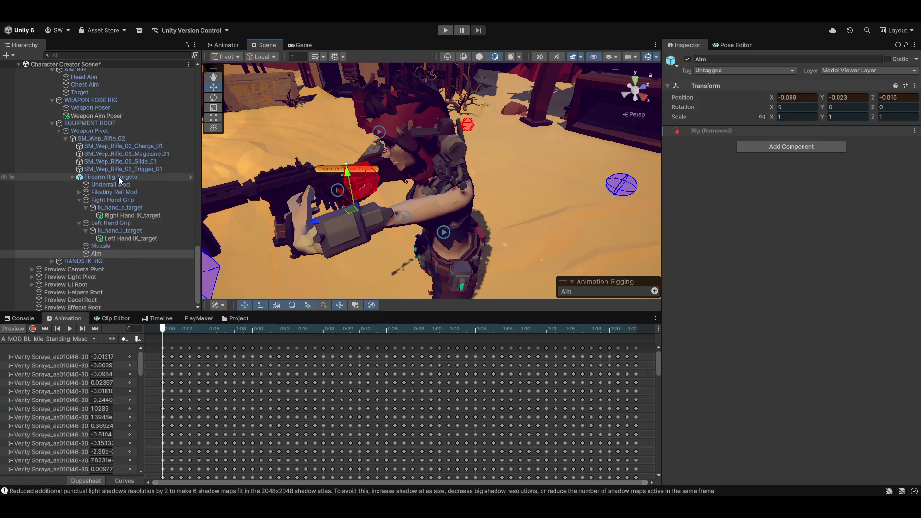
{"action": "mouse_move", "coordinate": [259, 201]}
{"action": "left_mouse_down"}
{"action": "mouse_move", "coordinate": [312, 211]}
{"action": "mouse_move", "coordinate": [355, 197]}
{"action": "left_mouse_up"}
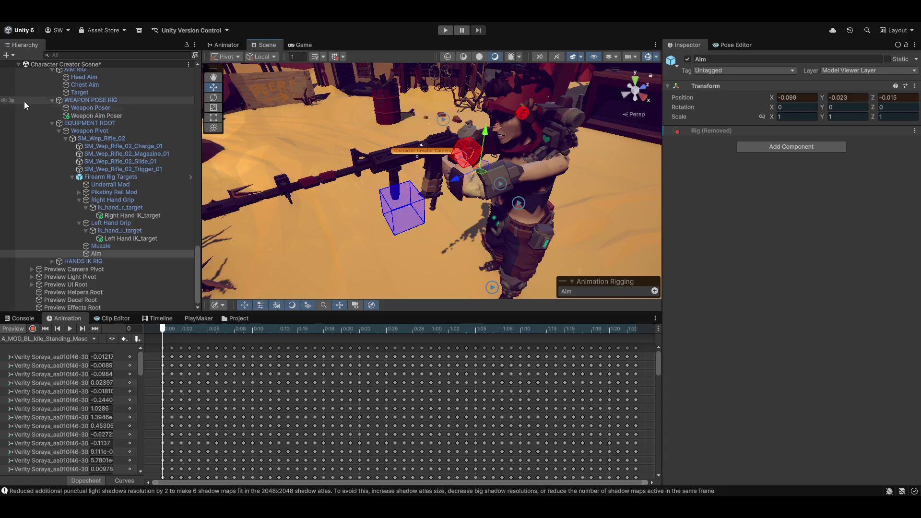
Drag the Weapon Aim Poser to about (-0.032, 0.453, -0.714) to reposition the rifle.
{"action": "left_click", "coordinate": [114, 123]}
{"action": "left_click", "coordinate": [107, 115]}
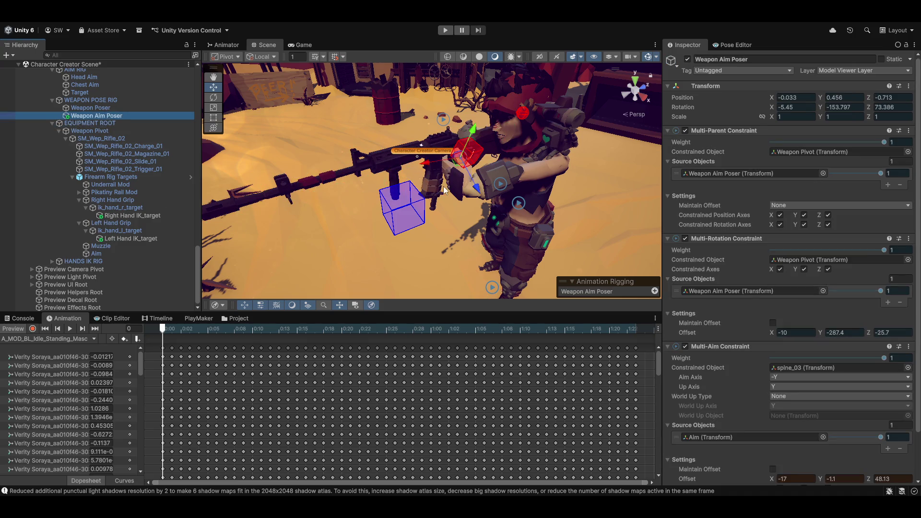
{"action": "left_click_drag", "start_coordinate": [376, 187], "coordinate": [386, 188]}
{"action": "mouse_move", "coordinate": [416, 183]}
{"action": "left_mouse_down"}
{"action": "mouse_move", "coordinate": [348, 203]}
{"action": "mouse_move", "coordinate": [363, 197]}
{"action": "left_mouse_up"}
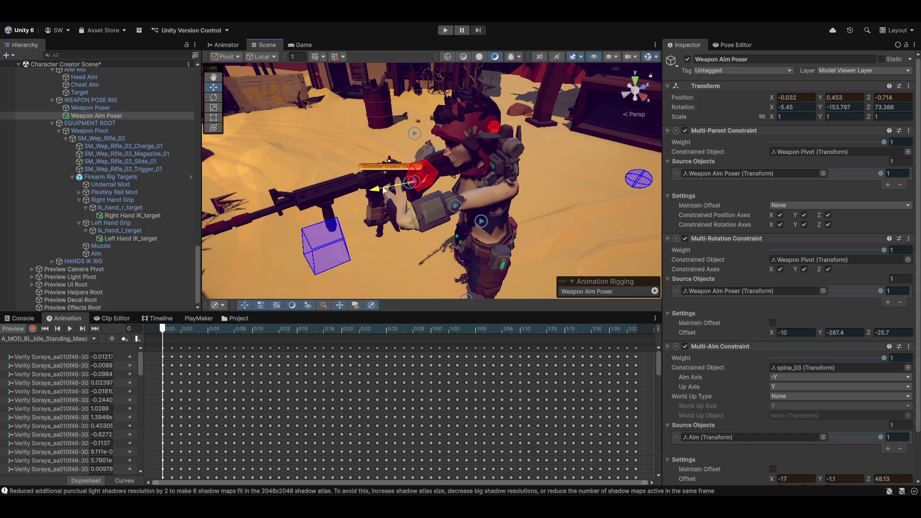
{"action": "scroll", "coordinate": [724, 394], "scroll_direction": "down", "scroll_amount": 3}
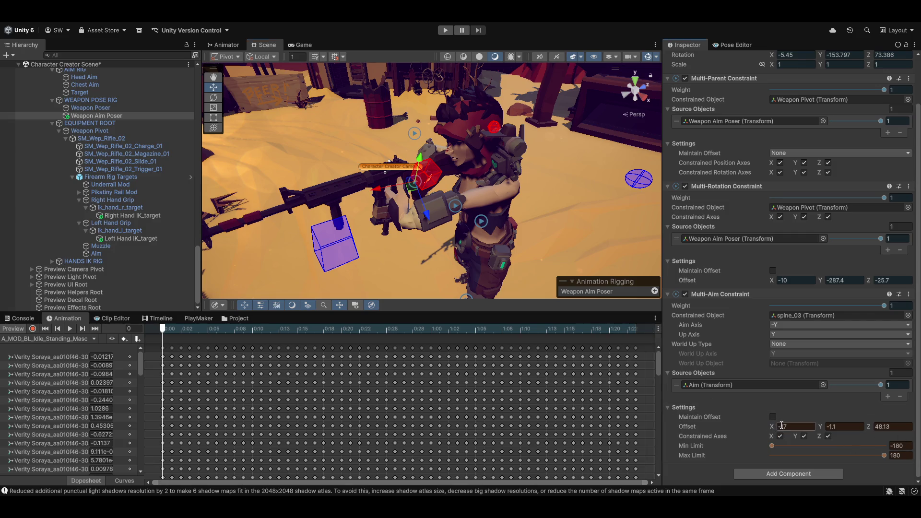
Nudge the spine aim offset X, set the constraint's up axis to Z, and turn off animation preview.
{"action": "mouse_move", "coordinate": [767, 425]}
{"action": "left_mouse_down"}
{"action": "mouse_move", "coordinate": [810, 417]}
{"action": "mouse_move", "coordinate": [834, 426]}
{"action": "mouse_move", "coordinate": [332, 449]}
{"action": "mouse_move", "coordinate": [56, 442]}
{"action": "mouse_move", "coordinate": [522, 416]}
{"action": "mouse_move", "coordinate": [514, 414]}
{"action": "mouse_move", "coordinate": [833, 358]}
{"action": "left_mouse_up"}
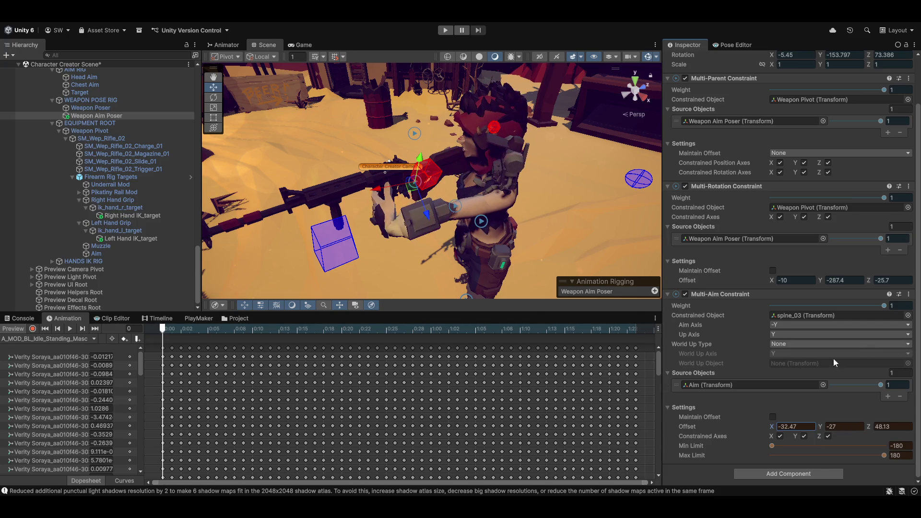
{"action": "left_click", "coordinate": [785, 332]}
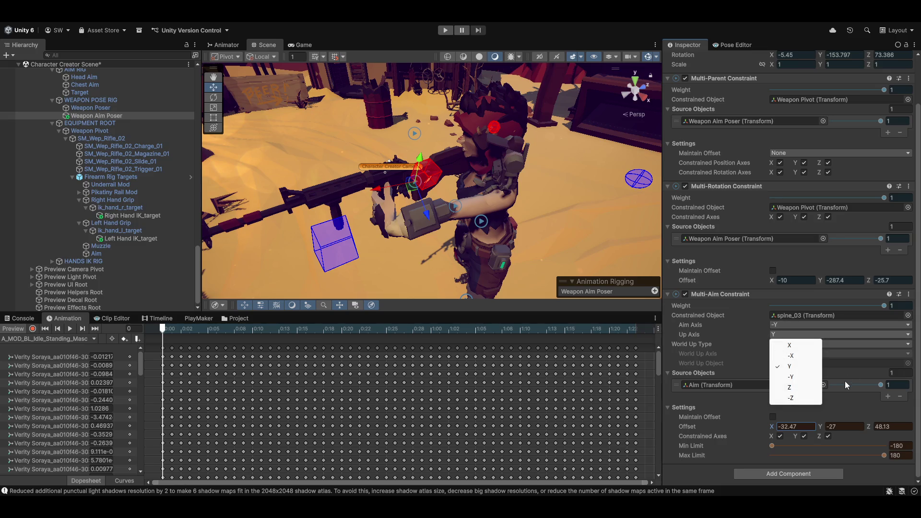
{"action": "left_click", "coordinate": [794, 390]}
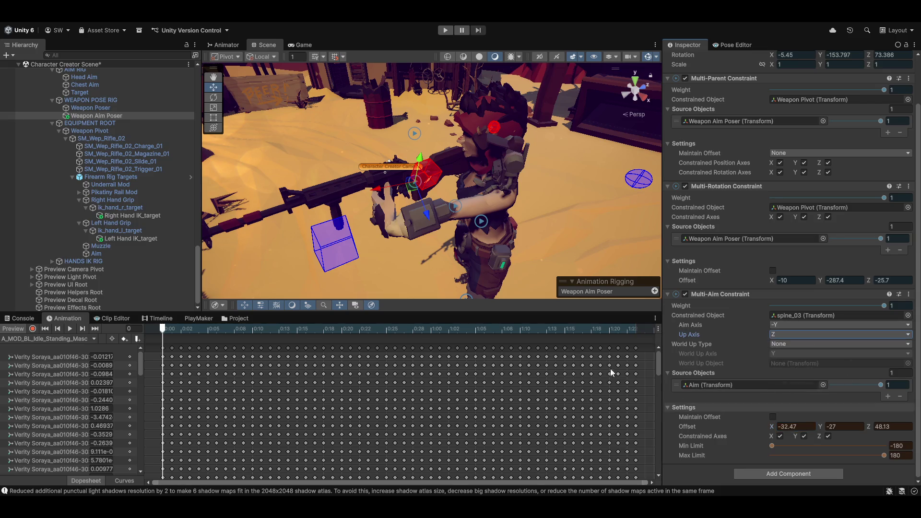
{"action": "left_click_drag", "start_coordinate": [772, 428], "coordinate": [775, 429]}
{"action": "left_click", "coordinate": [7, 331]}
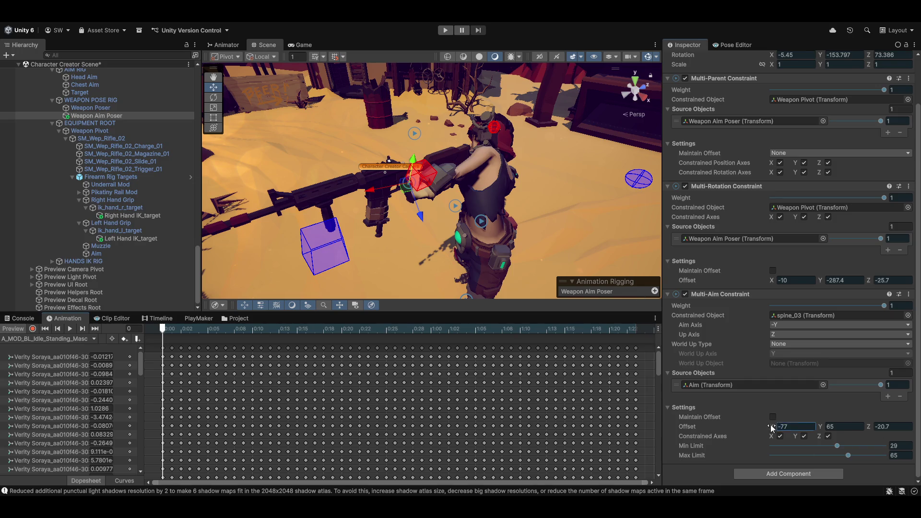
Rescrub the aim offset X, Z and Y to shift the torso, reaching X -4.1 and Y -357.2.
{"action": "mouse_move", "coordinate": [772, 428]}
{"action": "left_mouse_down"}
{"action": "mouse_move", "coordinate": [751, 450]}
{"action": "mouse_move", "coordinate": [831, 441]}
{"action": "mouse_move", "coordinate": [825, 425]}
{"action": "mouse_move", "coordinate": [17, 422]}
{"action": "mouse_move", "coordinate": [272, 406]}
{"action": "left_mouse_up"}
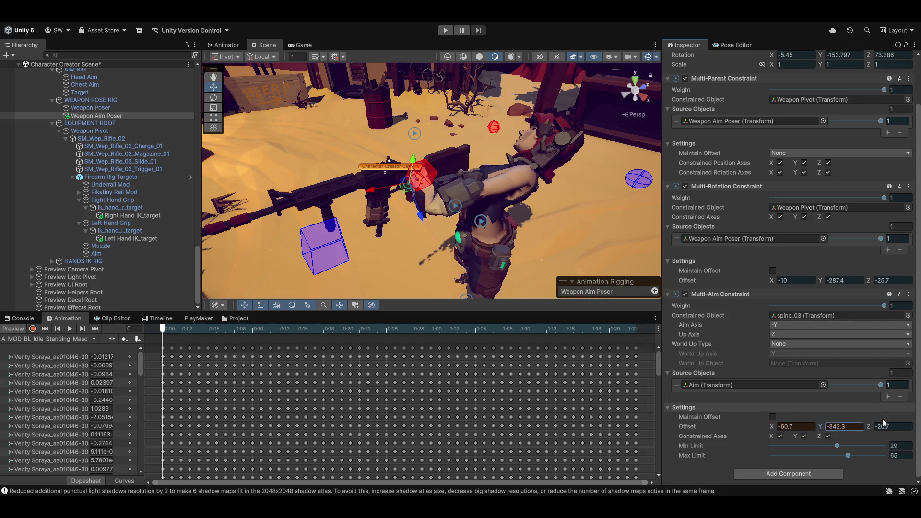
{"action": "mouse_move", "coordinate": [870, 425]}
{"action": "left_mouse_down"}
{"action": "mouse_move", "coordinate": [7, 439]}
{"action": "mouse_move", "coordinate": [818, 455]}
{"action": "mouse_move", "coordinate": [57, 444]}
{"action": "mouse_move", "coordinate": [732, 441]}
{"action": "left_mouse_up"}
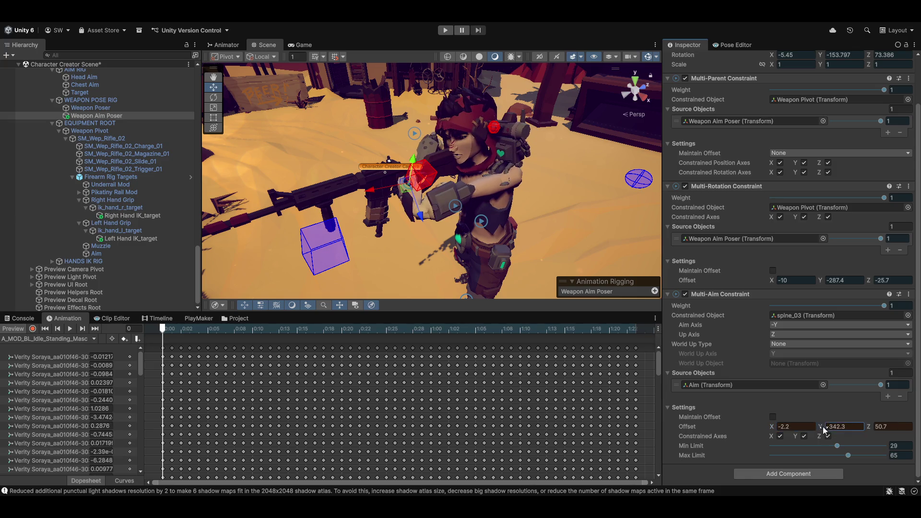
{"action": "mouse_move", "coordinate": [823, 427]}
{"action": "left_mouse_down"}
{"action": "mouse_move", "coordinate": [879, 426]}
{"action": "mouse_move", "coordinate": [717, 433]}
{"action": "mouse_move", "coordinate": [790, 428]}
{"action": "mouse_move", "coordinate": [865, 494]}
{"action": "left_mouse_up"}
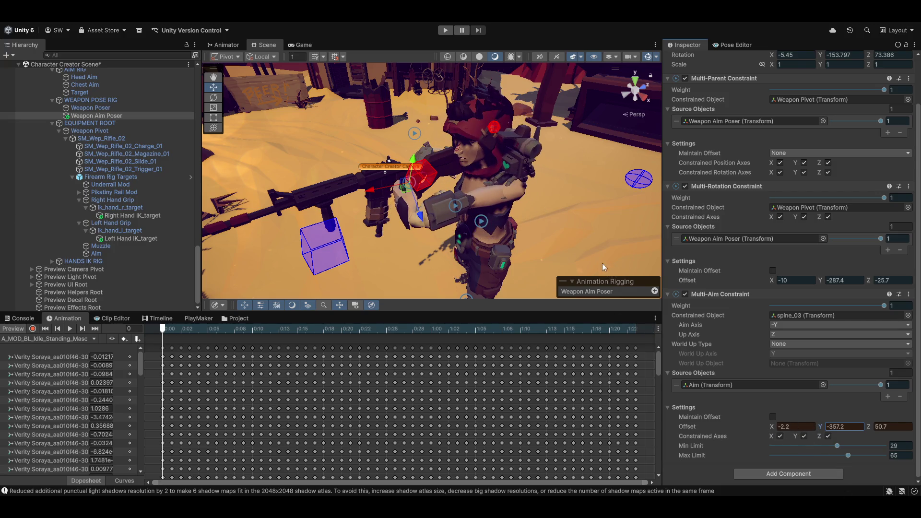
{"action": "left_click_drag", "start_coordinate": [603, 263], "coordinate": [540, 249]}
{"action": "key", "text": "e"}
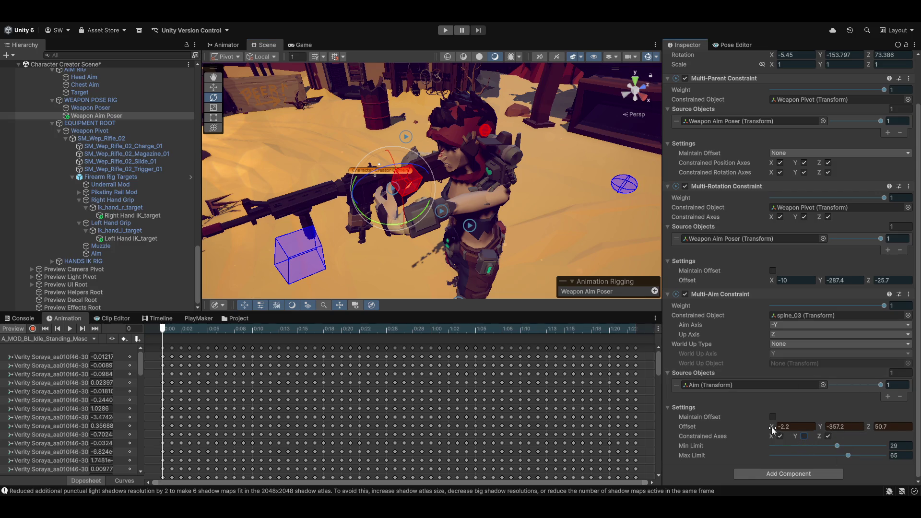
{"action": "mouse_move", "coordinate": [772, 429]}
{"action": "left_mouse_down"}
{"action": "mouse_move", "coordinate": [714, 436]}
{"action": "mouse_move", "coordinate": [774, 421]}
{"action": "left_mouse_up"}
{"action": "left_click", "coordinate": [775, 335]}
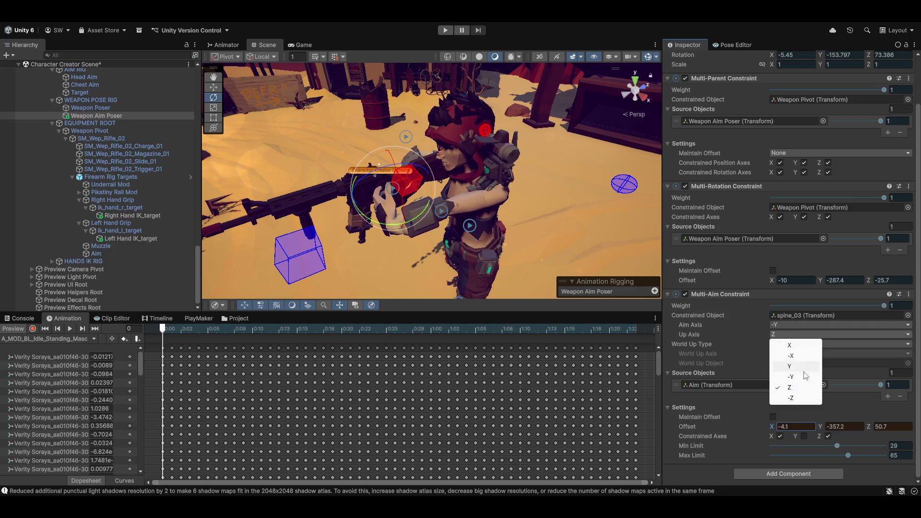
Make Y the spine aim's up axis, enable Maintain Offset, and nudge offset X and Z.
{"action": "left_click", "coordinate": [790, 364]}
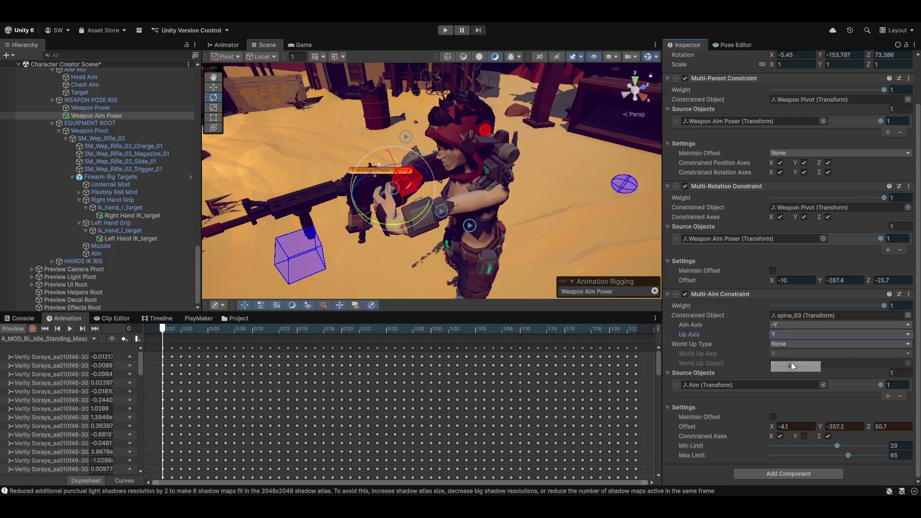
{"action": "left_click", "coordinate": [772, 417]}
{"action": "mouse_move", "coordinate": [777, 429]}
{"action": "left_mouse_down"}
{"action": "mouse_move", "coordinate": [866, 425]}
{"action": "mouse_move", "coordinate": [751, 428]}
{"action": "mouse_move", "coordinate": [889, 432]}
{"action": "mouse_move", "coordinate": [580, 408]}
{"action": "mouse_move", "coordinate": [512, 388]}
{"action": "mouse_move", "coordinate": [731, 363]}
{"action": "mouse_move", "coordinate": [722, 361]}
{"action": "mouse_move", "coordinate": [773, 334]}
{"action": "mouse_move", "coordinate": [753, 354]}
{"action": "left_mouse_up"}
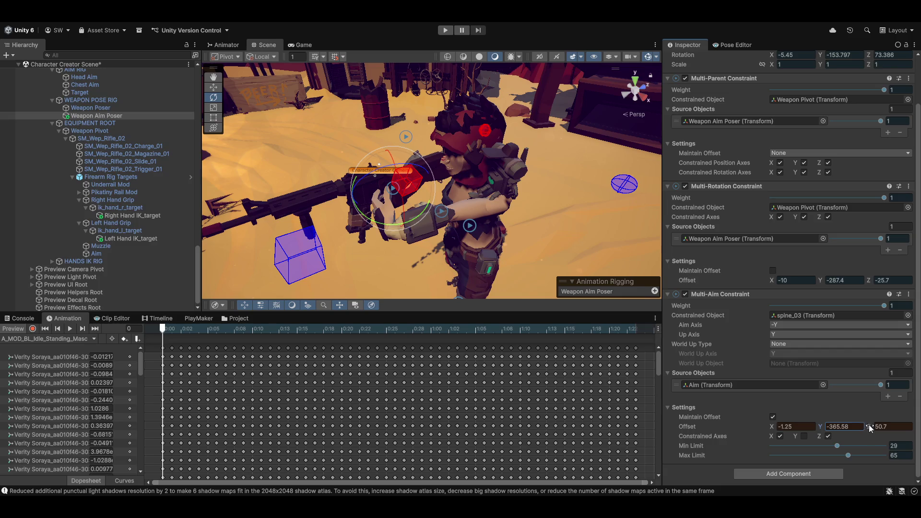
{"action": "mouse_move", "coordinate": [869, 427]}
{"action": "left_mouse_down"}
{"action": "mouse_move", "coordinate": [859, 419]}
{"action": "mouse_move", "coordinate": [879, 413]}
{"action": "left_mouse_up"}
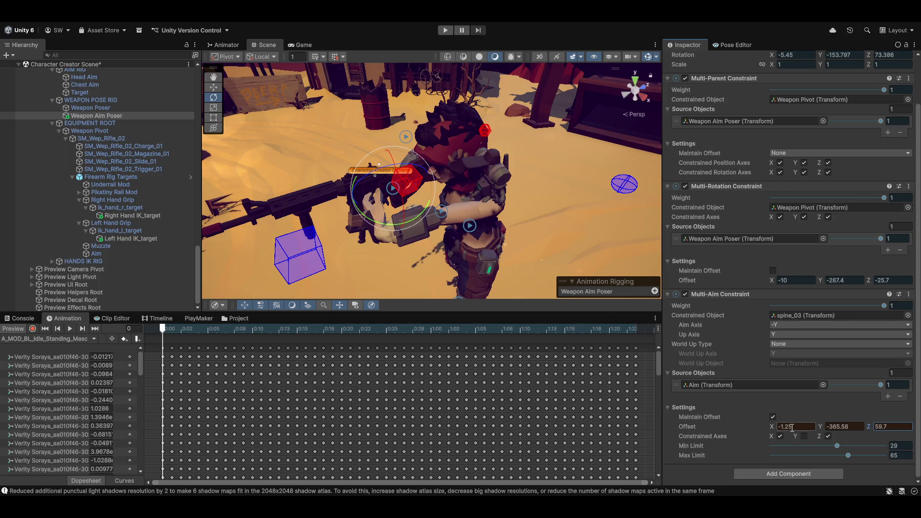
Also constrain the Y axis and scrub the offset to -12.8, -366.84, 64.9 to raise the rifle.
{"action": "left_click", "coordinate": [804, 436]}
{"action": "mouse_move", "coordinate": [774, 427]}
{"action": "left_mouse_down"}
{"action": "mouse_move", "coordinate": [826, 424]}
{"action": "mouse_move", "coordinate": [695, 428]}
{"action": "mouse_move", "coordinate": [861, 424]}
{"action": "mouse_move", "coordinate": [825, 427]}
{"action": "left_mouse_up"}
{"action": "mouse_move", "coordinate": [563, 419]}
{"action": "left_mouse_down"}
{"action": "mouse_move", "coordinate": [880, 426]}
{"action": "mouse_move", "coordinate": [848, 421]}
{"action": "mouse_move", "coordinate": [869, 422]}
{"action": "left_mouse_up"}
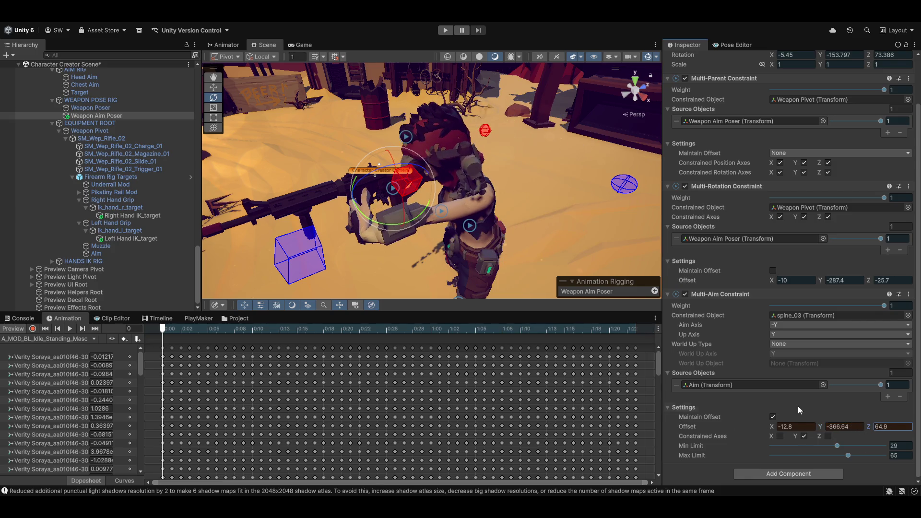
{"action": "mouse_move", "coordinate": [581, 282]}
{"action": "left_mouse_down"}
{"action": "mouse_move", "coordinate": [520, 202]}
{"action": "mouse_move", "coordinate": [463, 191]}
{"action": "mouse_move", "coordinate": [489, 171]}
{"action": "mouse_move", "coordinate": [539, 172]}
{"action": "mouse_move", "coordinate": [462, 203]}
{"action": "mouse_move", "coordinate": [506, 182]}
{"action": "left_mouse_up"}
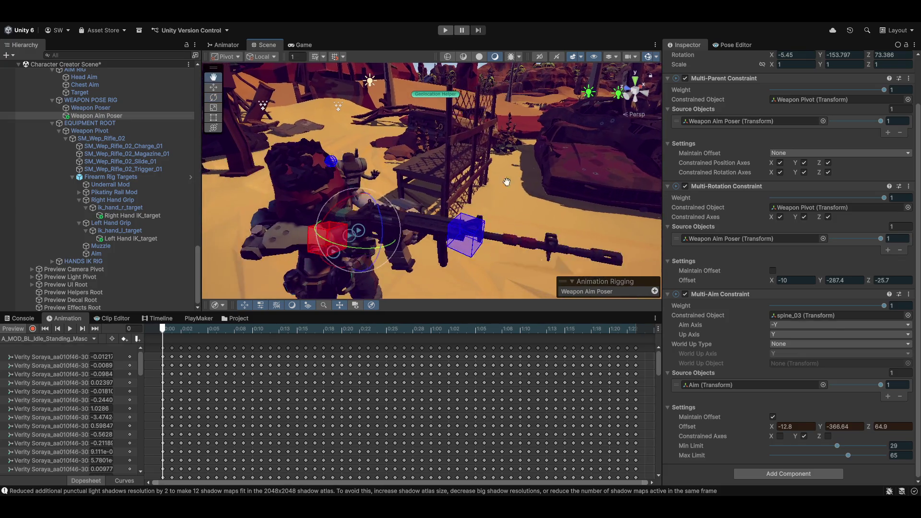
Switch back to the Move tool with globally aligned handles.
{"action": "scroll", "coordinate": [467, 202], "scroll_direction": "up", "scroll_amount": 5}
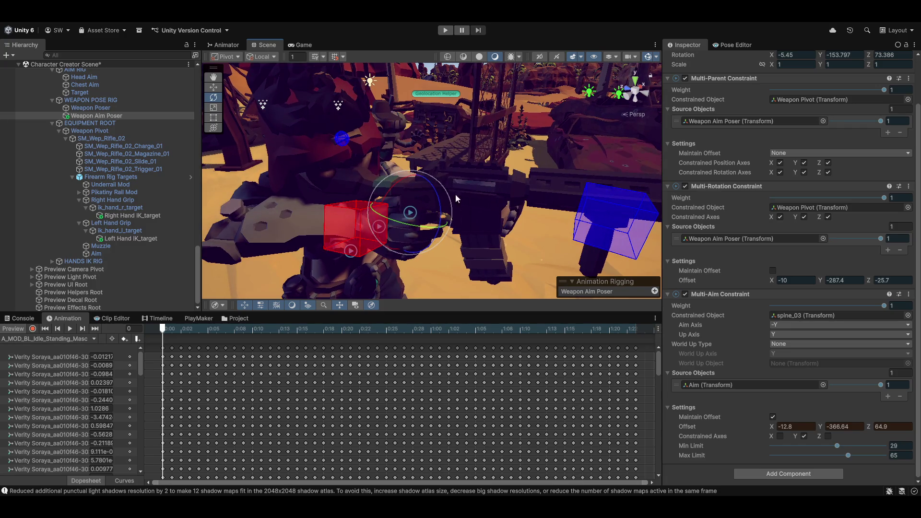
{"action": "key", "text": "w"}
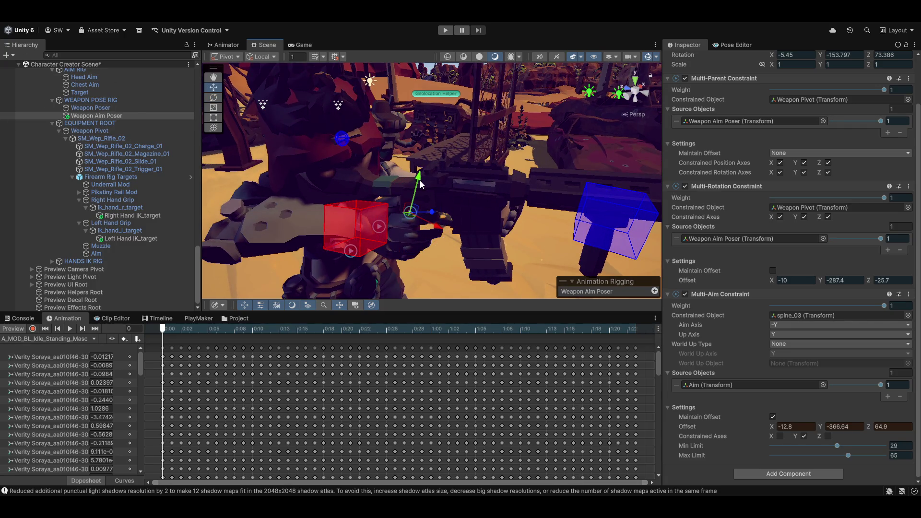
{"action": "key", "text": "x"}
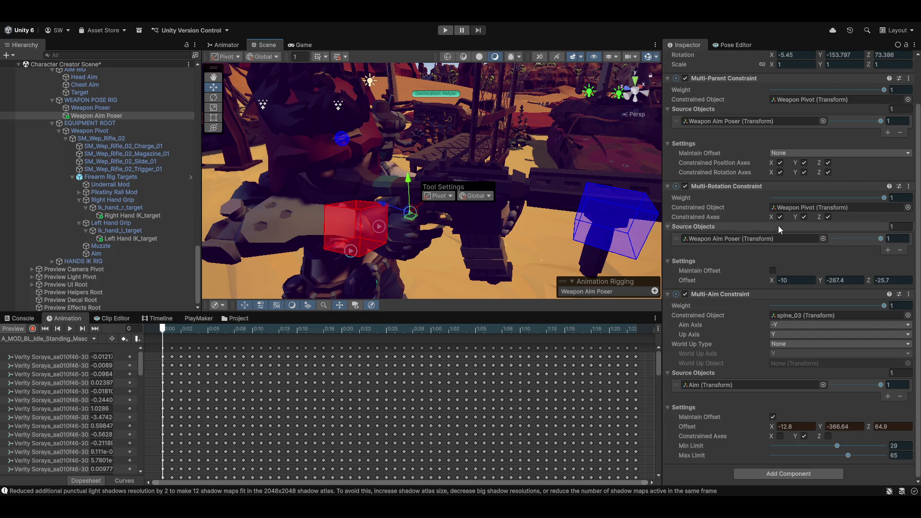
Copy the Multi-Aim Constraint, turn preview off, paste its values back, and re-enable preview.
{"action": "left_click", "coordinate": [909, 294]}
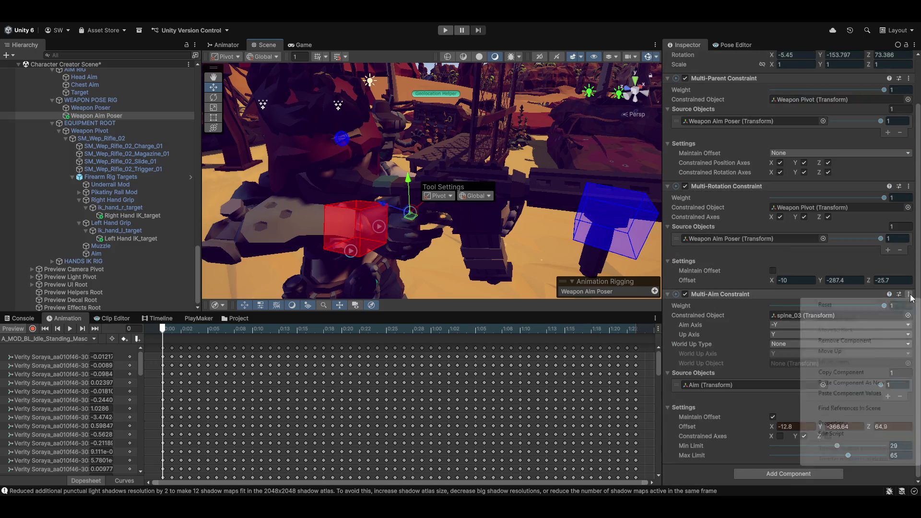
{"action": "left_click", "coordinate": [842, 372]}
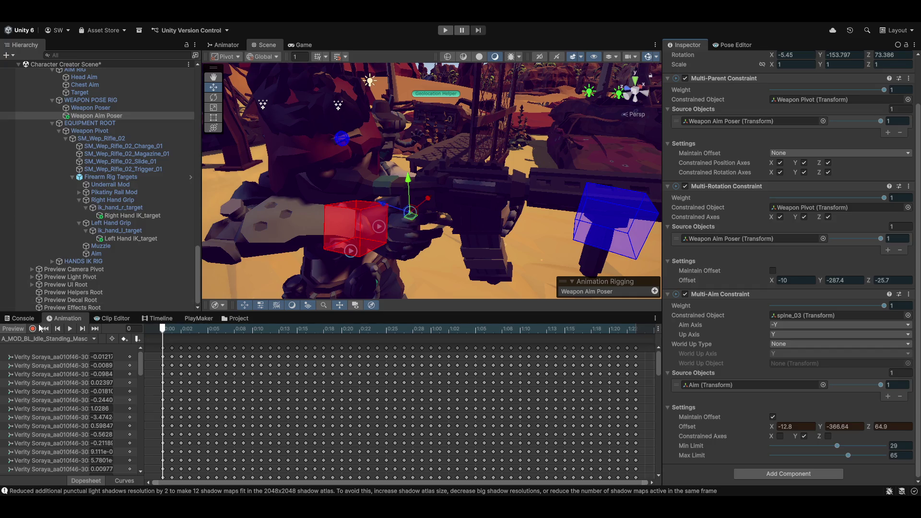
{"action": "left_click", "coordinate": [16, 329]}
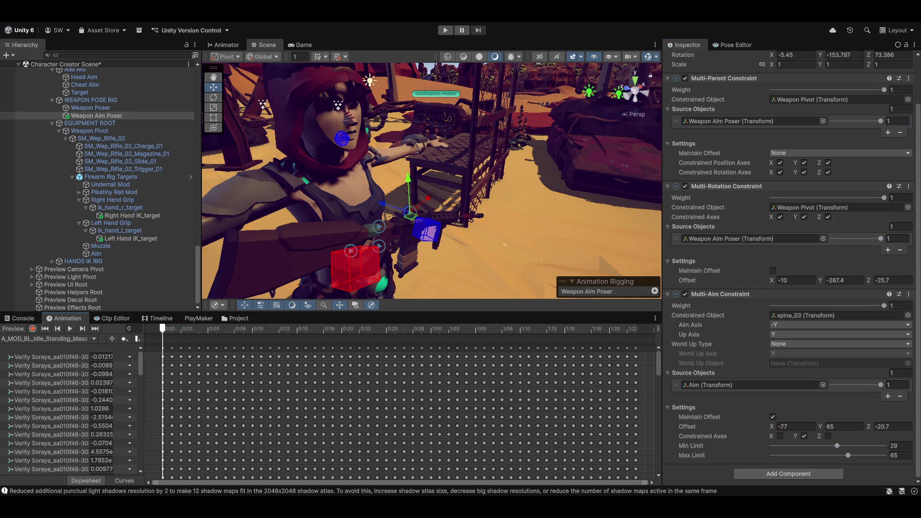
{"action": "left_click", "coordinate": [909, 294]}
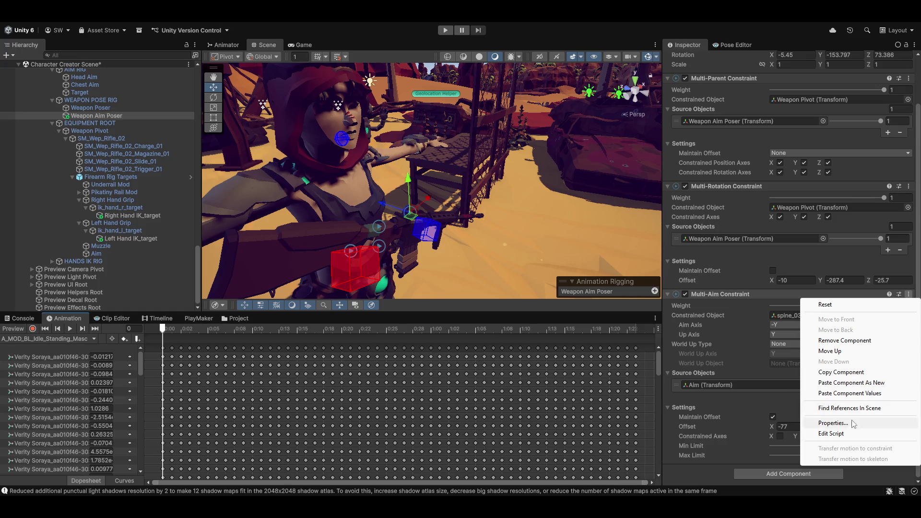
{"action": "left_click", "coordinate": [844, 394]}
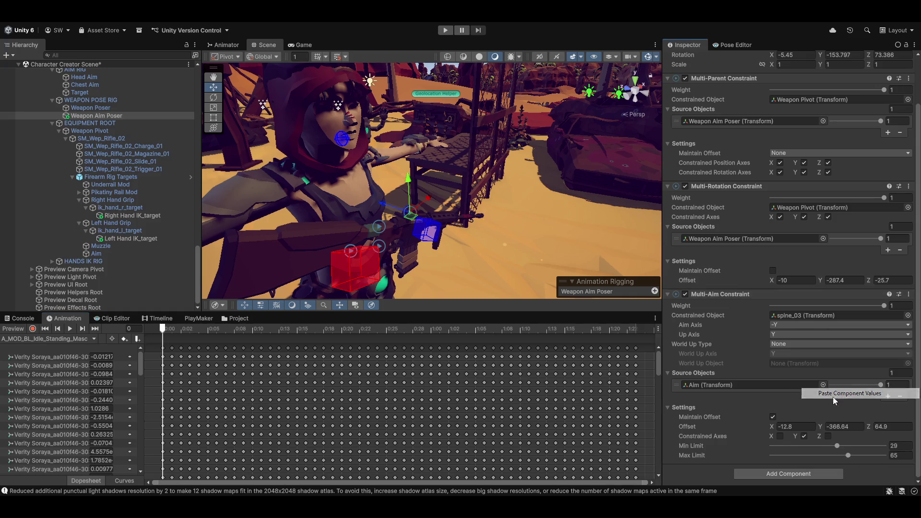
{"action": "left_click", "coordinate": [11, 329]}
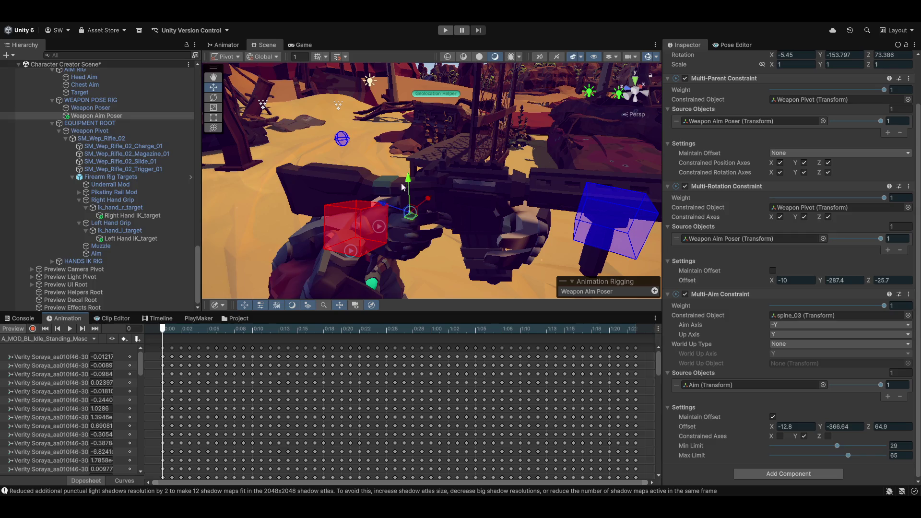
Narrow the spine aim limits to -79 through -46 degrees and raise offset Z to 23.4.
{"action": "mouse_move", "coordinate": [423, 200]}
{"action": "left_mouse_down"}
{"action": "mouse_move", "coordinate": [444, 241]}
{"action": "mouse_move", "coordinate": [376, 237]}
{"action": "left_mouse_up"}
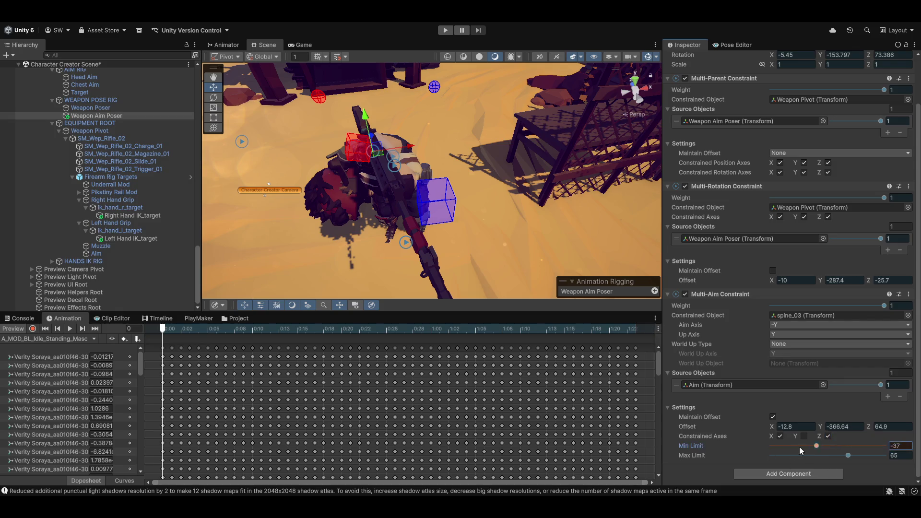
{"action": "mouse_move", "coordinate": [848, 455]}
{"action": "left_mouse_down"}
{"action": "mouse_move", "coordinate": [781, 462]}
{"action": "mouse_move", "coordinate": [814, 462]}
{"action": "left_mouse_up"}
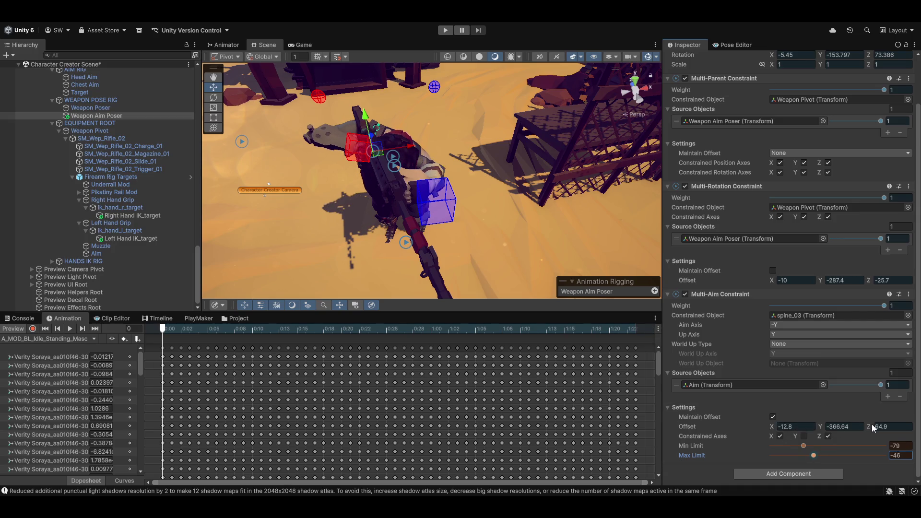
{"action": "left_click_drag", "start_coordinate": [868, 426], "coordinate": [894, 422]}
Enter -343 as the aim offset Y and frame the view on the rifle and hand targets.
{"action": "left_click_drag", "start_coordinate": [823, 425], "coordinate": [786, 430]}
{"action": "left_click", "coordinate": [845, 425]}
{"action": "type", "text": "-343"}
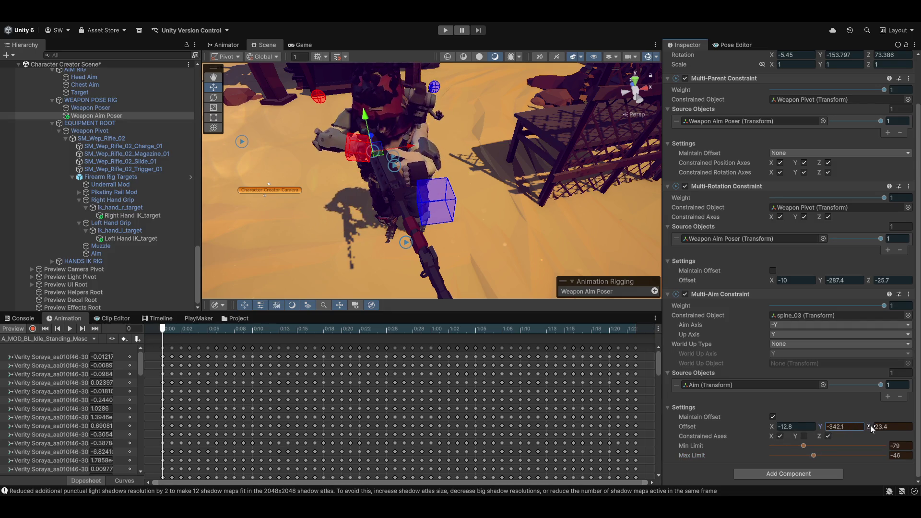
{"action": "key", "text": "Return"}
{"action": "key", "text": "f"}
{"action": "mouse_move", "coordinate": [405, 194]}
{"action": "left_mouse_down"}
{"action": "mouse_move", "coordinate": [781, 152]}
{"action": "mouse_move", "coordinate": [176, 145]}
{"action": "mouse_move", "coordinate": [560, 155]}
{"action": "mouse_move", "coordinate": [585, 185]}
{"action": "left_mouse_up"}
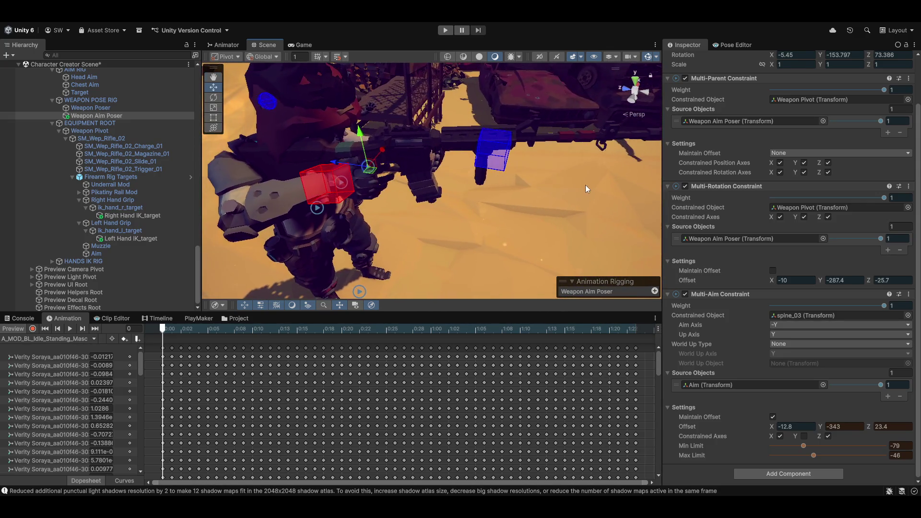
Copy the Multi-Aim Constraint, disable preview, paste back offset -12.8, -343, 23.4 and limits, and re-enable preview.
{"action": "left_click", "coordinate": [909, 294]}
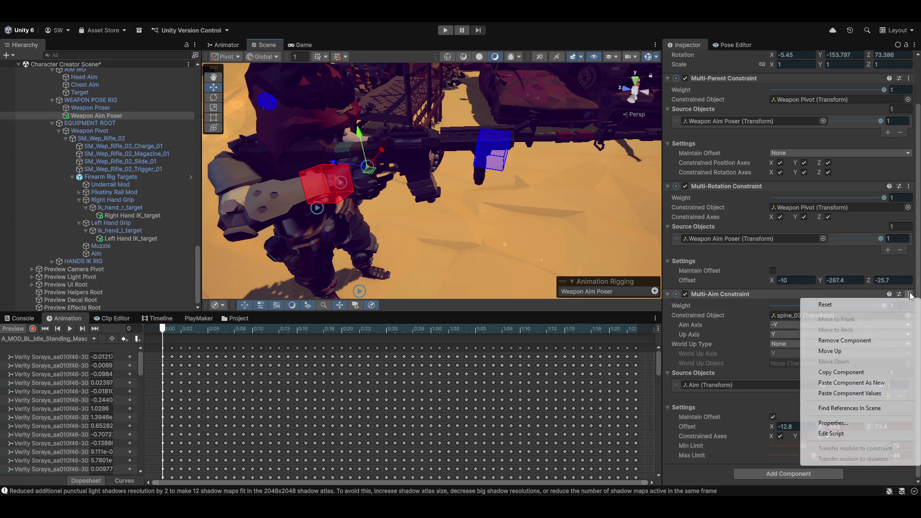
{"action": "left_click", "coordinate": [836, 376]}
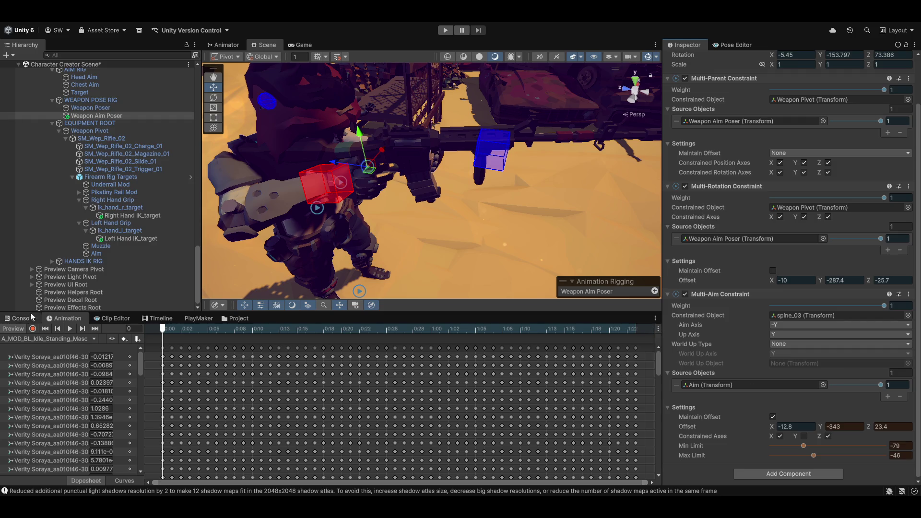
{"action": "left_click", "coordinate": [13, 328]}
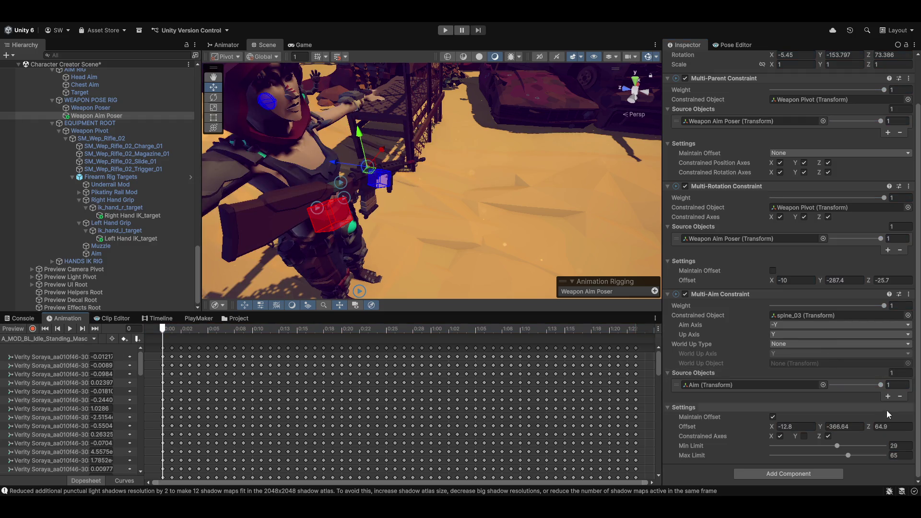
{"action": "left_click", "coordinate": [909, 294]}
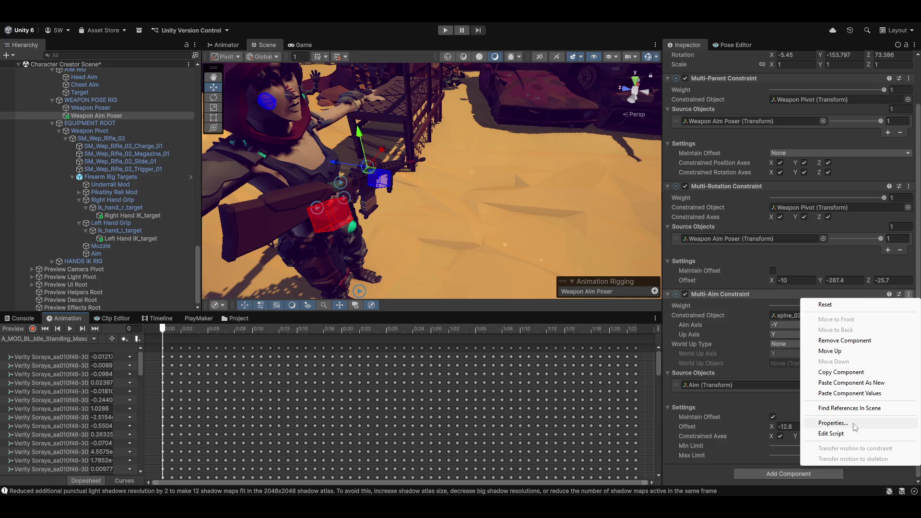
{"action": "left_click", "coordinate": [846, 394]}
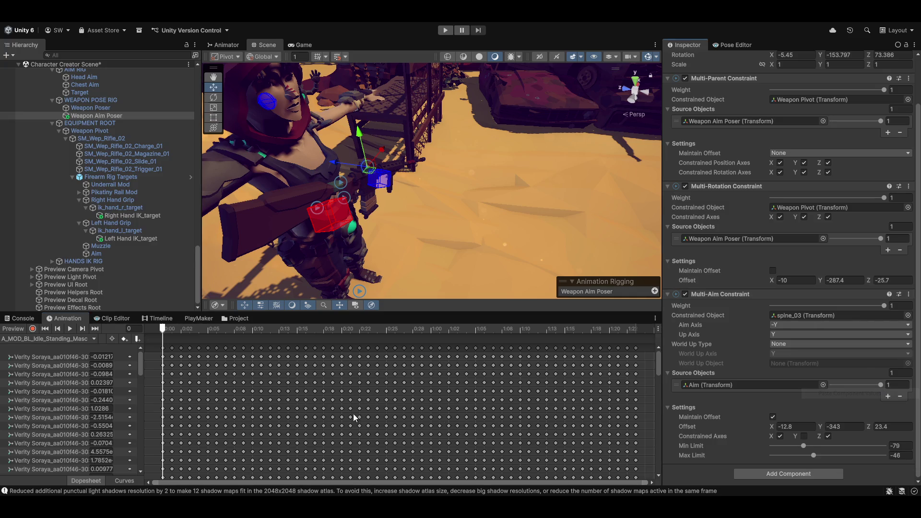
{"action": "left_click", "coordinate": [13, 329]}
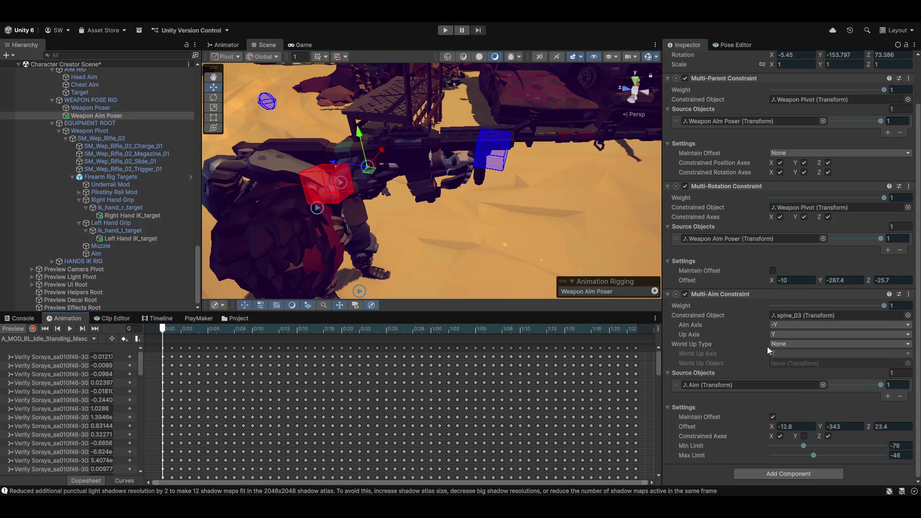
Set World Up Type to Scene Up and scrub the offset, X to 17.8 and Y to about -379.
{"action": "left_click", "coordinate": [791, 343]}
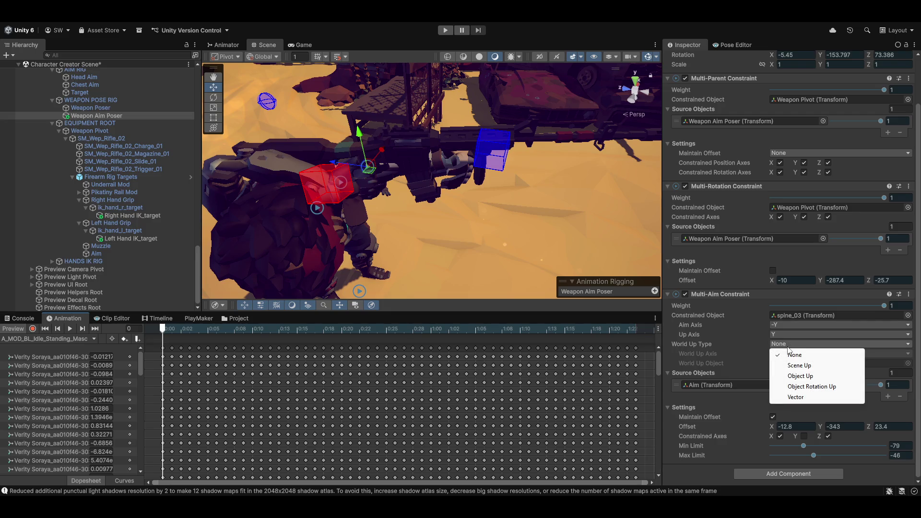
{"action": "left_click", "coordinate": [797, 366]}
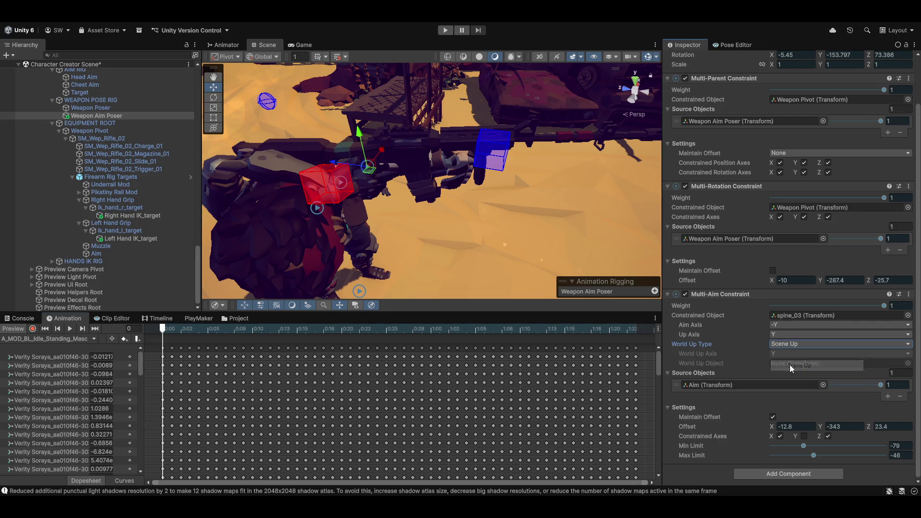
{"action": "left_click", "coordinate": [774, 419]}
{"action": "mouse_move", "coordinate": [773, 427]}
{"action": "left_mouse_down"}
{"action": "mouse_move", "coordinate": [883, 428]}
{"action": "mouse_move", "coordinate": [789, 445]}
{"action": "left_mouse_up"}
{"action": "mouse_move", "coordinate": [532, 278]}
{"action": "left_mouse_down", "text": "alt"}
{"action": "mouse_move", "coordinate": [431, 198]}
{"action": "mouse_move", "coordinate": [480, 192]}
{"action": "left_mouse_up", "text": "alt"}
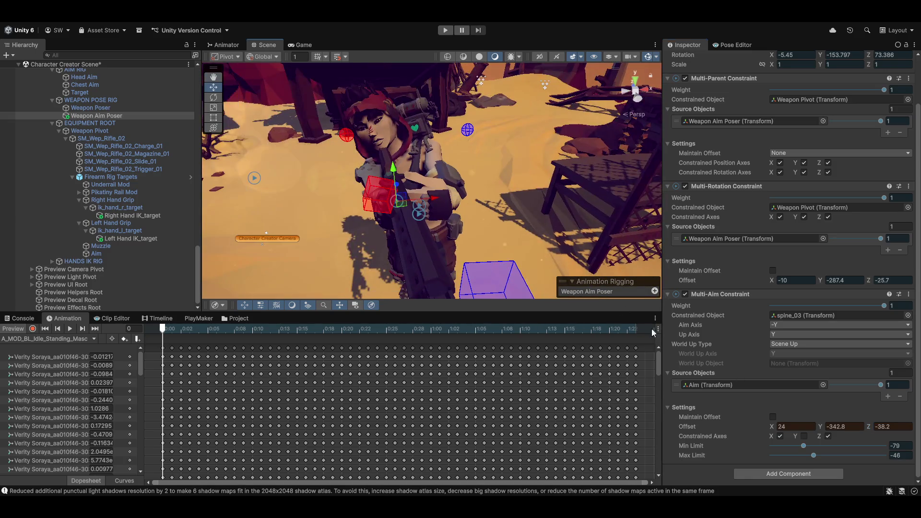
{"action": "left_click_drag", "start_coordinate": [824, 428], "coordinate": [717, 423]}
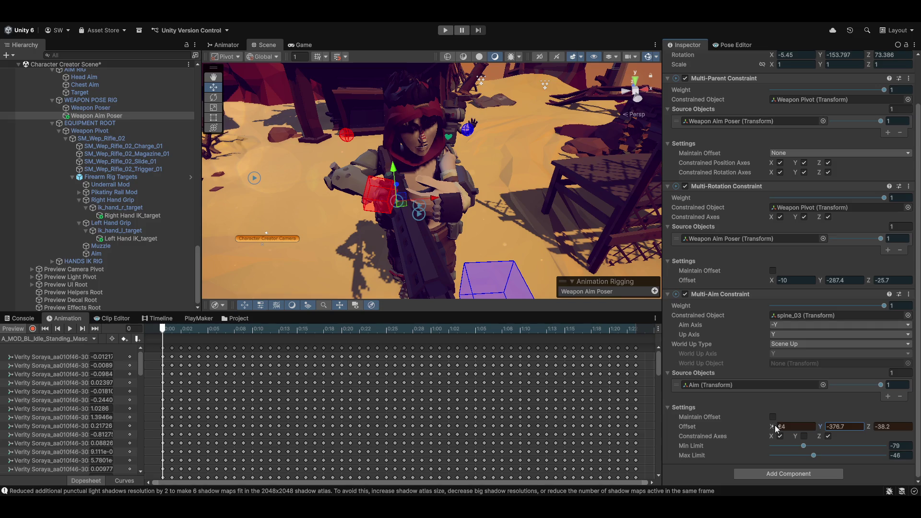
{"action": "mouse_move", "coordinate": [778, 428]}
{"action": "left_mouse_down"}
{"action": "mouse_move", "coordinate": [799, 425]}
{"action": "mouse_move", "coordinate": [763, 431]}
{"action": "mouse_move", "coordinate": [772, 427]}
{"action": "left_mouse_up"}
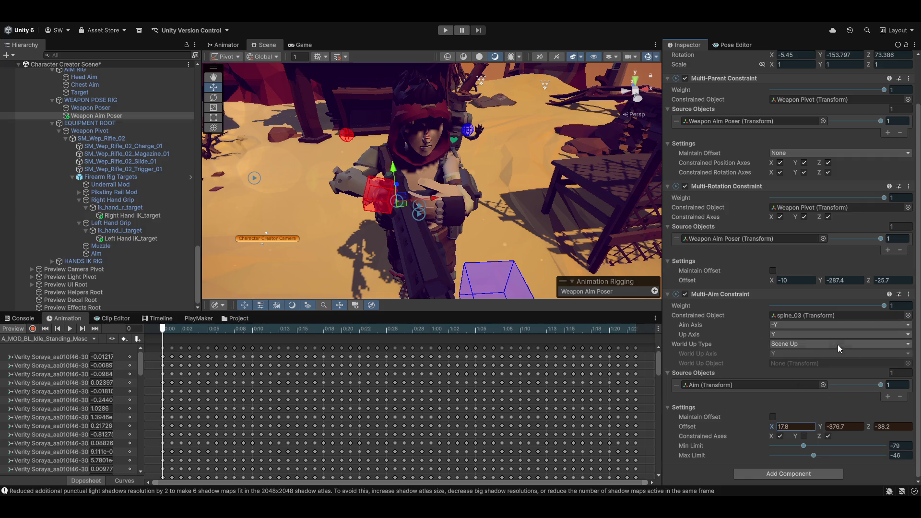
Switch World Up Type to None, aim along -Z, and fine-tune offset to 17.4, -382.1, -36.8.
{"action": "left_click", "coordinate": [811, 344]}
{"action": "left_click", "coordinate": [806, 359]}
{"action": "left_click", "coordinate": [788, 327]}
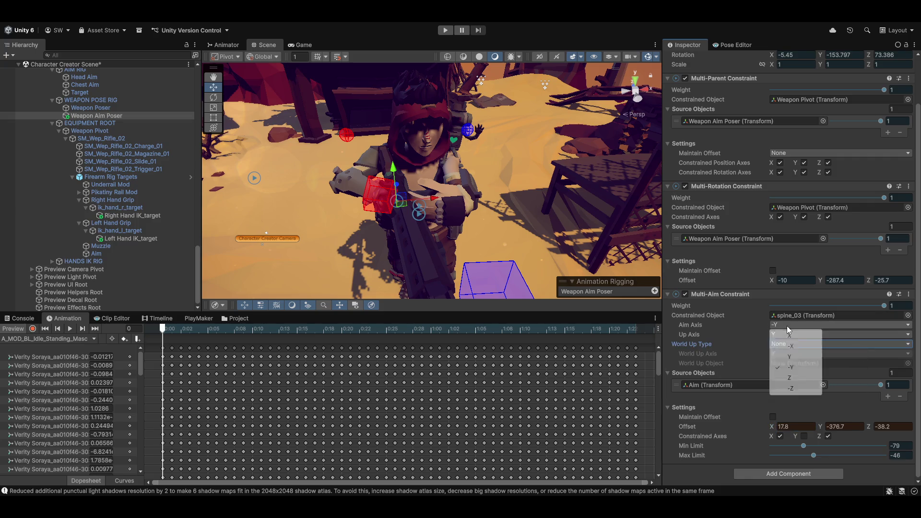
{"action": "left_click", "coordinate": [805, 389]}
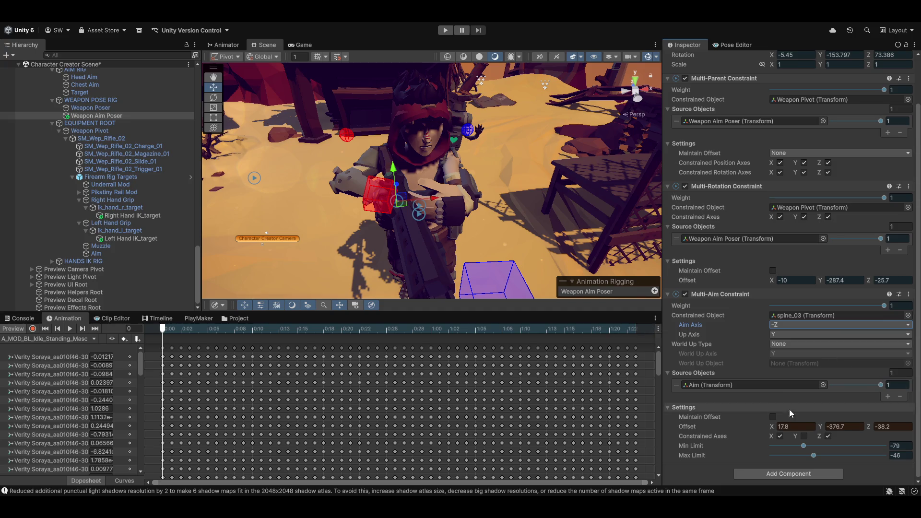
{"action": "mouse_move", "coordinate": [778, 429]}
{"action": "left_mouse_down"}
{"action": "mouse_move", "coordinate": [820, 427]}
{"action": "mouse_move", "coordinate": [807, 423]}
{"action": "left_mouse_up"}
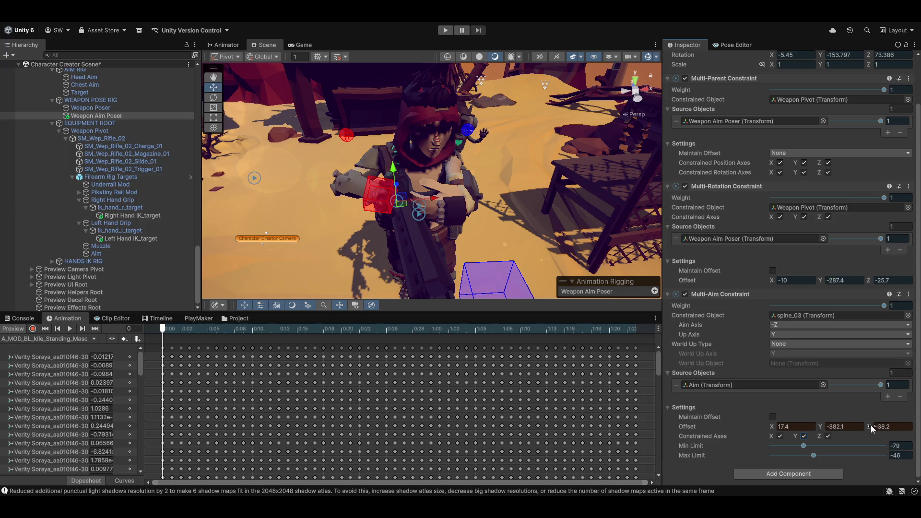
{"action": "mouse_move", "coordinate": [871, 425]}
{"action": "left_mouse_down"}
{"action": "mouse_move", "coordinate": [894, 427]}
{"action": "mouse_move", "coordinate": [867, 428]}
{"action": "mouse_move", "coordinate": [876, 433]}
{"action": "left_mouse_up"}
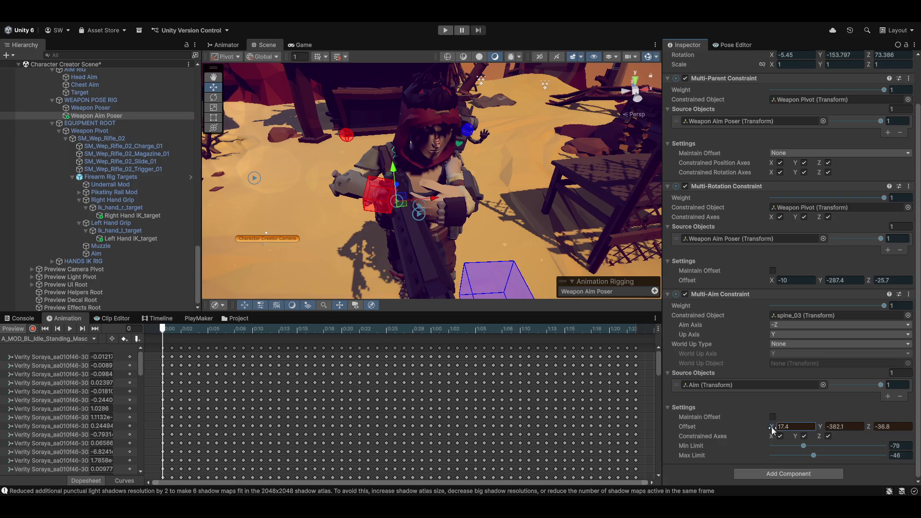
Increase the aim offset X and turn animation preview on to check the rifle pose from several angles.
{"action": "mouse_move", "coordinate": [772, 430]}
{"action": "left_mouse_down"}
{"action": "mouse_move", "coordinate": [739, 428]}
{"action": "mouse_move", "coordinate": [890, 436]}
{"action": "mouse_move", "coordinate": [827, 431]}
{"action": "left_mouse_up"}
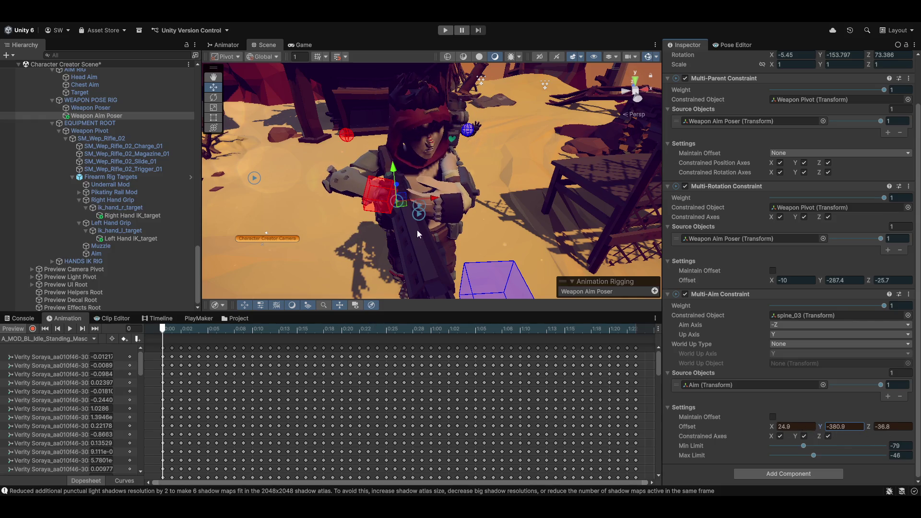
{"action": "mouse_move", "coordinate": [417, 230]}
{"action": "left_mouse_down"}
{"action": "mouse_move", "coordinate": [340, 209]}
{"action": "mouse_move", "coordinate": [436, 232]}
{"action": "mouse_move", "coordinate": [424, 190]}
{"action": "mouse_move", "coordinate": [386, 220]}
{"action": "left_mouse_up"}
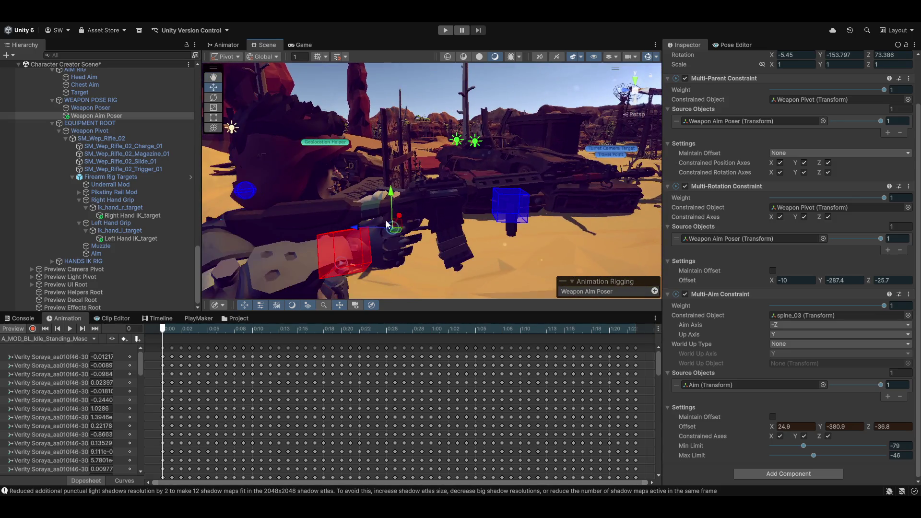
{"action": "left_click", "coordinate": [13, 330]}
{"action": "mouse_move", "coordinate": [386, 209]}
{"action": "left_mouse_down"}
{"action": "mouse_move", "coordinate": [437, 199]}
{"action": "mouse_move", "coordinate": [340, 187]}
{"action": "mouse_move", "coordinate": [353, 215]}
{"action": "mouse_move", "coordinate": [456, 220]}
{"action": "mouse_move", "coordinate": [413, 188]}
{"action": "mouse_move", "coordinate": [393, 215]}
{"action": "mouse_move", "coordinate": [342, 241]}
{"action": "left_mouse_up"}
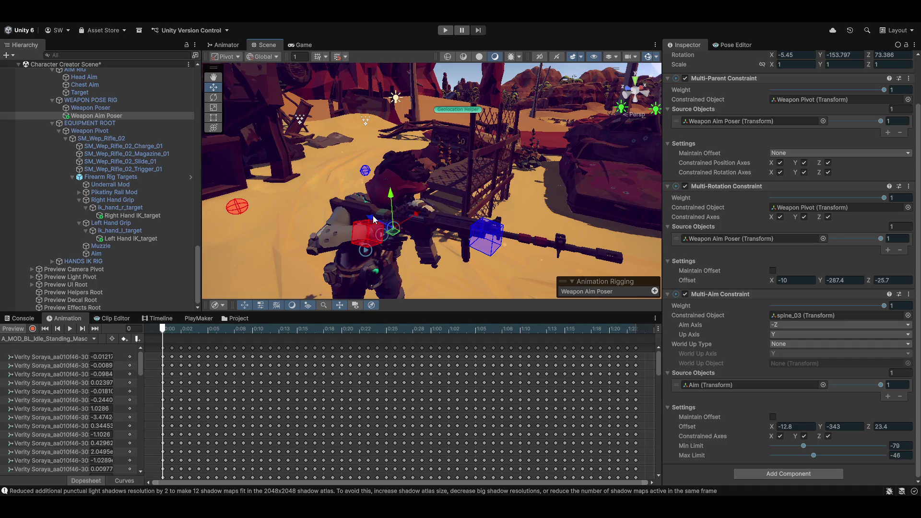
{"action": "left_click_drag", "start_coordinate": [373, 217], "coordinate": [401, 228]}
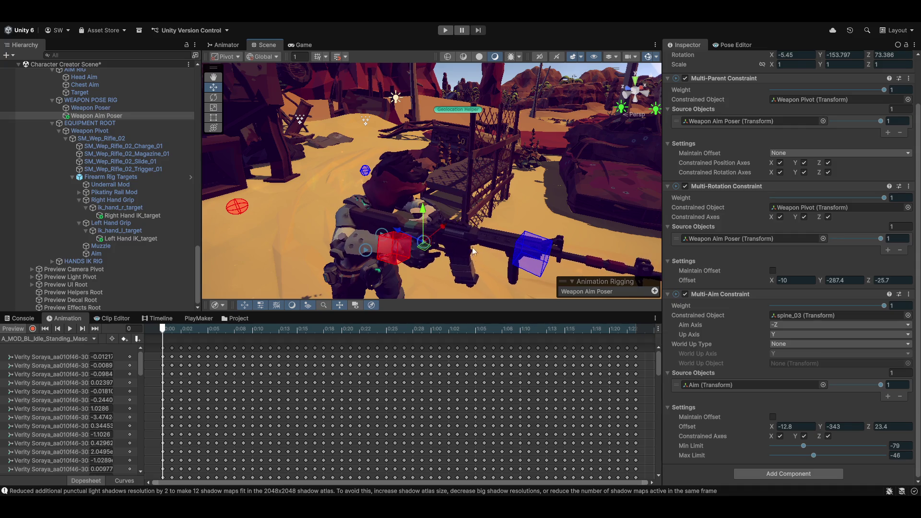
{"action": "mouse_move", "coordinate": [472, 251]}
{"action": "left_mouse_down"}
{"action": "mouse_move", "coordinate": [408, 219]}
{"action": "mouse_move", "coordinate": [432, 202]}
{"action": "mouse_move", "coordinate": [460, 216]}
{"action": "mouse_move", "coordinate": [492, 213]}
{"action": "mouse_move", "coordinate": [480, 229]}
{"action": "mouse_move", "coordinate": [440, 224]}
{"action": "mouse_move", "coordinate": [438, 233]}
{"action": "mouse_move", "coordinate": [509, 240]}
{"action": "left_mouse_up"}
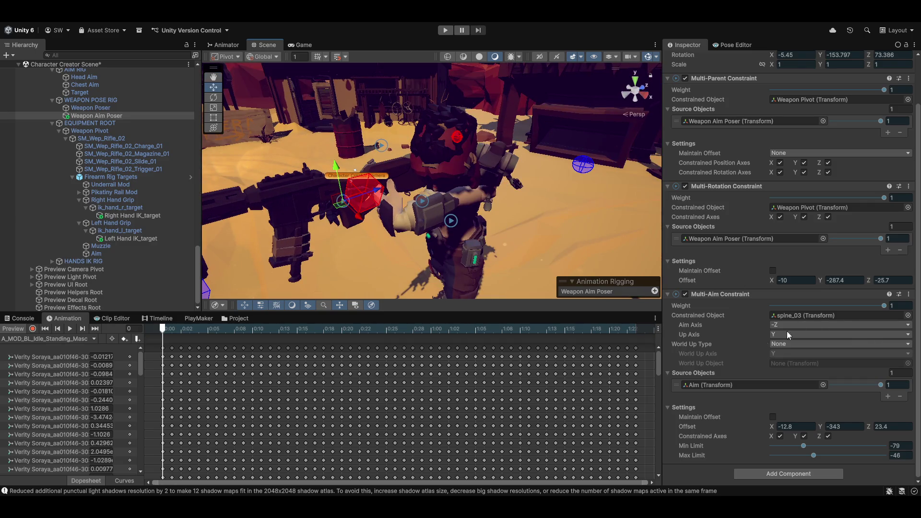
Swing the aim offset X down to settle at -54.8 so the rifle points forward.
{"action": "left_click_drag", "start_coordinate": [775, 430], "coordinate": [698, 424]}
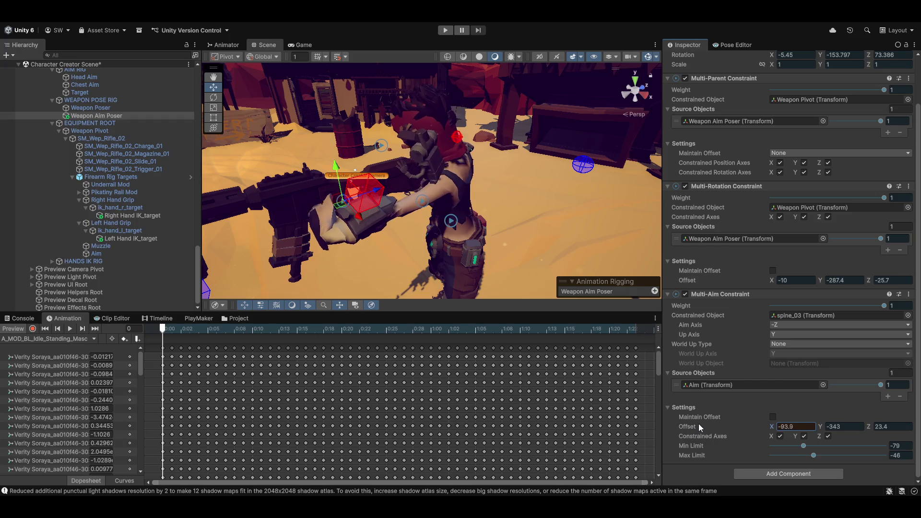
{"action": "mouse_move", "coordinate": [462, 247]}
{"action": "left_mouse_down"}
{"action": "mouse_move", "coordinate": [549, 237]}
{"action": "mouse_move", "coordinate": [436, 193]}
{"action": "mouse_move", "coordinate": [497, 197]}
{"action": "mouse_move", "coordinate": [402, 231]}
{"action": "mouse_move", "coordinate": [476, 217]}
{"action": "mouse_move", "coordinate": [467, 218]}
{"action": "mouse_move", "coordinate": [475, 206]}
{"action": "left_mouse_up"}
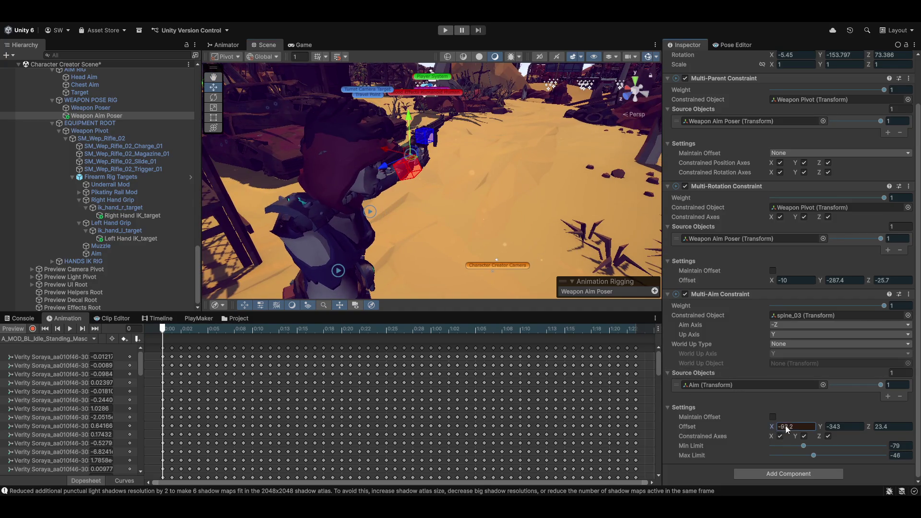
{"action": "mouse_move", "coordinate": [787, 428]}
{"action": "left_mouse_down"}
{"action": "mouse_move", "coordinate": [19, 425]}
{"action": "mouse_move", "coordinate": [39, 430]}
{"action": "left_mouse_up"}
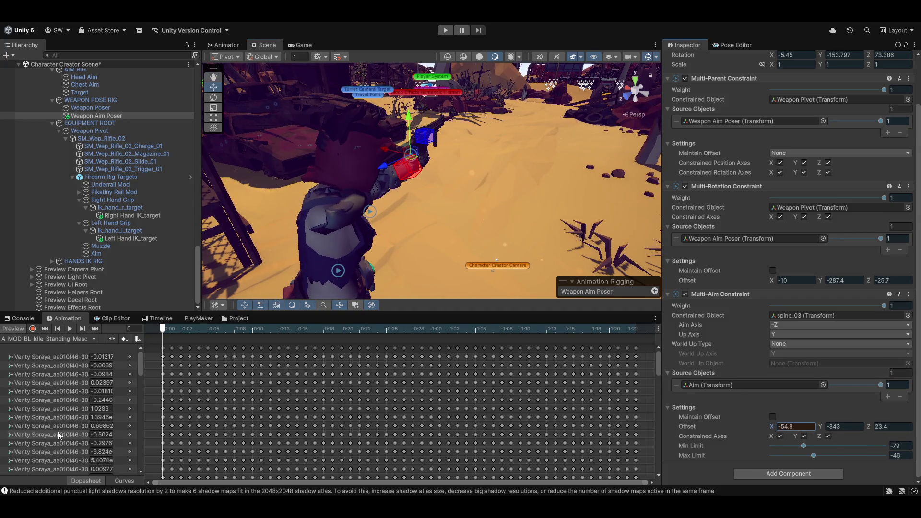
{"action": "mouse_move", "coordinate": [447, 209]}
{"action": "left_mouse_down"}
{"action": "mouse_move", "coordinate": [410, 323]}
{"action": "mouse_move", "coordinate": [398, 258]}
{"action": "mouse_move", "coordinate": [505, 266]}
{"action": "mouse_move", "coordinate": [517, 209]}
{"action": "mouse_move", "coordinate": [423, 221]}
{"action": "left_mouse_up"}
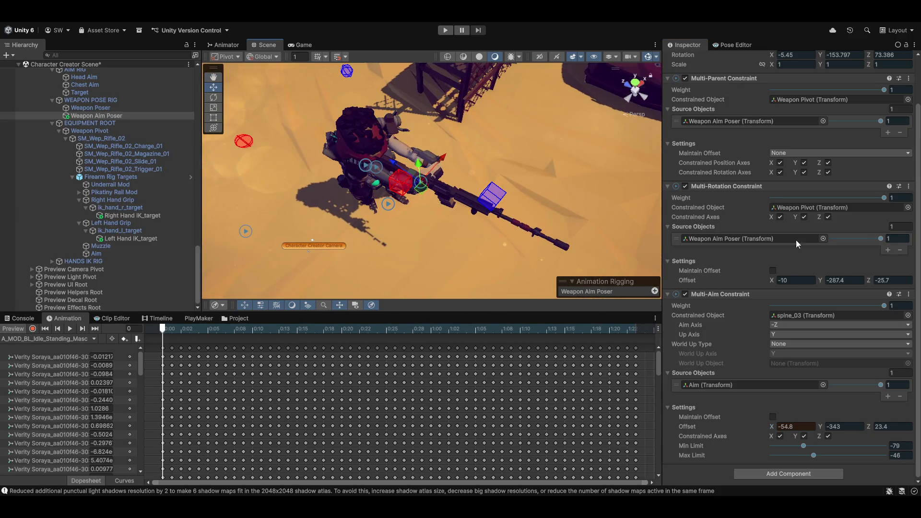
Copy the Multi-Aim Constraint, disable preview, paste back offset -54.8, -343, 23.4, and toggle preview again.
{"action": "left_click", "coordinate": [908, 294]}
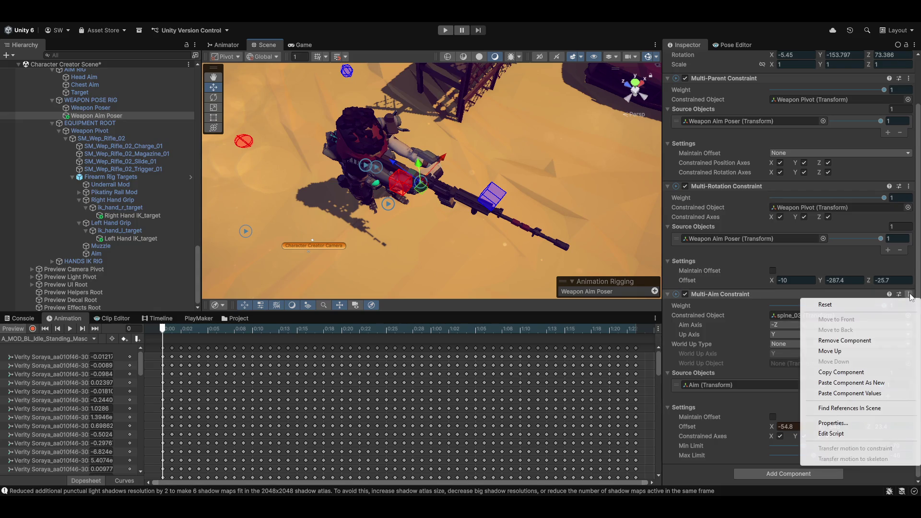
{"action": "left_click", "coordinate": [842, 373]}
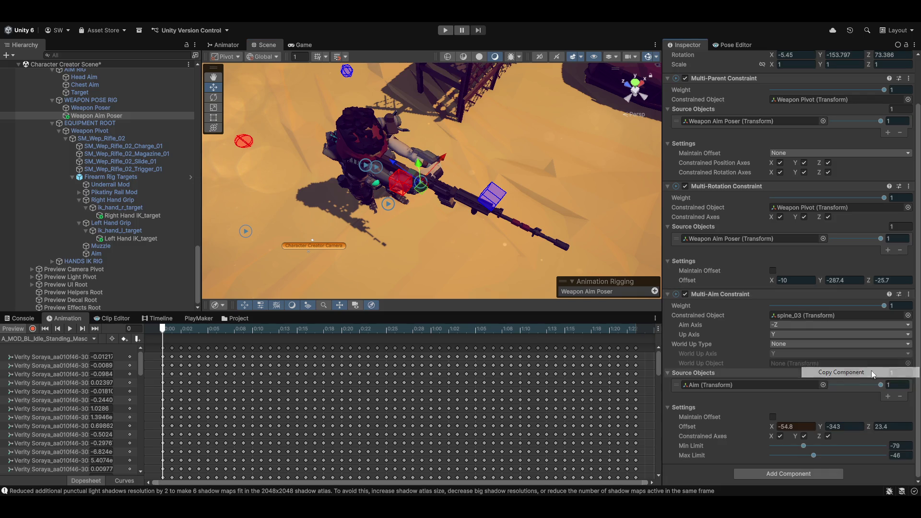
{"action": "left_click", "coordinate": [10, 330]}
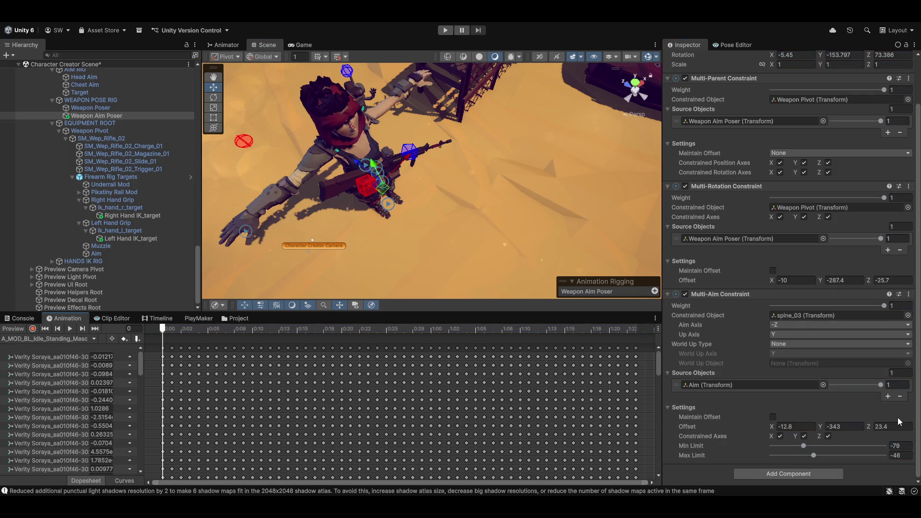
{"action": "left_click", "coordinate": [908, 294]}
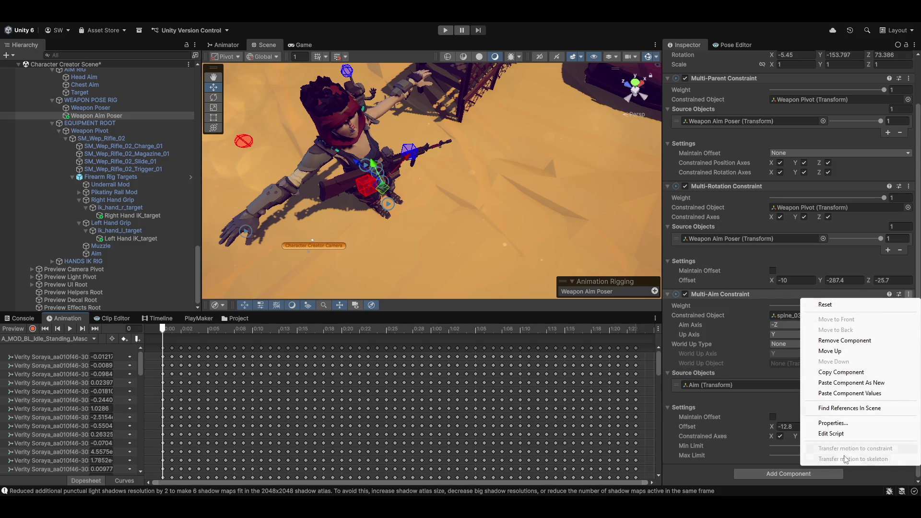
{"action": "left_click", "coordinate": [849, 394]}
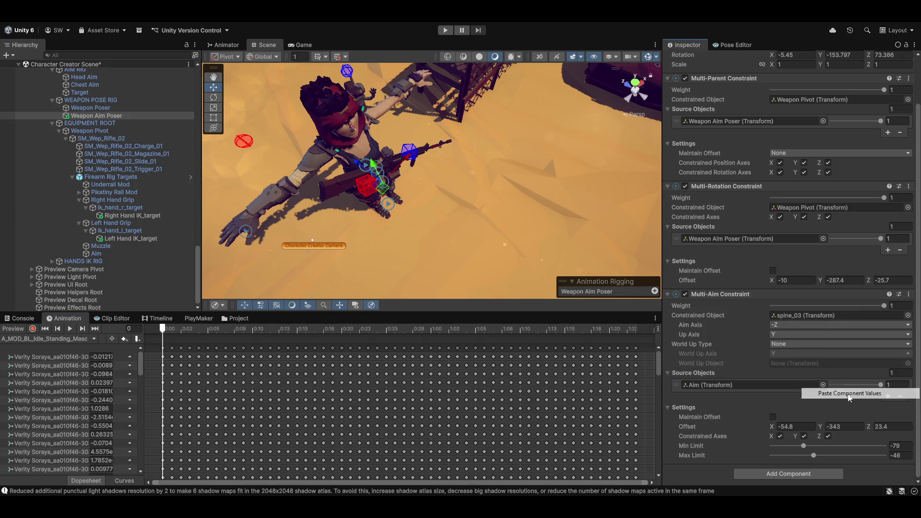
{"action": "left_click", "coordinate": [11, 331]}
{"action": "mouse_move", "coordinate": [356, 167]}
{"action": "left_mouse_down"}
{"action": "mouse_move", "coordinate": [298, 52]}
{"action": "mouse_move", "coordinate": [270, 138]}
{"action": "mouse_move", "coordinate": [521, 146]}
{"action": "mouse_move", "coordinate": [595, 158]}
{"action": "left_mouse_up"}
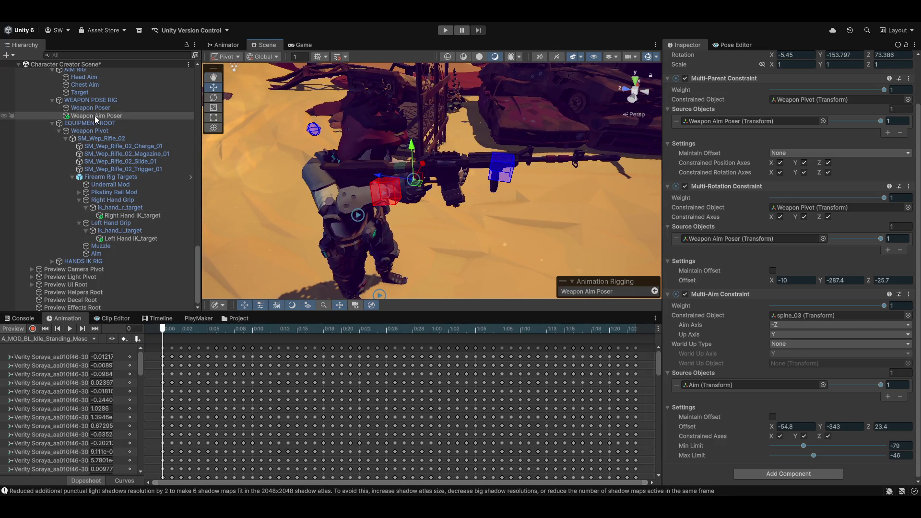
Shift the Weapon Aim Poser along X and nudge the aim offset Y to -339.
{"action": "mouse_move", "coordinate": [379, 176]}
{"action": "left_mouse_down"}
{"action": "mouse_move", "coordinate": [355, 175]}
{"action": "mouse_move", "coordinate": [400, 186]}
{"action": "left_mouse_up"}
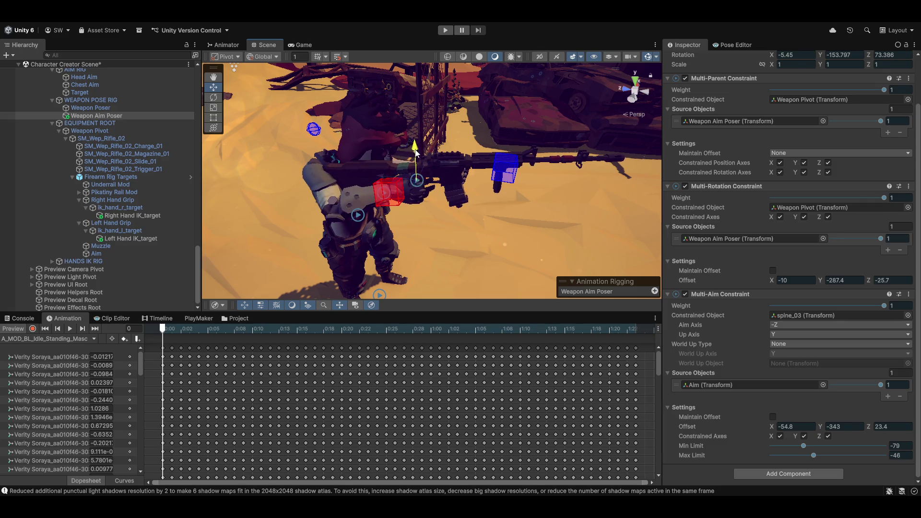
{"action": "mouse_move", "coordinate": [416, 153]}
{"action": "left_mouse_down"}
{"action": "mouse_move", "coordinate": [344, 222]}
{"action": "mouse_move", "coordinate": [378, 208]}
{"action": "mouse_move", "coordinate": [374, 178]}
{"action": "left_mouse_up"}
{"action": "mouse_move", "coordinate": [451, 206]}
{"action": "left_mouse_down"}
{"action": "mouse_move", "coordinate": [378, 210]}
{"action": "mouse_move", "coordinate": [419, 209]}
{"action": "mouse_move", "coordinate": [376, 114]}
{"action": "left_mouse_up"}
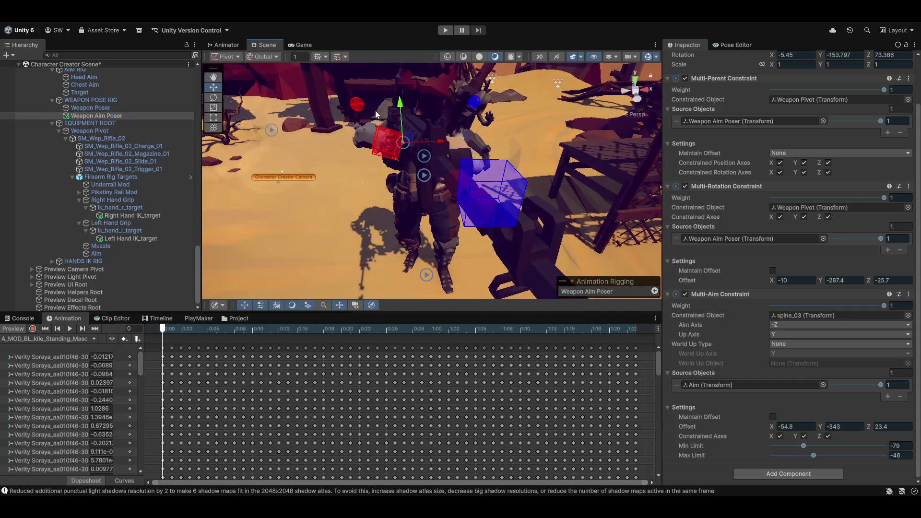
{"action": "mouse_move", "coordinate": [453, 186]}
{"action": "left_mouse_down"}
{"action": "mouse_move", "coordinate": [385, 220]}
{"action": "mouse_move", "coordinate": [482, 214]}
{"action": "left_mouse_up"}
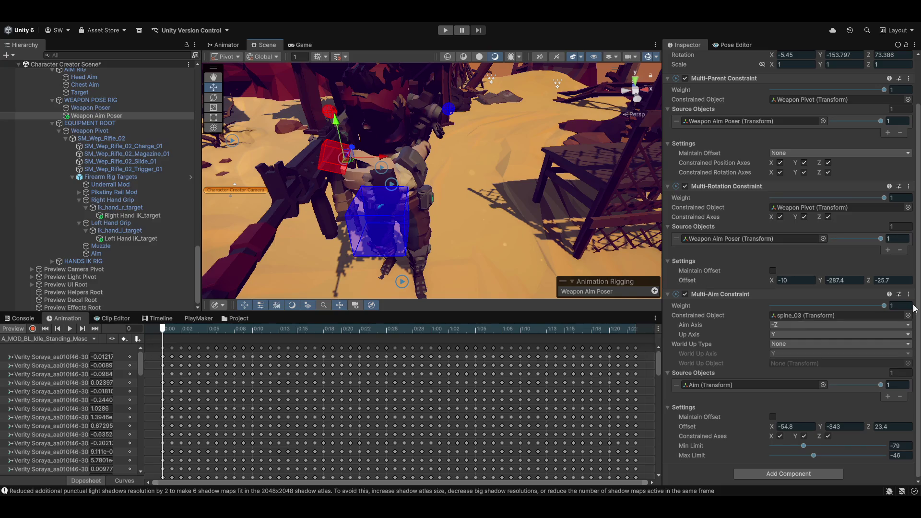
{"action": "mouse_move", "coordinate": [819, 425]}
{"action": "left_mouse_down"}
{"action": "mouse_move", "coordinate": [806, 425]}
{"action": "mouse_move", "coordinate": [897, 424]}
{"action": "mouse_move", "coordinate": [869, 425]}
{"action": "left_mouse_up"}
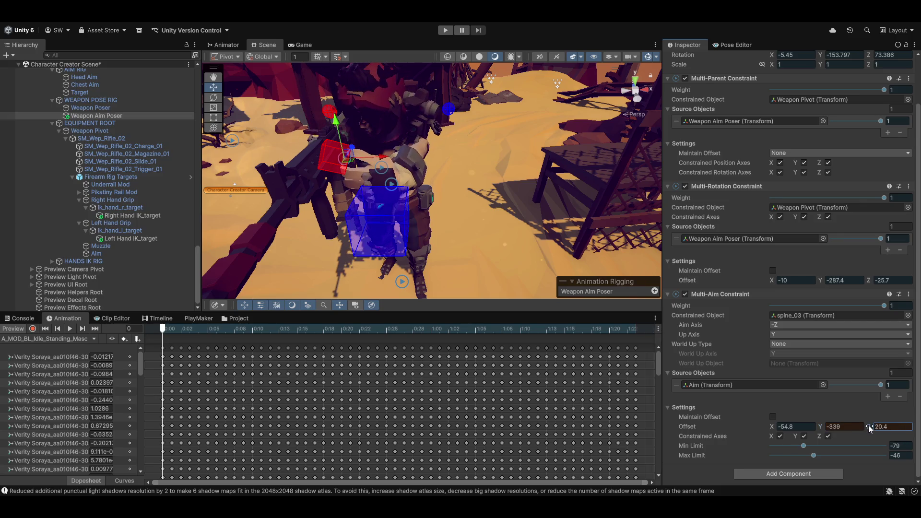
{"action": "mouse_move", "coordinate": [754, 429]}
{"action": "left_mouse_down"}
{"action": "mouse_move", "coordinate": [835, 419]}
{"action": "mouse_move", "coordinate": [780, 425]}
{"action": "mouse_move", "coordinate": [626, 400]}
{"action": "left_mouse_up"}
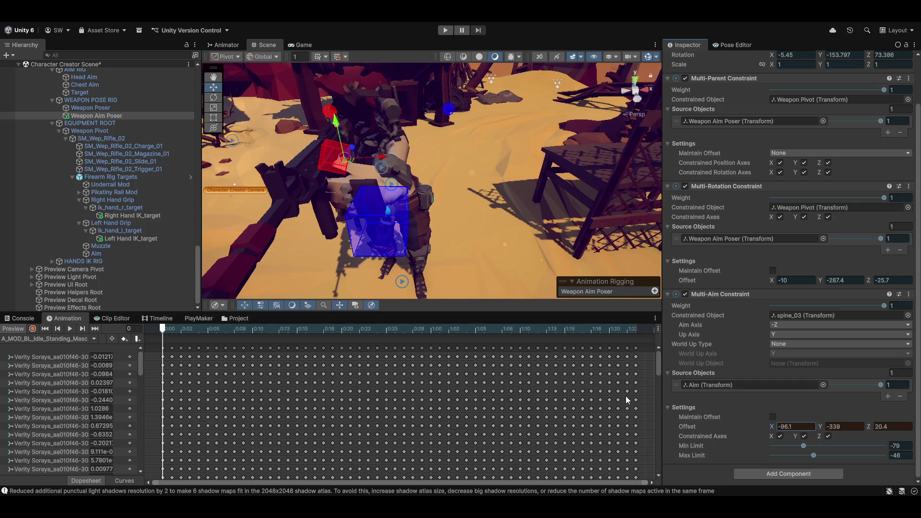
Fine-tune the aim offset X while checking the rifle's aim from several angles.
{"action": "mouse_move", "coordinate": [413, 214]}
{"action": "left_mouse_down"}
{"action": "mouse_move", "coordinate": [507, 231]}
{"action": "mouse_move", "coordinate": [315, 201]}
{"action": "mouse_move", "coordinate": [464, 212]}
{"action": "mouse_move", "coordinate": [425, 220]}
{"action": "mouse_move", "coordinate": [404, 128]}
{"action": "mouse_move", "coordinate": [452, 135]}
{"action": "mouse_move", "coordinate": [416, 188]}
{"action": "mouse_move", "coordinate": [490, 238]}
{"action": "mouse_move", "coordinate": [472, 232]}
{"action": "left_mouse_up"}
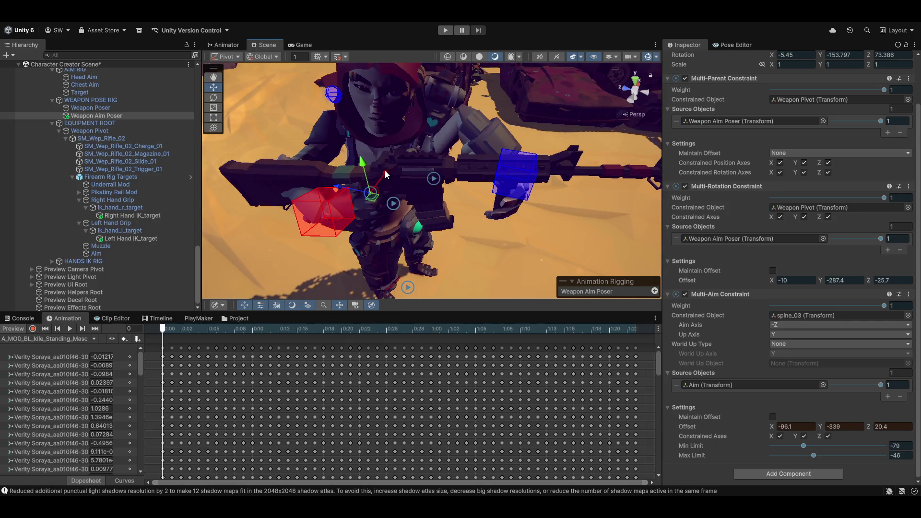
{"action": "mouse_move", "coordinate": [386, 174]}
{"action": "left_mouse_down"}
{"action": "mouse_move", "coordinate": [402, 165]}
{"action": "mouse_move", "coordinate": [415, 172]}
{"action": "left_mouse_up"}
{"action": "mouse_move", "coordinate": [522, 200]}
{"action": "left_mouse_down"}
{"action": "mouse_move", "coordinate": [504, 219]}
{"action": "mouse_move", "coordinate": [426, 211]}
{"action": "mouse_move", "coordinate": [444, 202]}
{"action": "mouse_move", "coordinate": [466, 207]}
{"action": "mouse_move", "coordinate": [390, 207]}
{"action": "mouse_move", "coordinate": [535, 189]}
{"action": "left_mouse_up"}
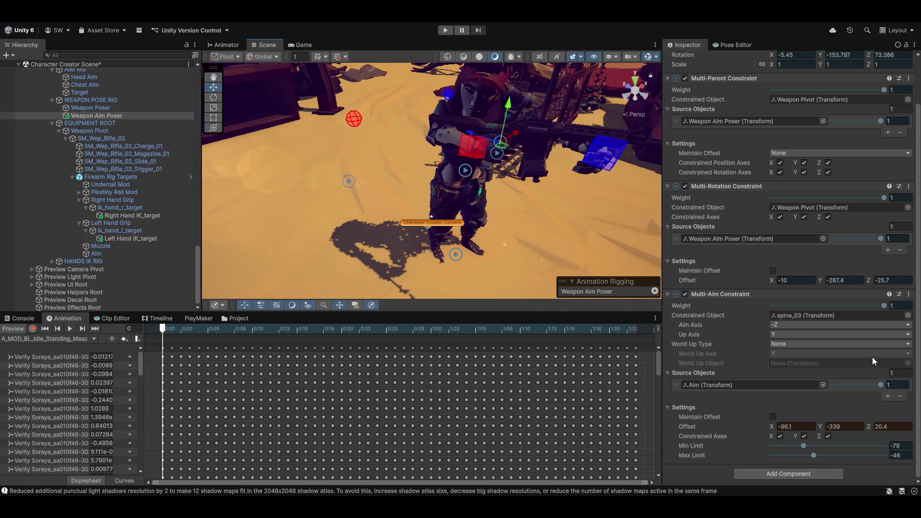
{"action": "mouse_move", "coordinate": [473, 171]}
{"action": "left_mouse_down"}
{"action": "mouse_move", "coordinate": [436, 221]}
{"action": "mouse_move", "coordinate": [448, 229]}
{"action": "mouse_move", "coordinate": [482, 207]}
{"action": "mouse_move", "coordinate": [493, 155]}
{"action": "mouse_move", "coordinate": [502, 178]}
{"action": "mouse_move", "coordinate": [520, 162]}
{"action": "mouse_move", "coordinate": [513, 179]}
{"action": "left_mouse_up"}
{"action": "left_click_drag", "start_coordinate": [506, 230], "coordinate": [623, 275]}
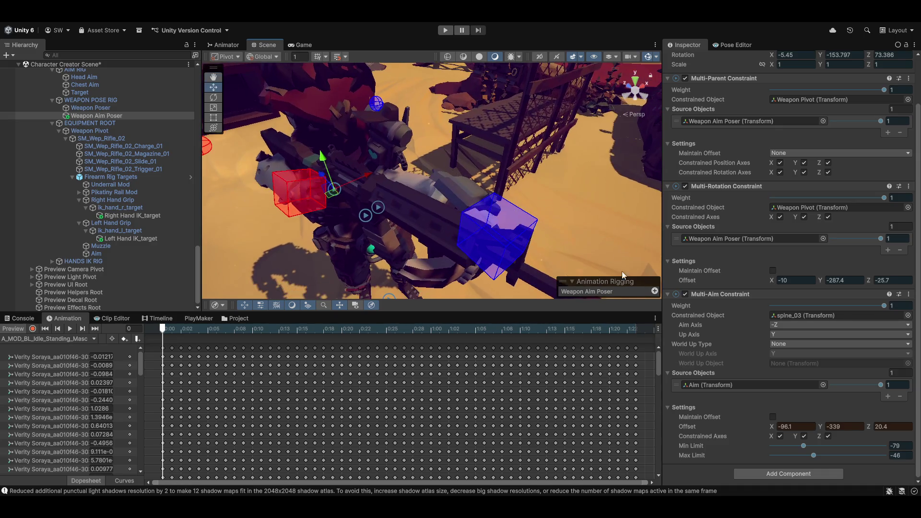
{"action": "mouse_move", "coordinate": [766, 433]}
{"action": "left_mouse_down"}
{"action": "mouse_move", "coordinate": [854, 422]}
{"action": "mouse_move", "coordinate": [796, 434]}
{"action": "left_mouse_up"}
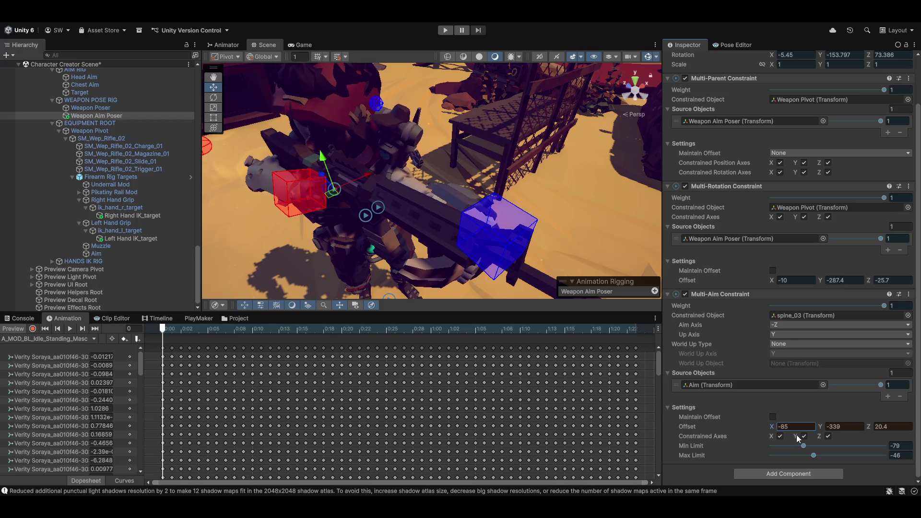
{"action": "mouse_move", "coordinate": [358, 151]}
{"action": "left_mouse_down"}
{"action": "mouse_move", "coordinate": [441, 176]}
{"action": "mouse_move", "coordinate": [412, 206]}
{"action": "mouse_move", "coordinate": [703, 371]}
{"action": "left_mouse_up"}
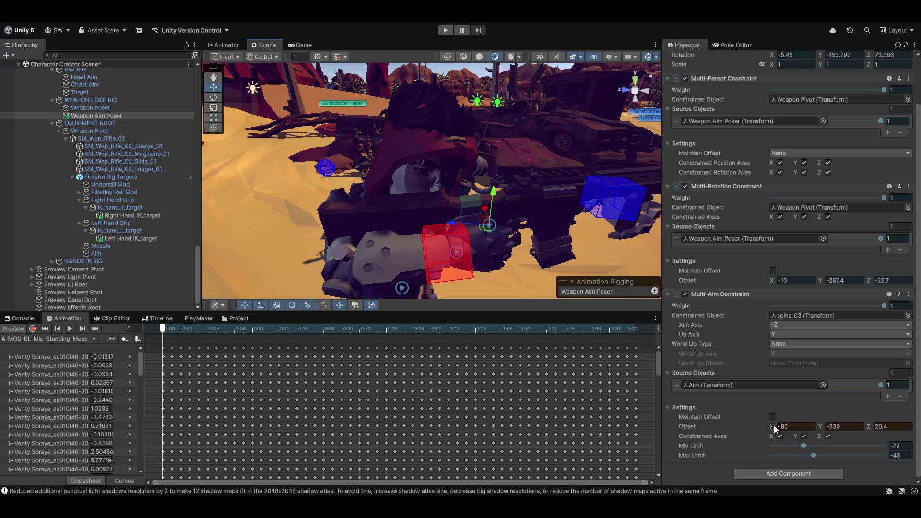
{"action": "scroll", "coordinate": [111, 166], "scroll_direction": "up", "scroll_amount": 3}
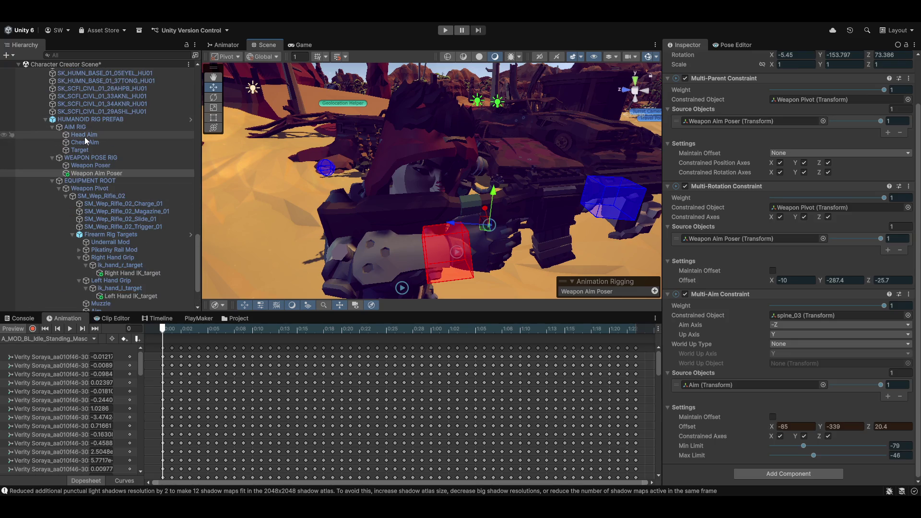
Assign neck_01 as the Head Aim Multi-Aim Constraint's constrained object.
{"action": "left_click", "coordinate": [156, 136]}
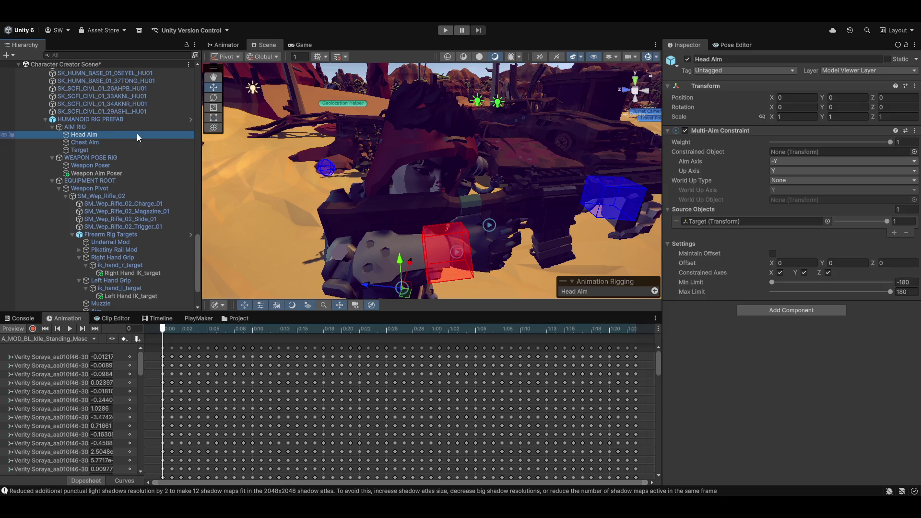
{"action": "scroll", "coordinate": [140, 187], "scroll_direction": "up", "scroll_amount": 2}
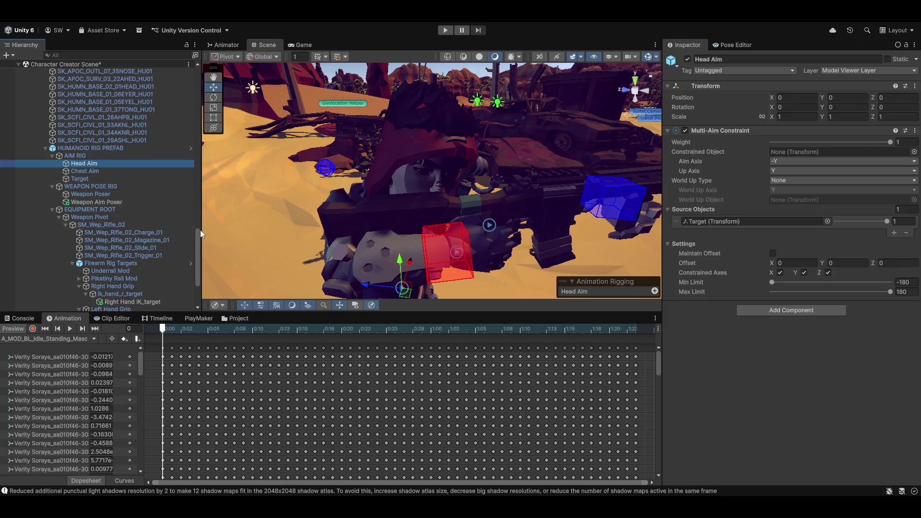
{"action": "scroll", "coordinate": [115, 239], "scroll_direction": "up", "scroll_amount": 10}
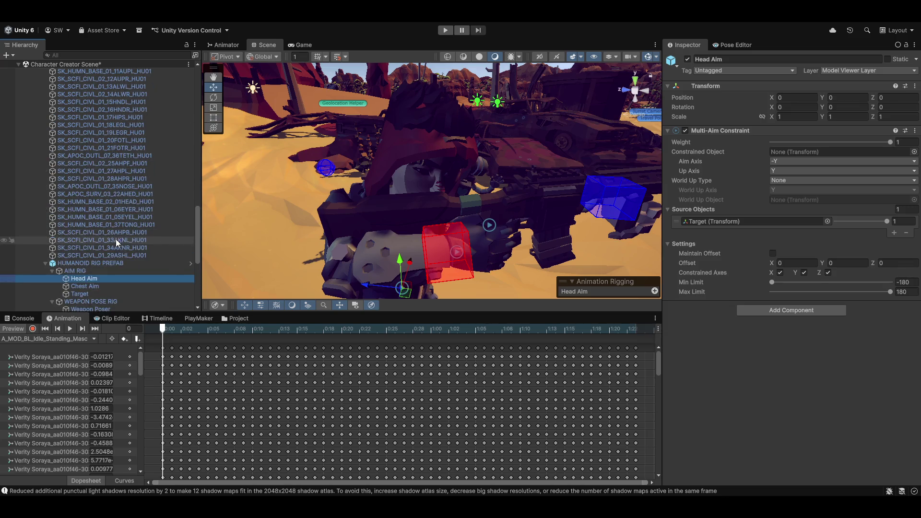
{"action": "scroll", "coordinate": [116, 239], "scroll_direction": "up", "scroll_amount": 4}
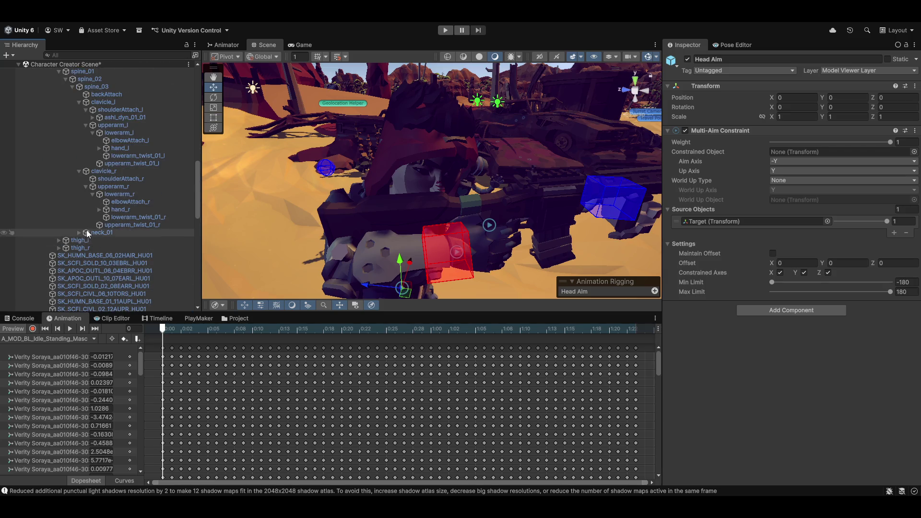
{"action": "left_click_drag", "start_coordinate": [87, 233], "coordinate": [666, 242]}
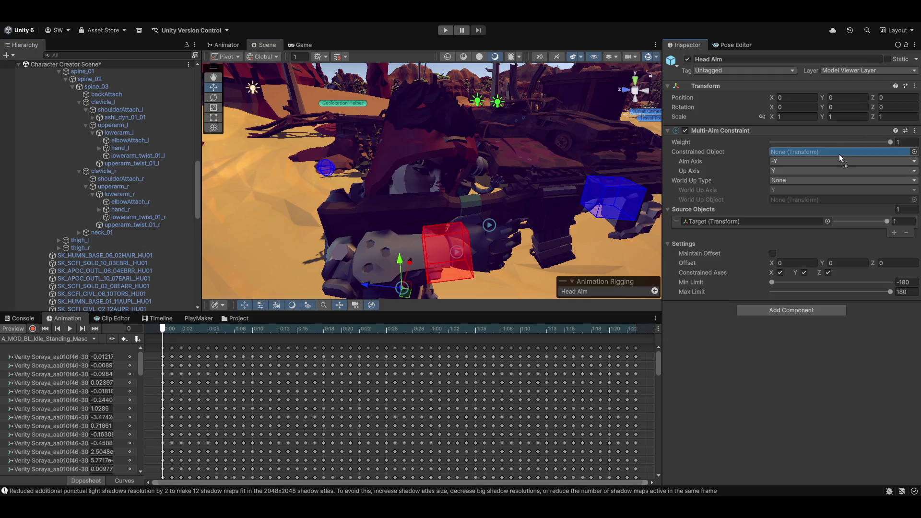
{"action": "left_click_drag", "start_coordinate": [839, 154], "coordinate": [839, 154]}
Refresh the animation preview and view the character from the front to check the head.
{"action": "mouse_move", "coordinate": [459, 165]}
{"action": "left_mouse_down"}
{"action": "mouse_move", "coordinate": [549, 194]}
{"action": "mouse_move", "coordinate": [432, 231]}
{"action": "left_mouse_up"}
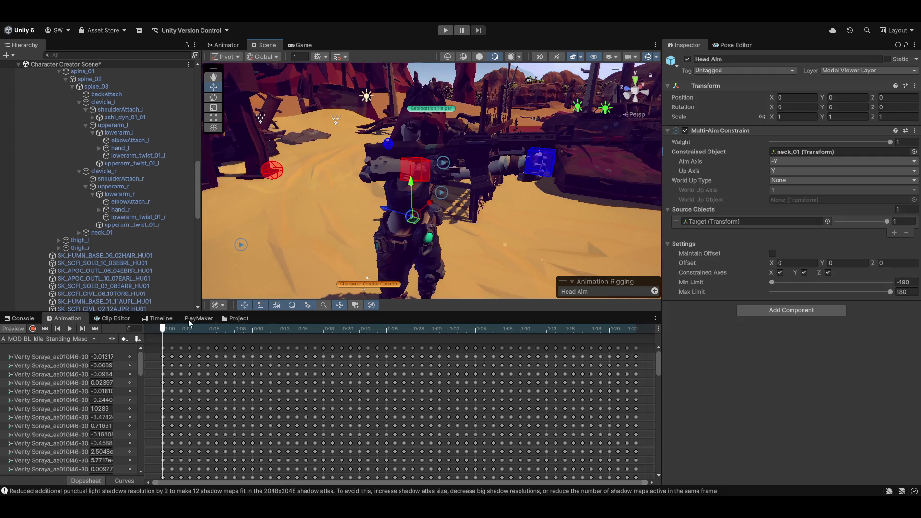
{"action": "left_click", "coordinate": [16, 331]}
{"action": "mouse_move", "coordinate": [401, 242]}
{"action": "left_mouse_down"}
{"action": "mouse_move", "coordinate": [445, 250]}
{"action": "mouse_move", "coordinate": [446, 240]}
{"action": "left_mouse_up"}
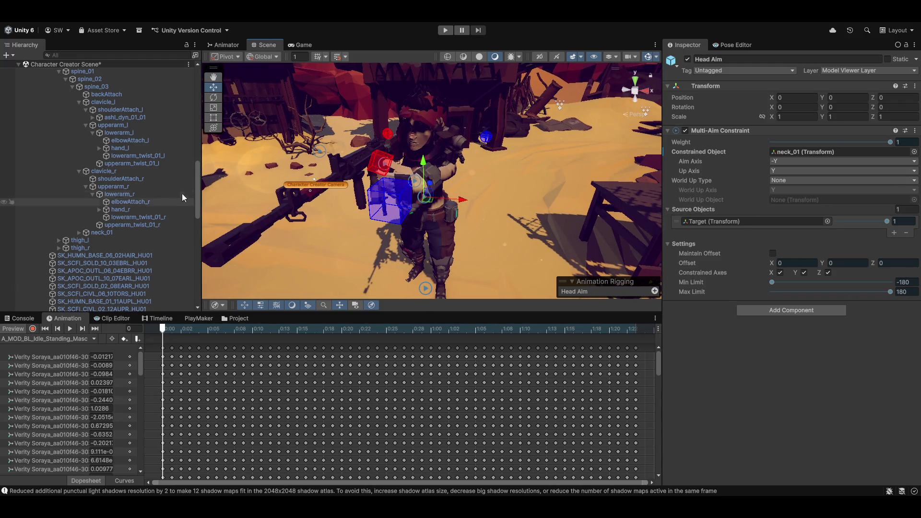
{"action": "scroll", "coordinate": [108, 209], "scroll_direction": "up", "scroll_amount": 3}
{"action": "scroll", "coordinate": [108, 207], "scroll_direction": "down", "scroll_amount": 5}
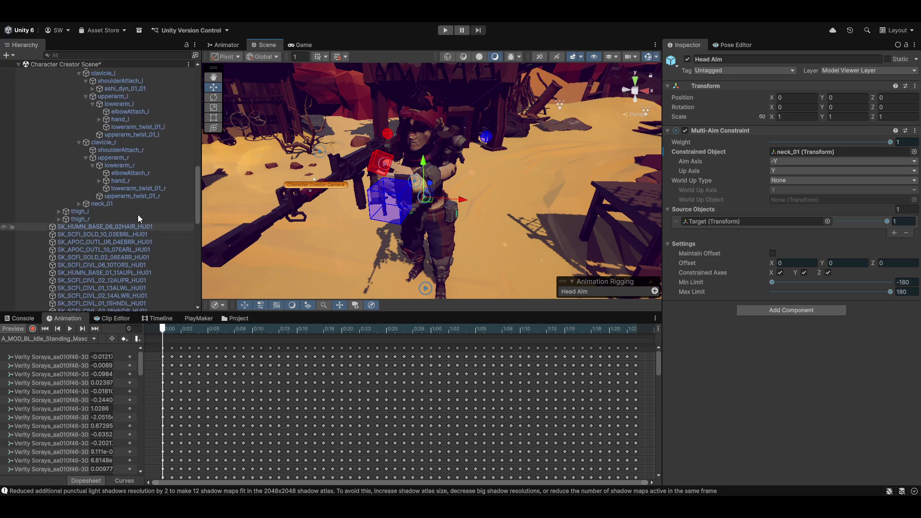
{"action": "scroll", "coordinate": [98, 261], "scroll_direction": "down", "scroll_amount": 10}
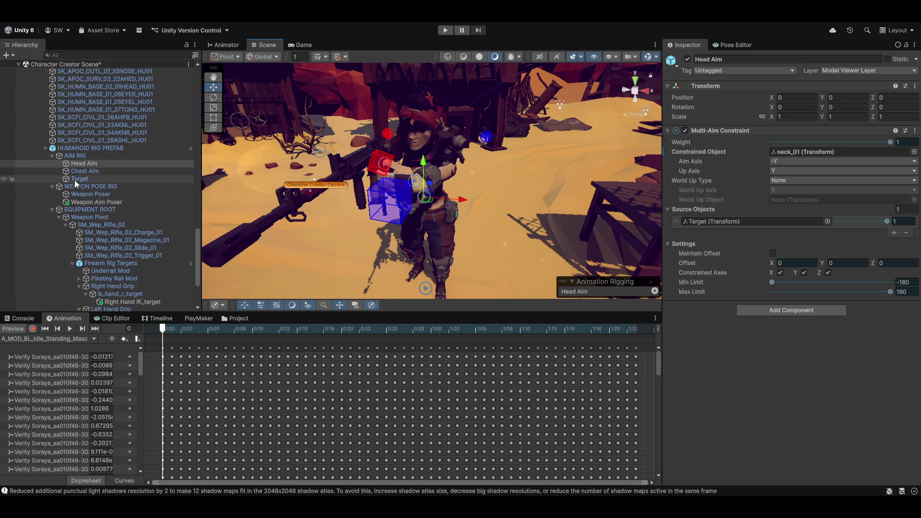
Select the aim Target and view it from several angles around the character.
{"action": "left_click", "coordinate": [77, 179]}
{"action": "left_click_drag", "start_coordinate": [471, 177], "coordinate": [341, 221]}
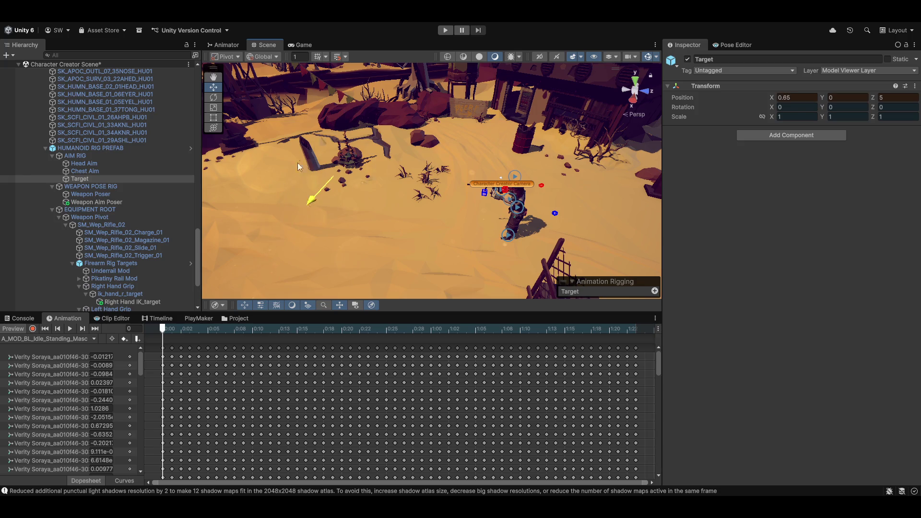
{"action": "mouse_move", "coordinate": [245, 236]}
{"action": "left_mouse_down"}
{"action": "mouse_move", "coordinate": [412, 193]}
{"action": "mouse_move", "coordinate": [545, 212]}
{"action": "mouse_move", "coordinate": [590, 176]}
{"action": "mouse_move", "coordinate": [577, 200]}
{"action": "left_mouse_up"}
{"action": "mouse_move", "coordinate": [519, 202]}
{"action": "left_mouse_down"}
{"action": "mouse_move", "coordinate": [533, 184]}
{"action": "mouse_move", "coordinate": [494, 215]}
{"action": "mouse_move", "coordinate": [427, 244]}
{"action": "mouse_move", "coordinate": [454, 183]}
{"action": "left_mouse_up"}
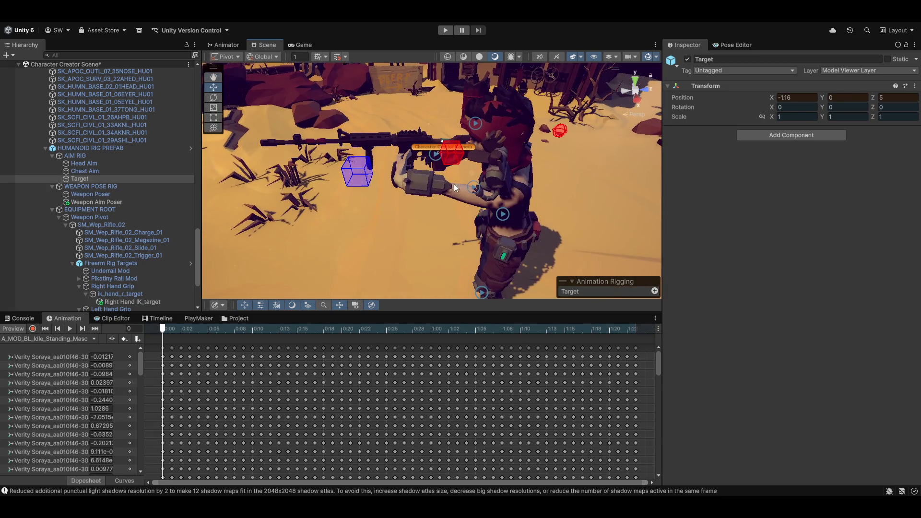
{"action": "mouse_move", "coordinate": [355, 160]}
{"action": "left_mouse_down"}
{"action": "mouse_move", "coordinate": [408, 192]}
{"action": "mouse_move", "coordinate": [432, 188]}
{"action": "mouse_move", "coordinate": [469, 153]}
{"action": "left_mouse_up"}
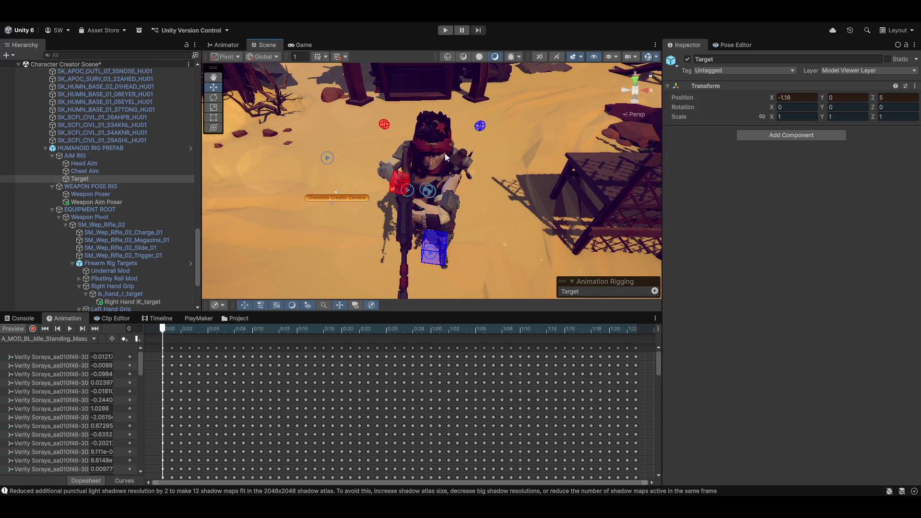
{"action": "scroll", "coordinate": [117, 253], "scroll_direction": "down", "scroll_amount": 4}
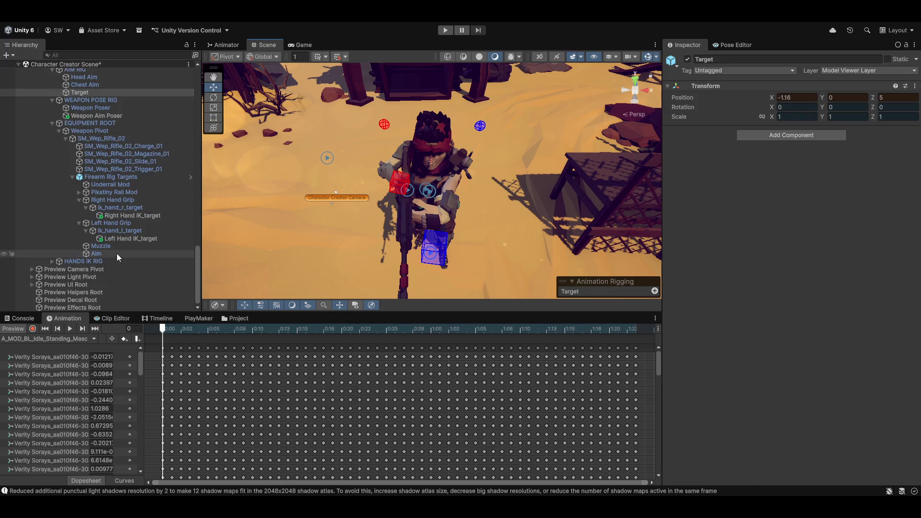
Move the rifle's Aim point to about (0, 0.1499, 0.0959), refresh the preview, reselect Weapon Aim Poser.
{"action": "left_click", "coordinate": [106, 253]}
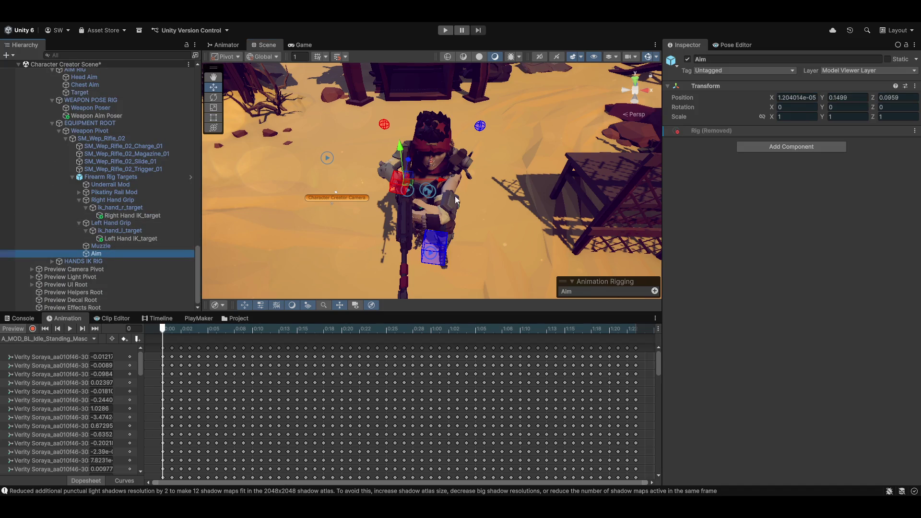
{"action": "mouse_move", "coordinate": [428, 188]}
{"action": "left_mouse_down"}
{"action": "mouse_move", "coordinate": [393, 178]}
{"action": "mouse_move", "coordinate": [452, 191]}
{"action": "left_mouse_up"}
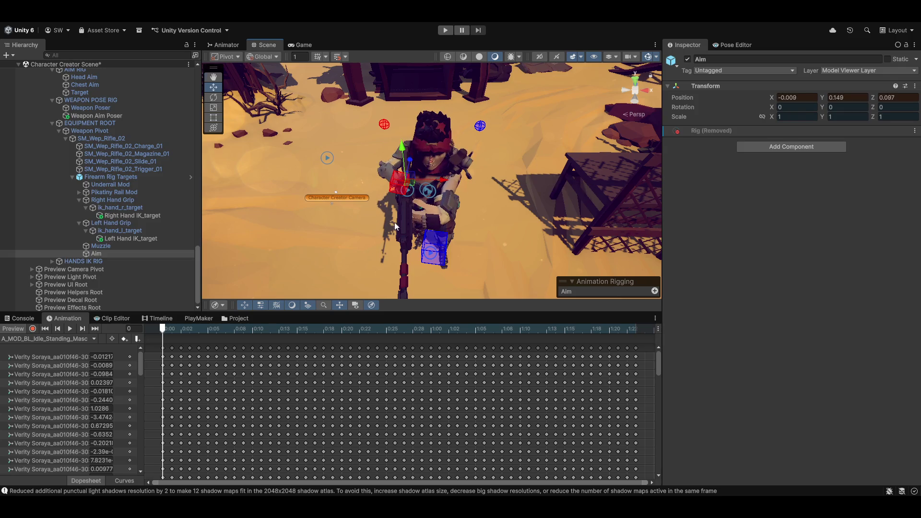
{"action": "mouse_move", "coordinate": [395, 225]}
{"action": "left_mouse_down"}
{"action": "mouse_move", "coordinate": [592, 176]}
{"action": "mouse_move", "coordinate": [624, 185]}
{"action": "mouse_move", "coordinate": [535, 195]}
{"action": "mouse_move", "coordinate": [437, 226]}
{"action": "mouse_move", "coordinate": [365, 216]}
{"action": "mouse_move", "coordinate": [298, 191]}
{"action": "mouse_move", "coordinate": [333, 207]}
{"action": "mouse_move", "coordinate": [149, 204]}
{"action": "mouse_move", "coordinate": [77, 193]}
{"action": "left_mouse_up"}
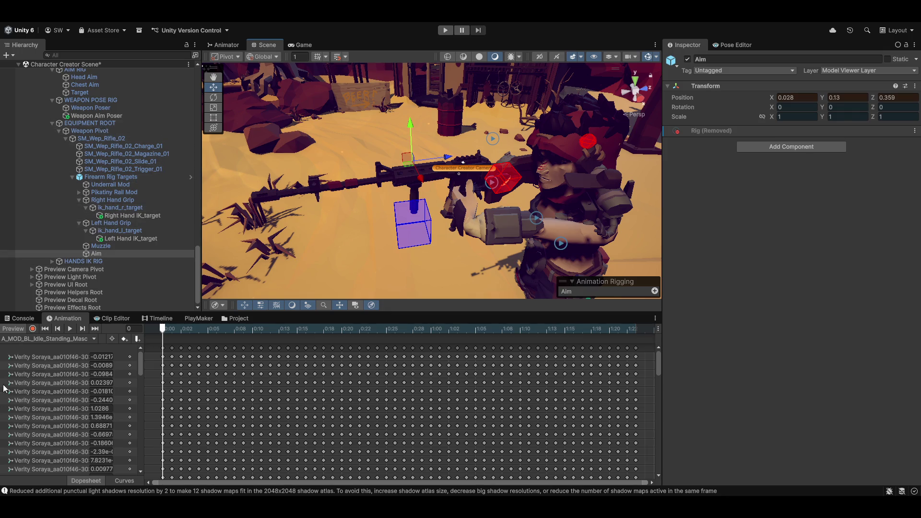
{"action": "left_click", "coordinate": [13, 329]}
{"action": "left_click", "coordinate": [14, 328]}
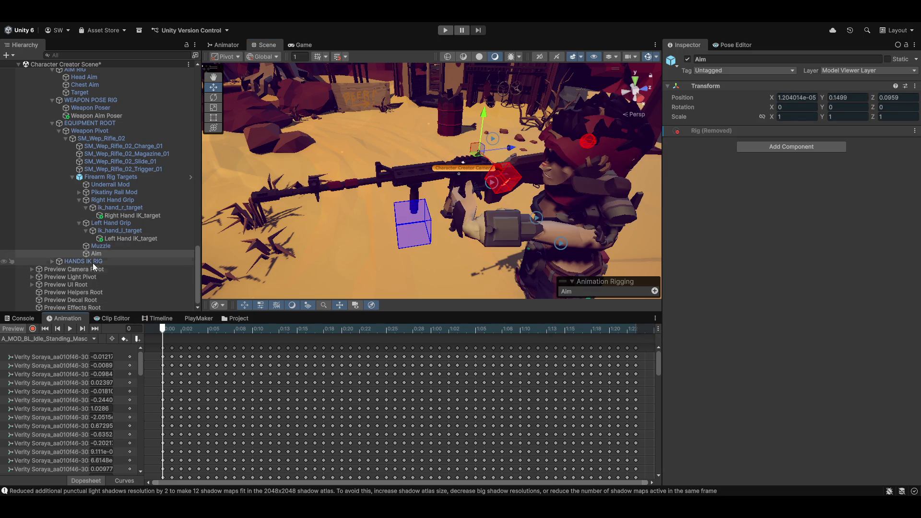
{"action": "scroll", "coordinate": [93, 240], "scroll_direction": "up", "scroll_amount": 3}
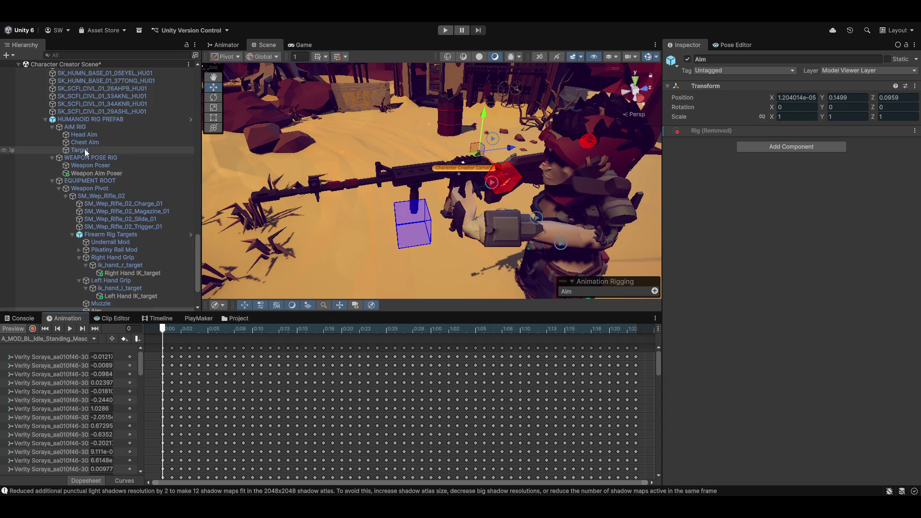
{"action": "left_click", "coordinate": [110, 172]}
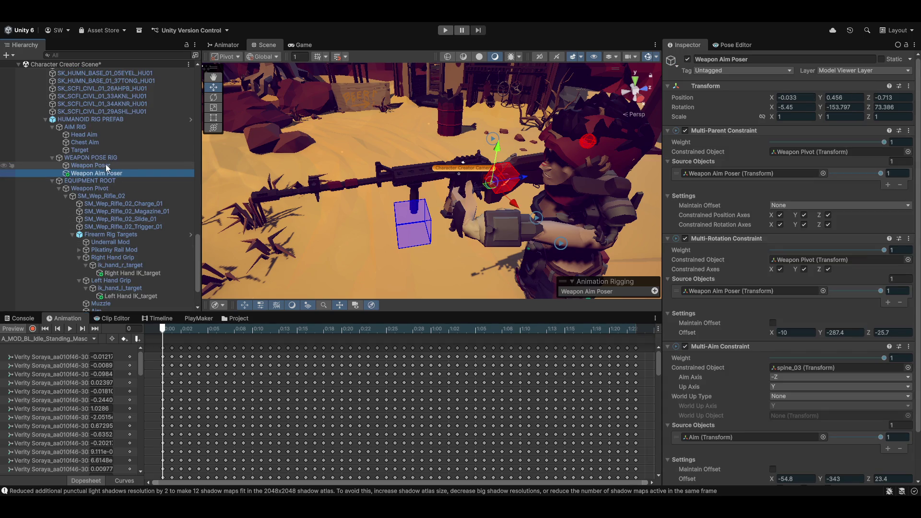
Set the spine_03 Multi-Aim Constraint offset to X -73.7, Y -350.8, Z 34.2 and check the rifle.
{"action": "left_click", "coordinate": [106, 166]}
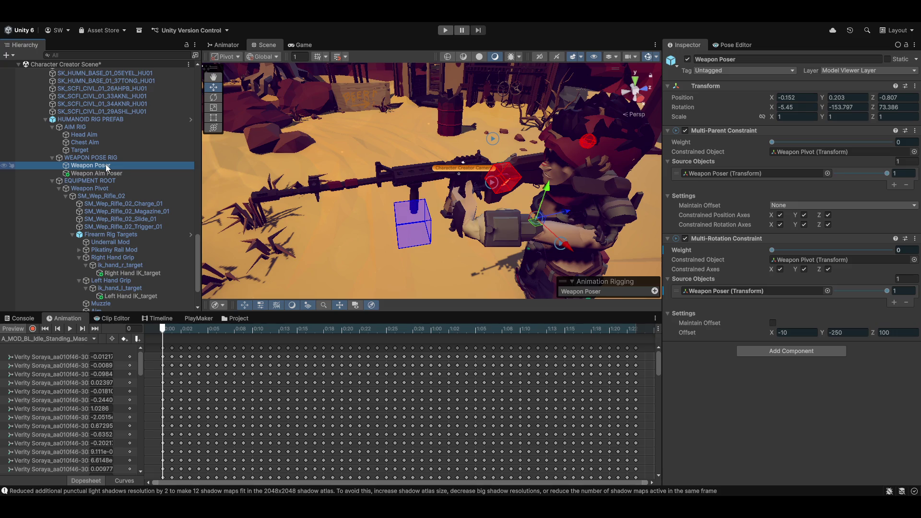
{"action": "left_click", "coordinate": [110, 175]}
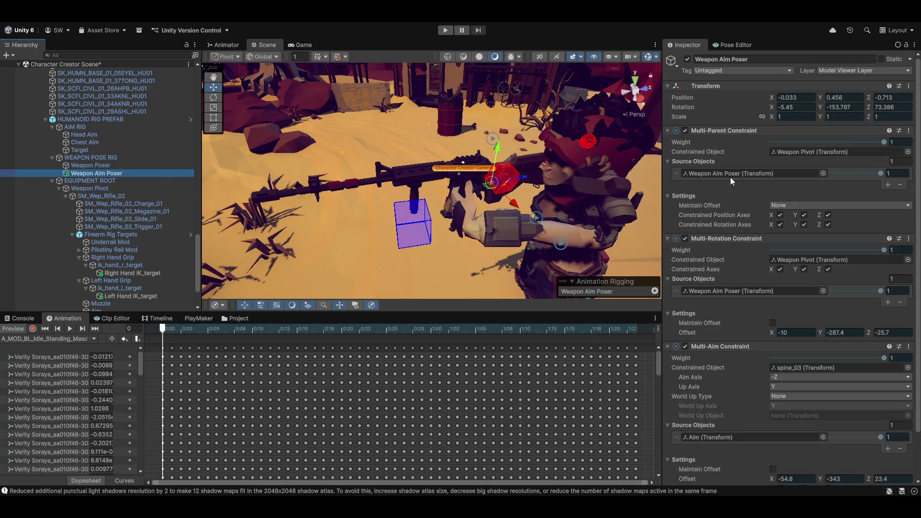
{"action": "mouse_move", "coordinate": [599, 225]}
{"action": "left_mouse_down"}
{"action": "mouse_move", "coordinate": [470, 207]}
{"action": "mouse_move", "coordinate": [480, 179]}
{"action": "mouse_move", "coordinate": [465, 180]}
{"action": "mouse_move", "coordinate": [509, 211]}
{"action": "left_mouse_up"}
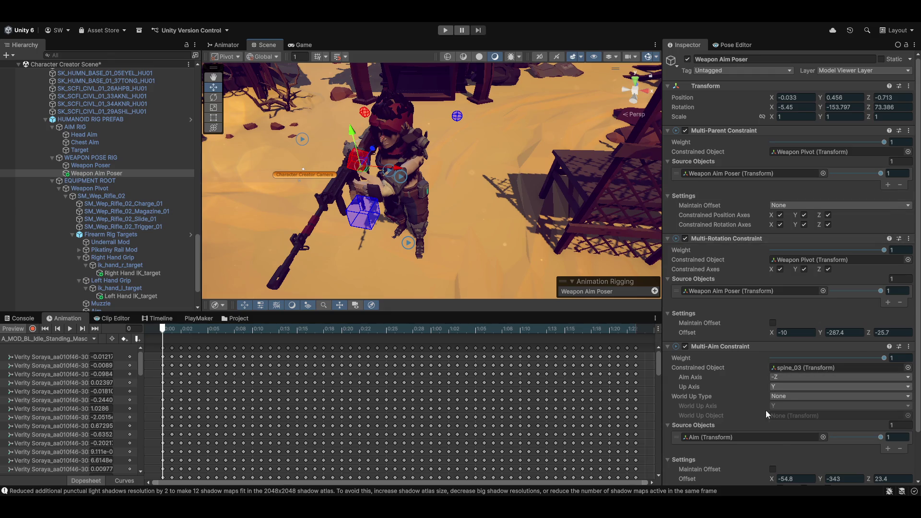
{"action": "scroll", "coordinate": [781, 475], "scroll_direction": "down", "scroll_amount": 3}
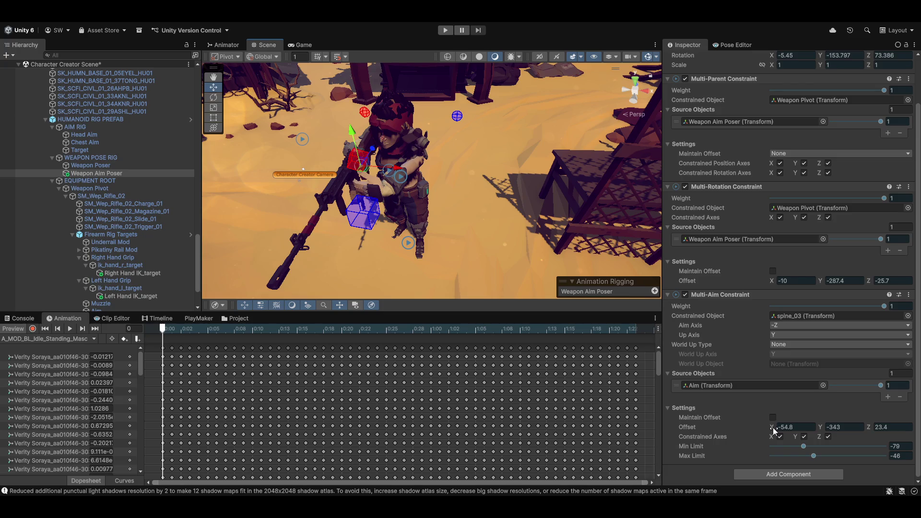
{"action": "mouse_move", "coordinate": [773, 428]}
{"action": "left_mouse_down"}
{"action": "mouse_move", "coordinate": [727, 433]}
{"action": "mouse_move", "coordinate": [755, 430]}
{"action": "mouse_move", "coordinate": [741, 436]}
{"action": "left_mouse_up"}
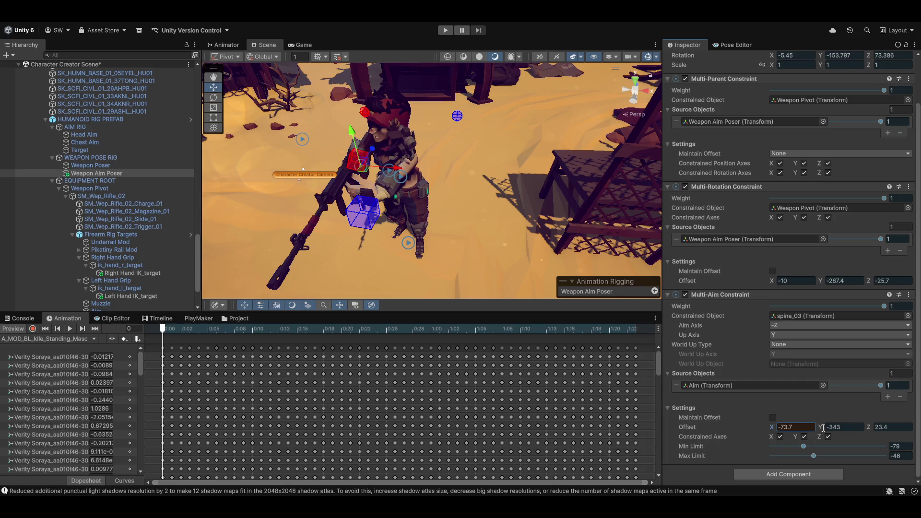
{"action": "left_click_drag", "start_coordinate": [872, 425], "coordinate": [898, 431]}
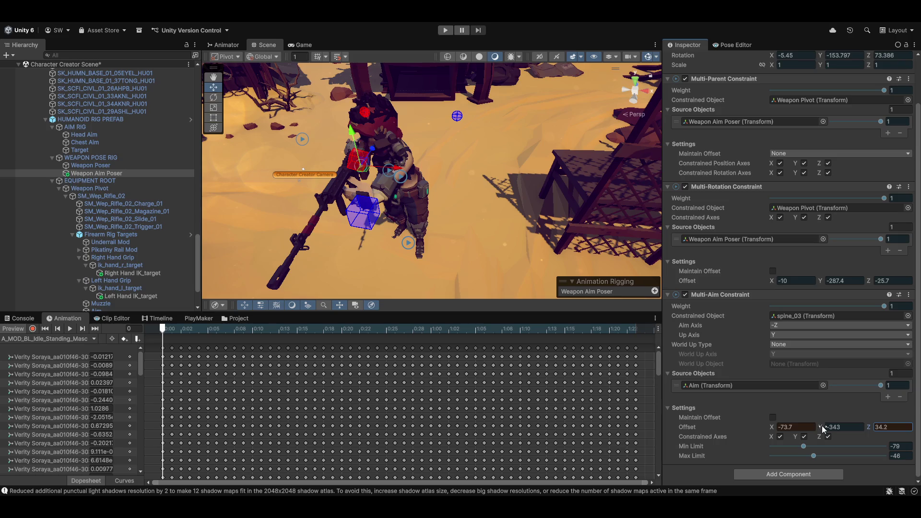
{"action": "left_click_drag", "start_coordinate": [822, 425], "coordinate": [790, 429]}
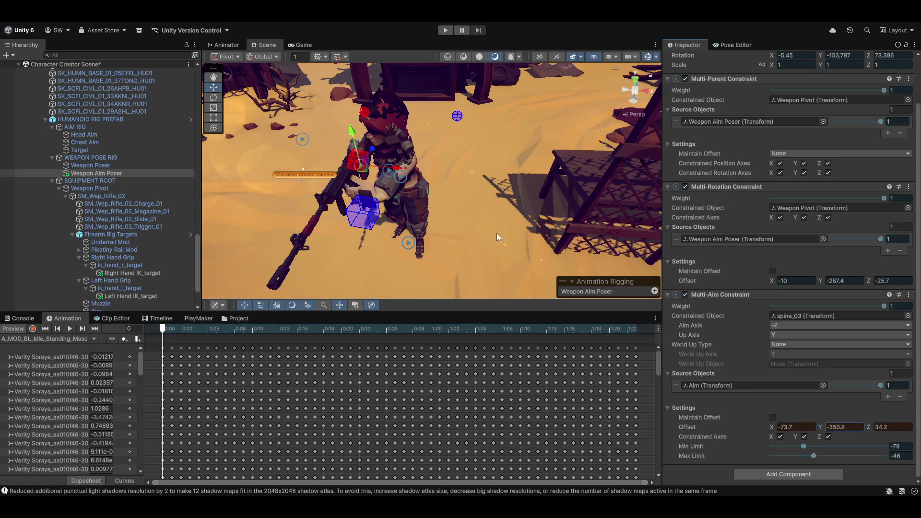
{"action": "mouse_move", "coordinate": [498, 237]}
{"action": "left_mouse_down"}
{"action": "mouse_move", "coordinate": [572, 204]}
{"action": "mouse_move", "coordinate": [526, 224]}
{"action": "mouse_move", "coordinate": [193, 177]}
{"action": "mouse_move", "coordinate": [157, 159]}
{"action": "left_mouse_up"}
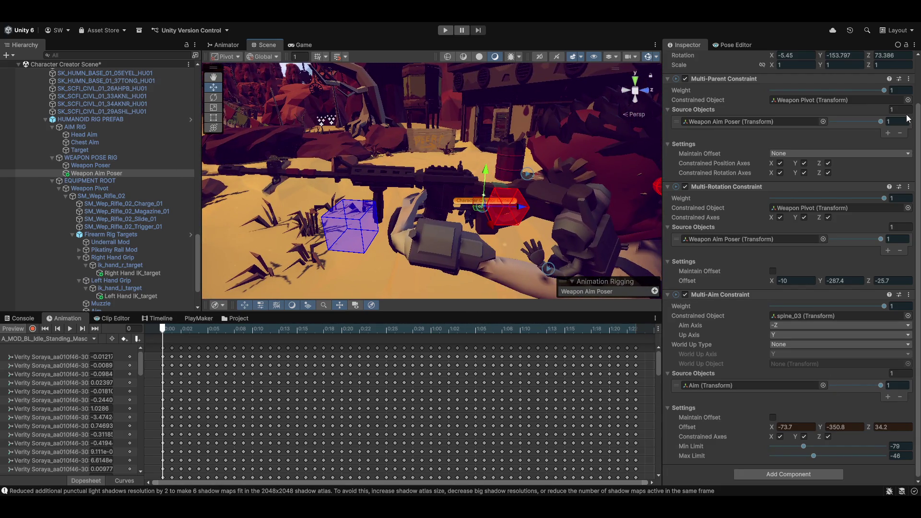
Copy the Multi-Aim Constraint component, then paste its values back into it.
{"action": "left_click", "coordinate": [908, 294]}
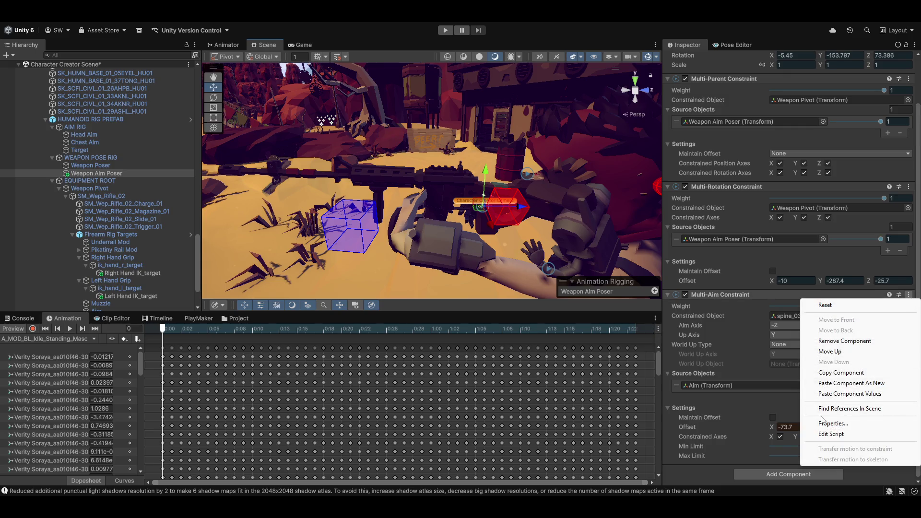
{"action": "left_click", "coordinate": [843, 372]}
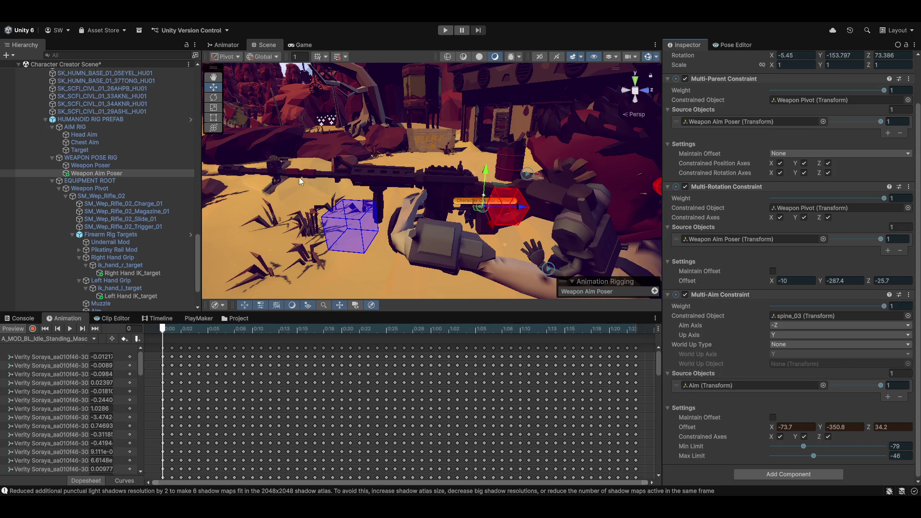
{"action": "mouse_move", "coordinate": [488, 188]}
{"action": "left_mouse_down"}
{"action": "mouse_move", "coordinate": [408, 241]}
{"action": "mouse_move", "coordinate": [426, 269]}
{"action": "mouse_move", "coordinate": [733, 215]}
{"action": "mouse_move", "coordinate": [437, 174]}
{"action": "left_mouse_up"}
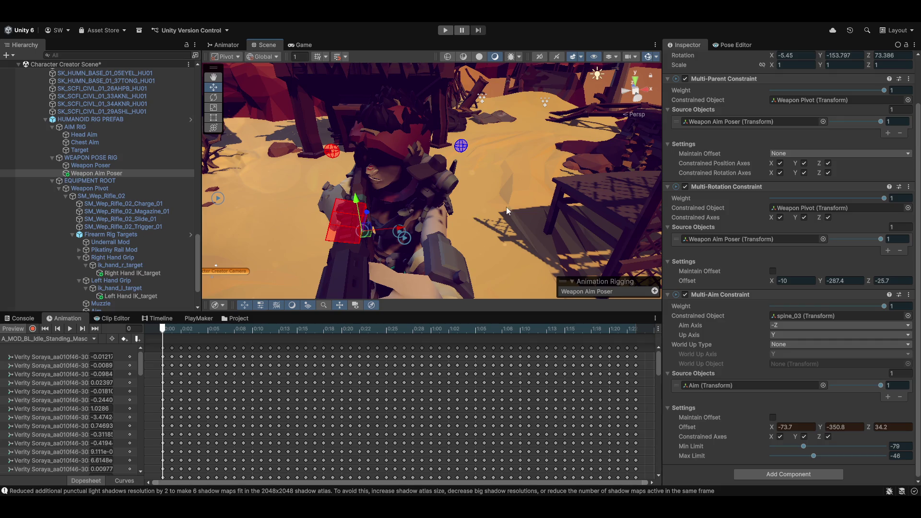
{"action": "scroll", "coordinate": [435, 201], "scroll_direction": "down", "scroll_amount": 10}
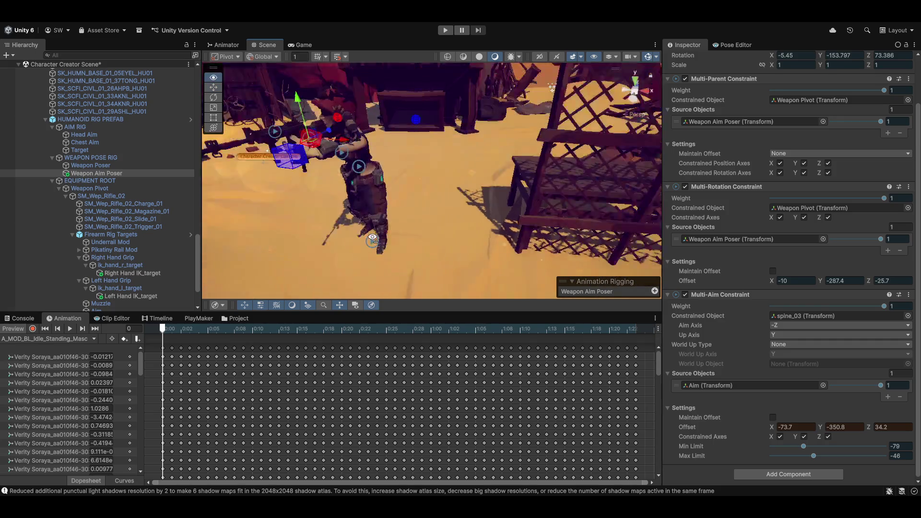
{"action": "scroll", "coordinate": [438, 249], "scroll_direction": "down", "scroll_amount": 3}
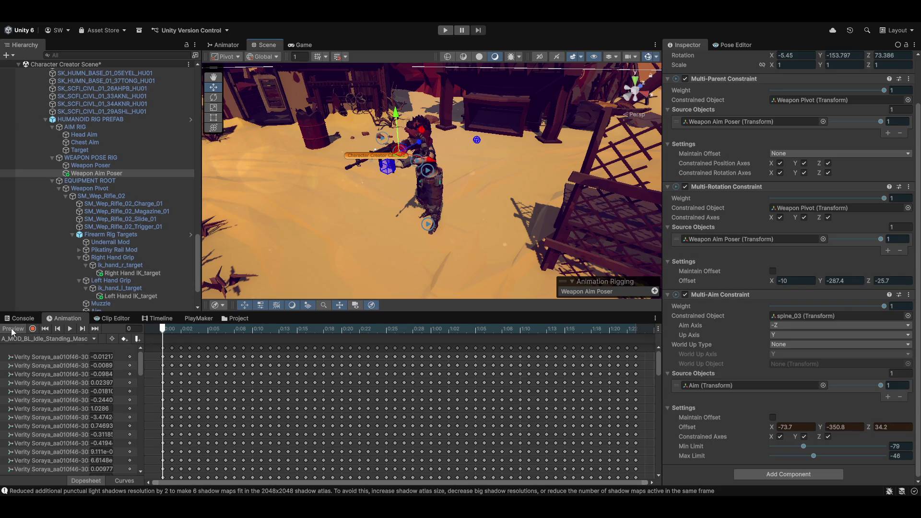
{"action": "left_click", "coordinate": [909, 295]}
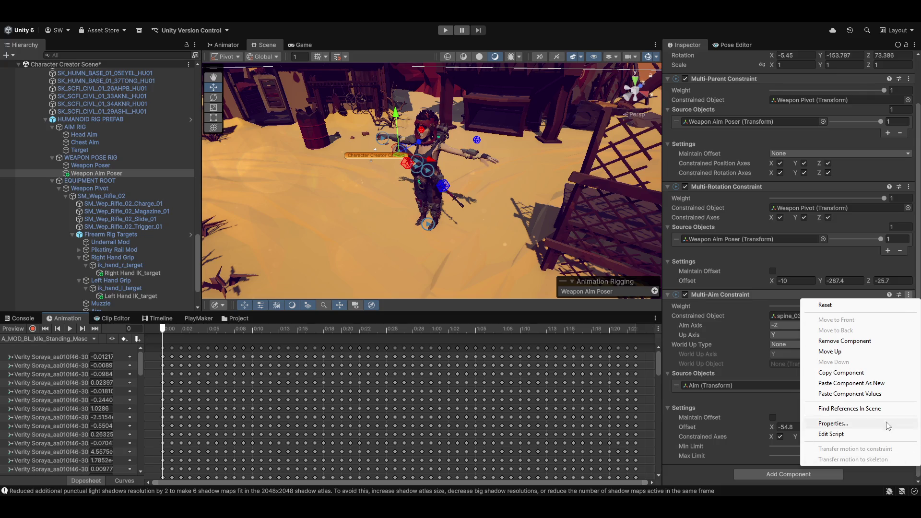
{"action": "left_click", "coordinate": [850, 394]}
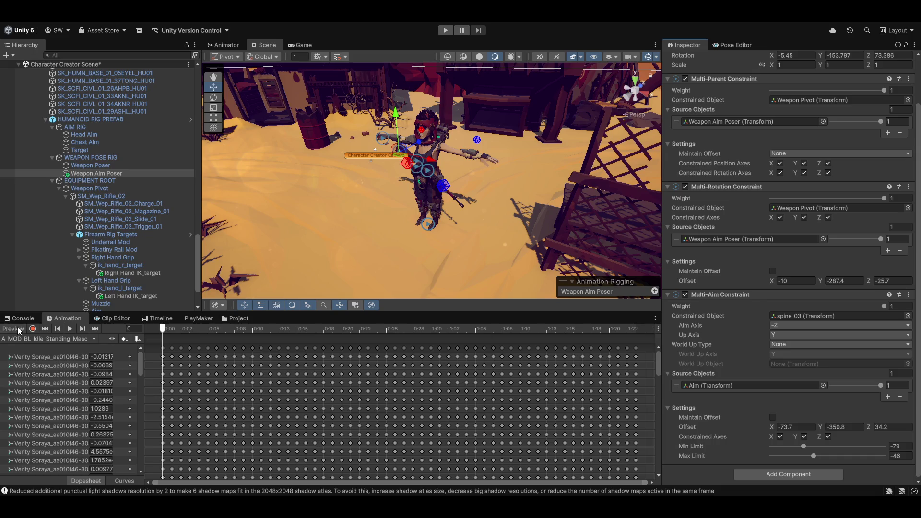
{"action": "left_click_drag", "start_coordinate": [356, 189], "coordinate": [319, 261]}
Reset the preview to frame 0 and play the idle animation, inspecting the held rifle closely.
{"action": "left_click", "coordinate": [171, 328]}
{"action": "mouse_move", "coordinate": [173, 330]}
{"action": "left_mouse_down"}
{"action": "mouse_move", "coordinate": [288, 330]}
{"action": "mouse_move", "coordinate": [162, 330]}
{"action": "left_mouse_up"}
{"action": "left_click", "coordinate": [69, 329]}
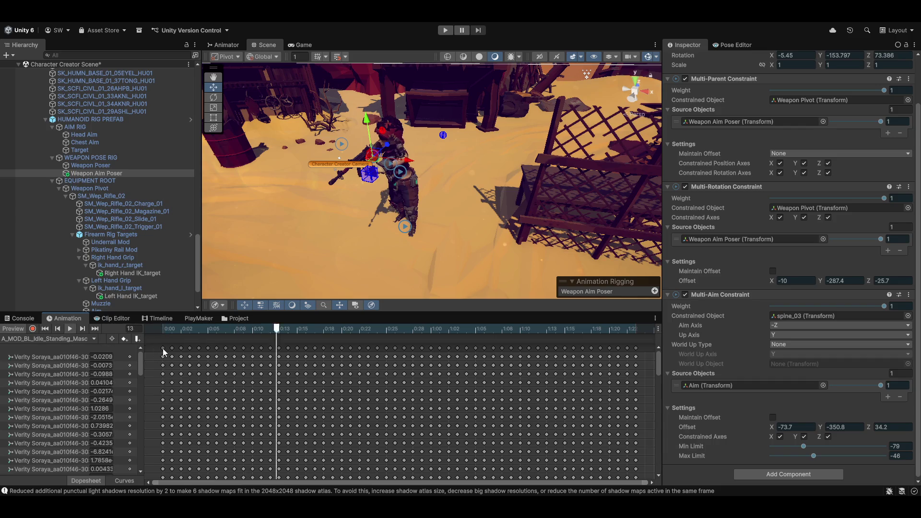
{"action": "left_click_drag", "start_coordinate": [363, 191], "coordinate": [508, 184]}
{"action": "left_click_drag", "start_coordinate": [577, 183], "coordinate": [576, 187]}
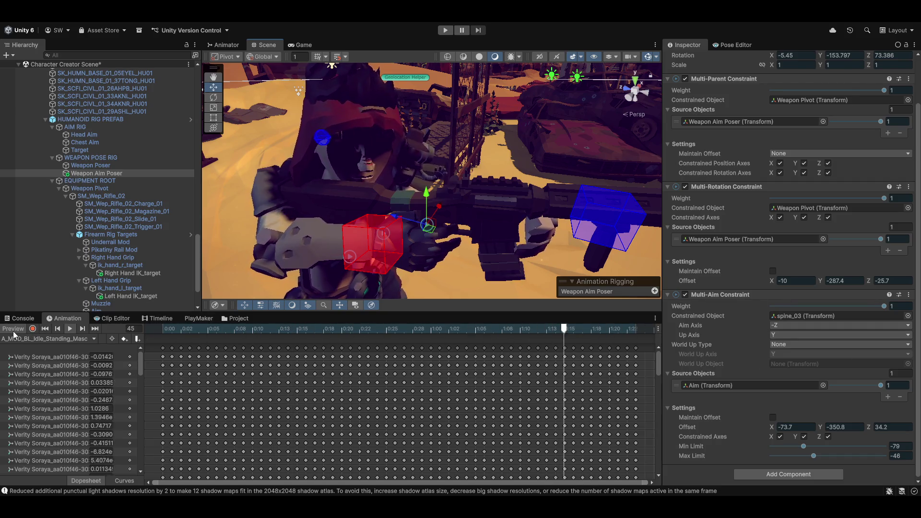
{"action": "scroll", "coordinate": [248, 201], "scroll_direction": "down", "scroll_amount": 5}
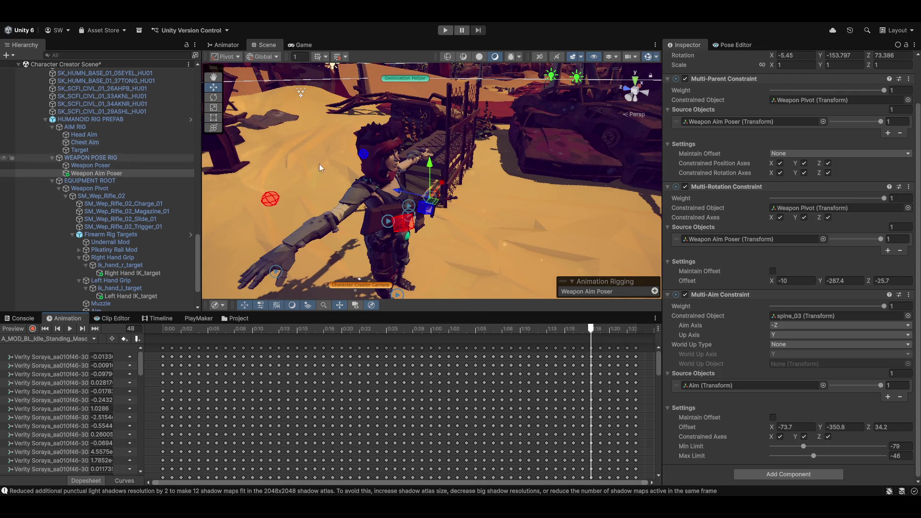
{"action": "scroll", "coordinate": [744, 339], "scroll_direction": "down", "scroll_amount": 1}
Review Weapon Poser's constraints, then show Weapon Pivot's Transform (rotation 23.578, -77.043, 2.371) and Rig Transform.
{"action": "scroll", "coordinate": [722, 329], "scroll_direction": "up", "scroll_amount": 2}
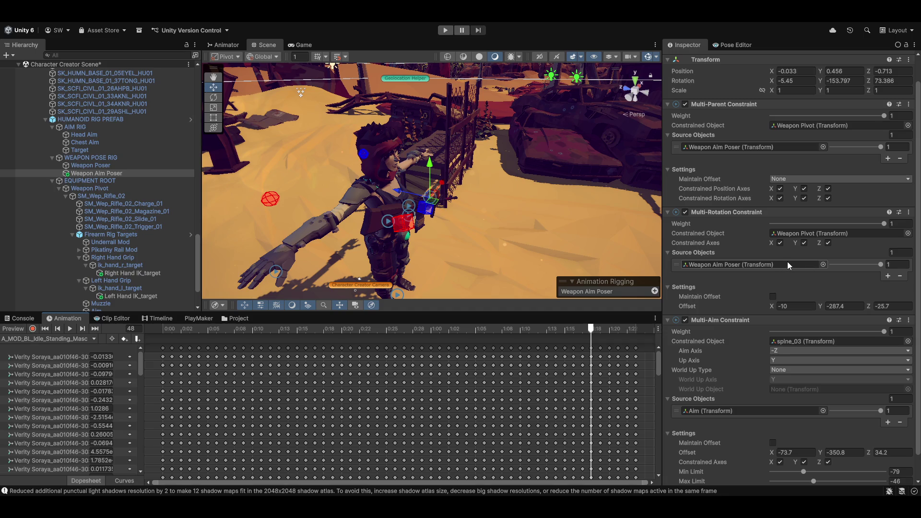
{"action": "scroll", "coordinate": [762, 240], "scroll_direction": "up", "scroll_amount": 2}
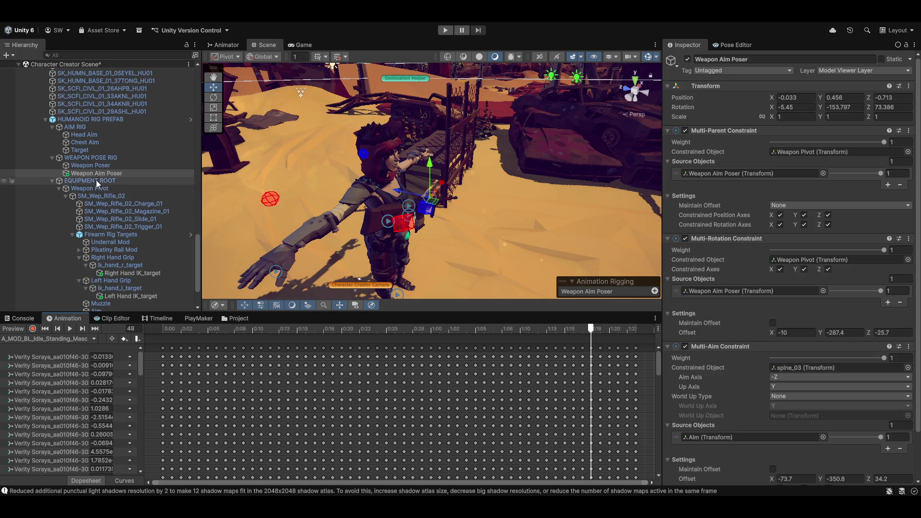
{"action": "left_click", "coordinate": [95, 166]}
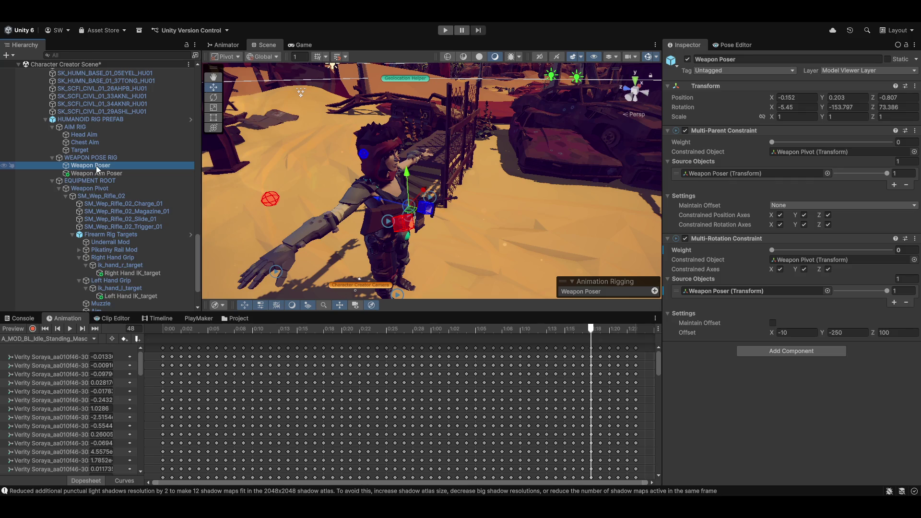
{"action": "left_click", "coordinate": [84, 188]}
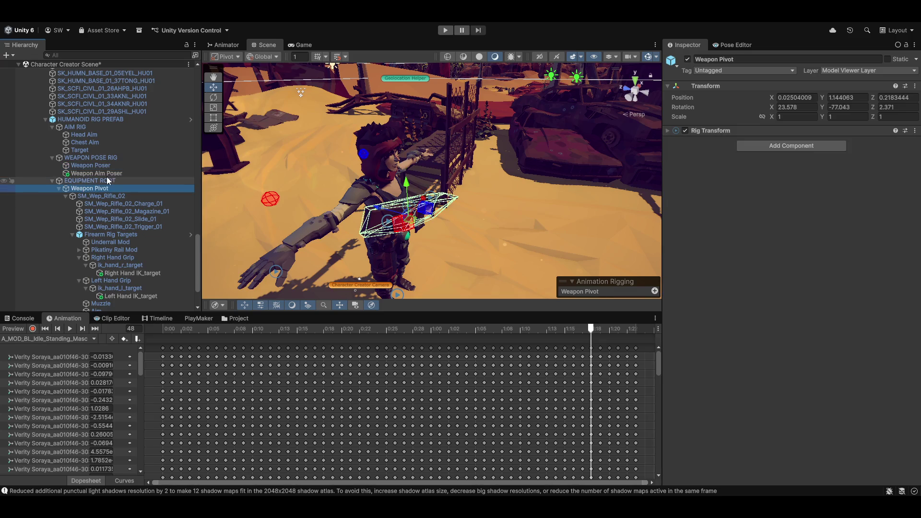
{"action": "scroll", "coordinate": [117, 246], "scroll_direction": "down", "scroll_amount": 3}
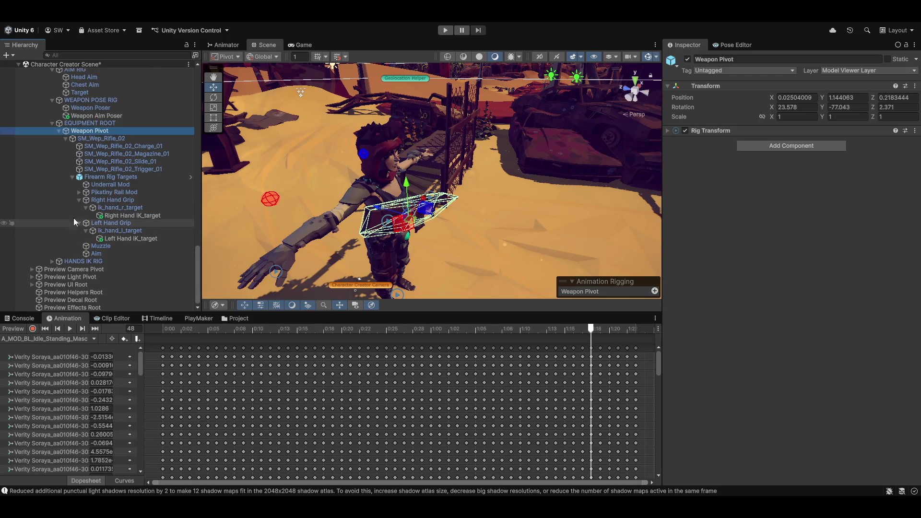
{"action": "scroll", "coordinate": [65, 204], "scroll_direction": "up", "scroll_amount": 4}
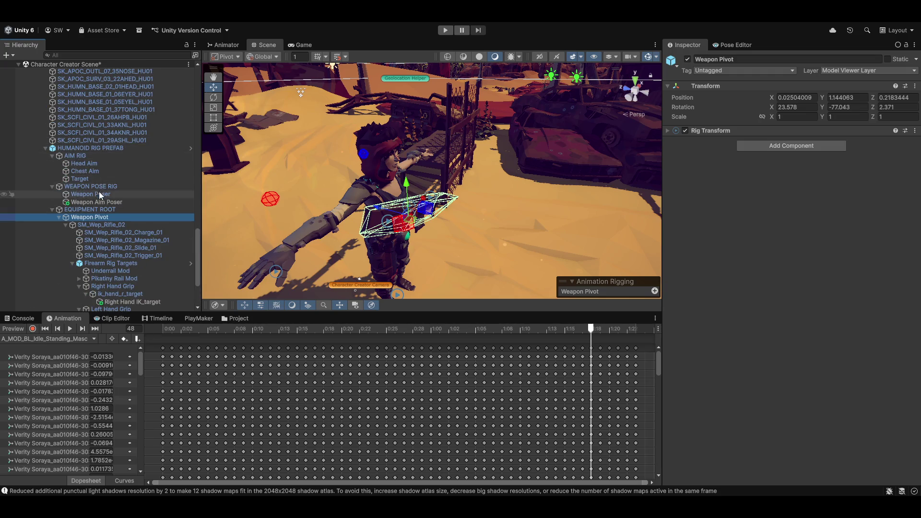
Compare the constraint settings on Weapon Poser and Weapon Aim Poser.
{"action": "left_click", "coordinate": [90, 195]}
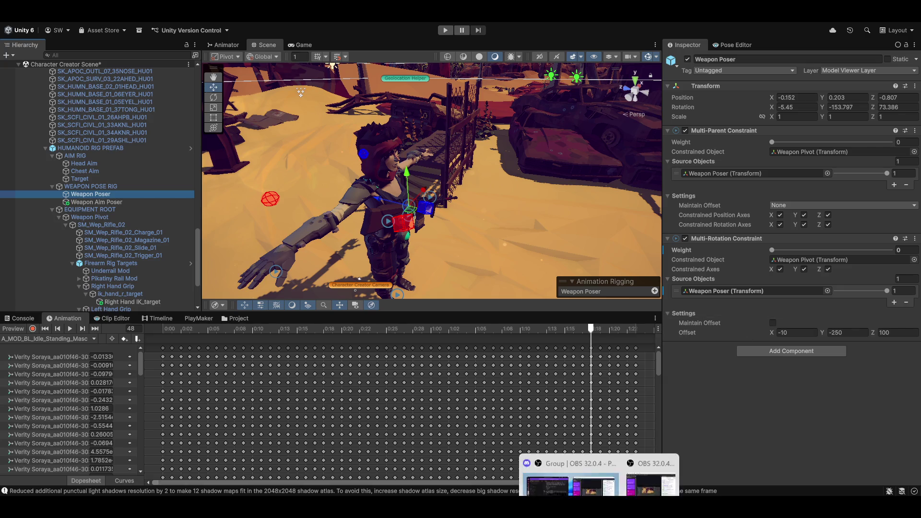
{"action": "mouse_move", "coordinate": [621, 508]}
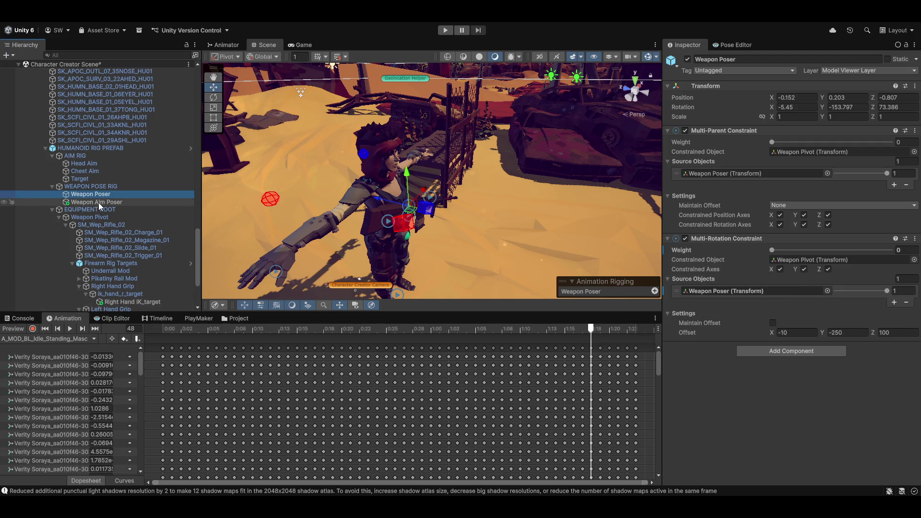
{"action": "left_click", "coordinate": [98, 202]}
{"action": "scroll", "coordinate": [752, 317], "scroll_direction": "down", "scroll_amount": 3}
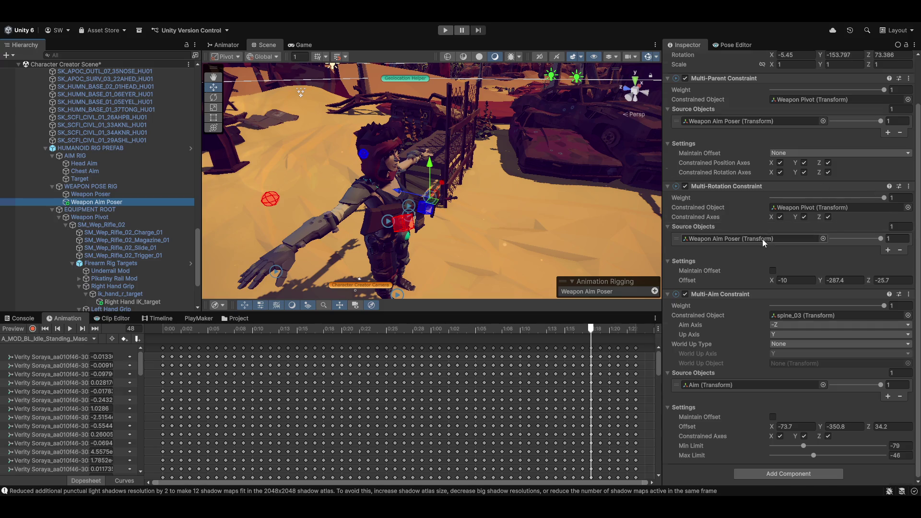
{"action": "scroll", "coordinate": [757, 244], "scroll_direction": "up", "scroll_amount": 3}
{"action": "scroll", "coordinate": [724, 273], "scroll_direction": "down", "scroll_amount": 1}
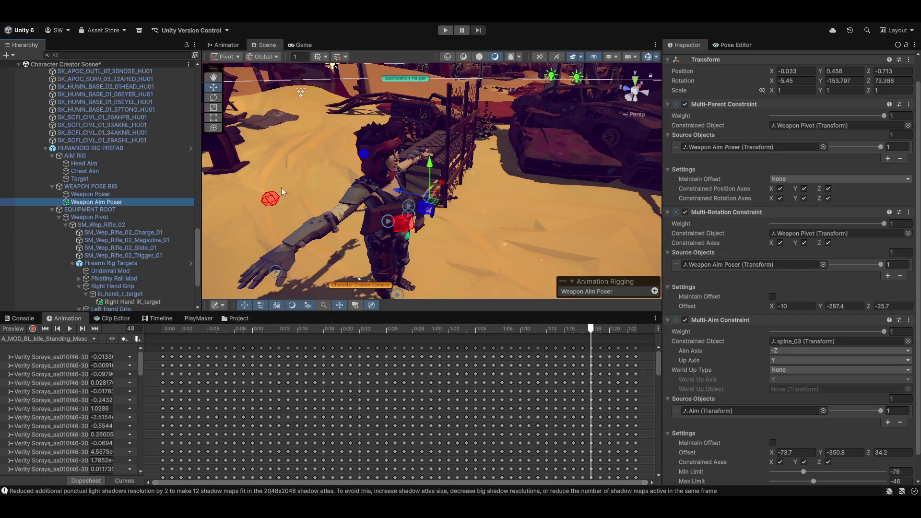
{"action": "scroll", "coordinate": [789, 323], "scroll_direction": "down", "scroll_amount": 1}
{"action": "scroll", "coordinate": [713, 302], "scroll_direction": "up", "scroll_amount": 2}
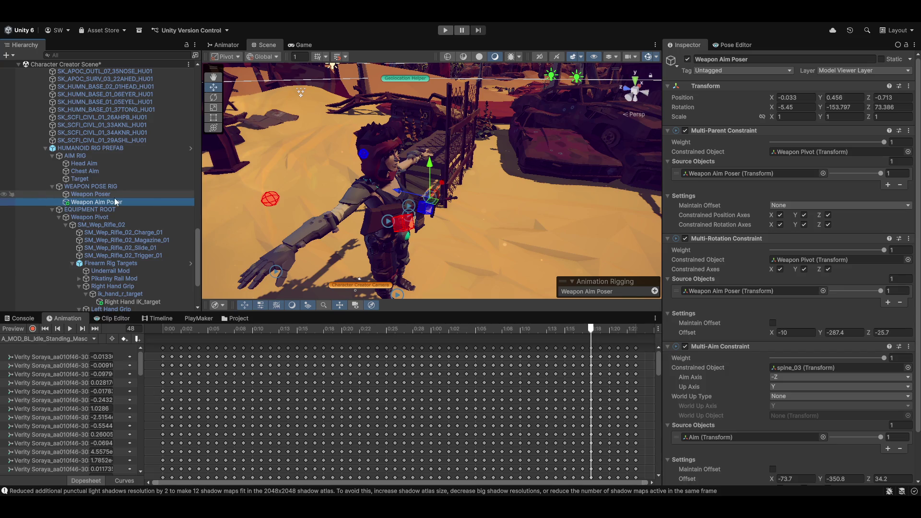
Return to Weapon Poser and collapse its Multi-Parent and Multi-Rotation Constraint sections.
{"action": "left_click", "coordinate": [98, 194]}
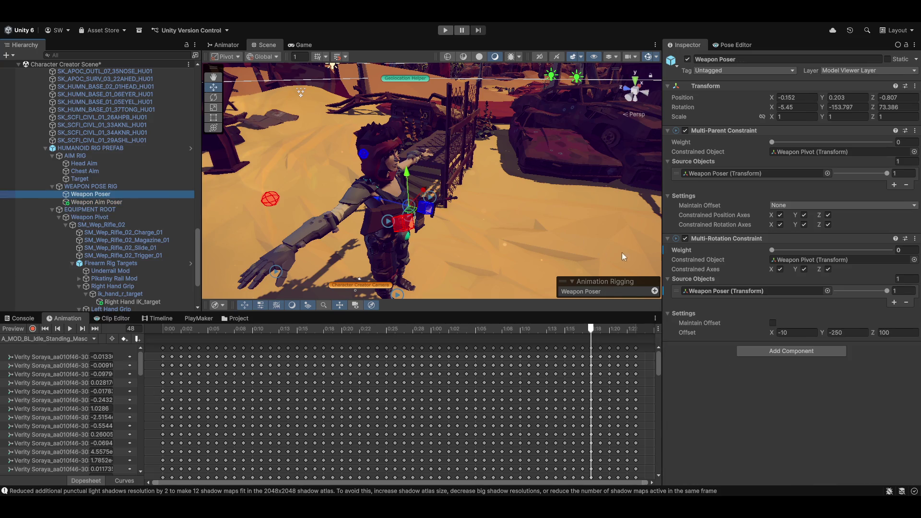
{"action": "left_click", "coordinate": [668, 133]}
{"action": "left_click", "coordinate": [667, 141]}
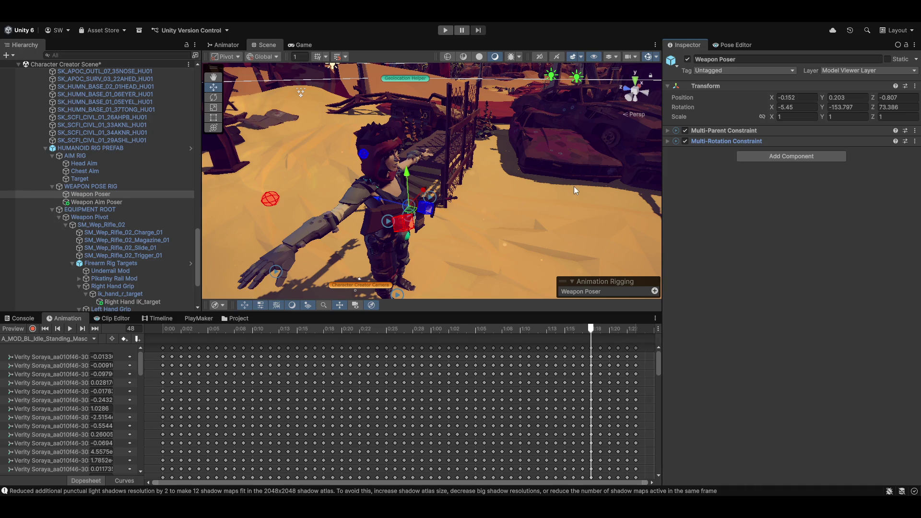
Expand the Multi-Rotation Constraint and drop clavicle_r into its Source Objects.
{"action": "left_click", "coordinate": [670, 142]}
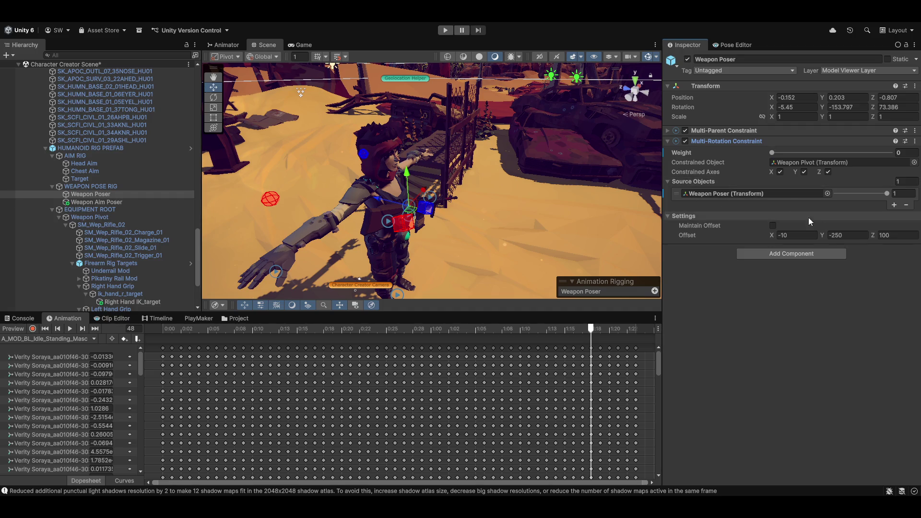
{"action": "scroll", "coordinate": [133, 247], "scroll_direction": "up", "scroll_amount": 10}
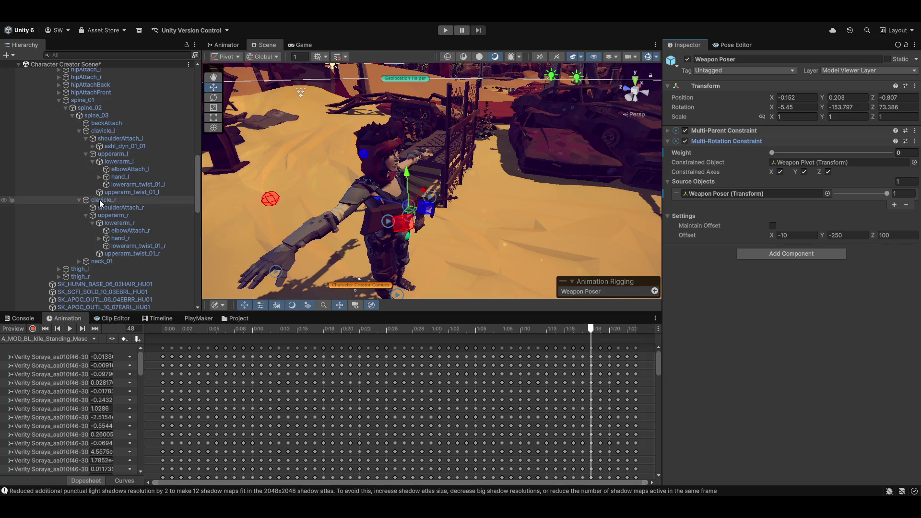
{"action": "left_click_drag", "start_coordinate": [99, 199], "coordinate": [743, 194]}
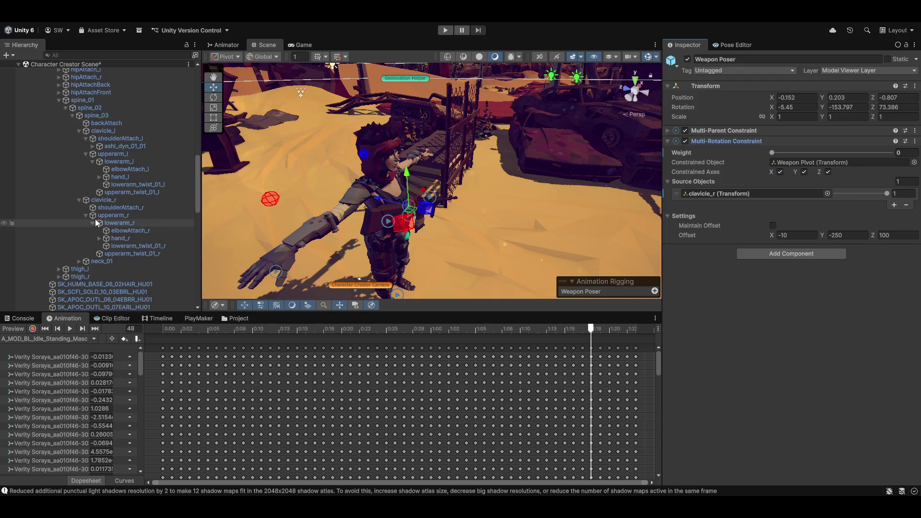
{"action": "scroll", "coordinate": [93, 225], "scroll_direction": "down", "scroll_amount": 10}
{"action": "scroll", "coordinate": [103, 255], "scroll_direction": "up", "scroll_amount": 10}
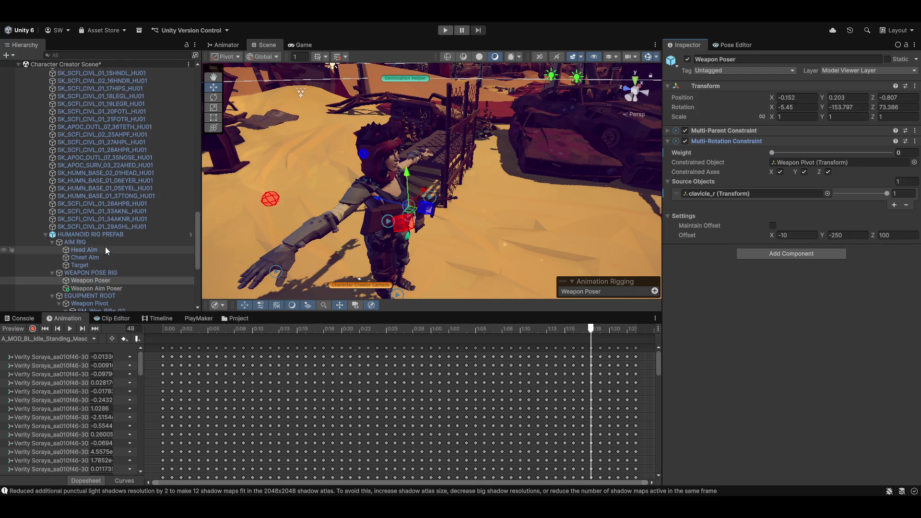
{"action": "scroll", "coordinate": [131, 223], "scroll_direction": "down", "scroll_amount": 5}
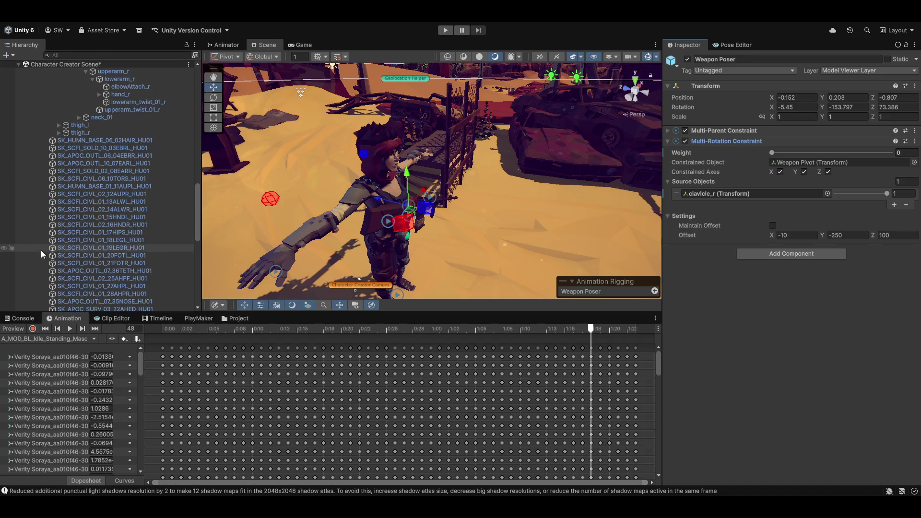
{"action": "scroll", "coordinate": [86, 240], "scroll_direction": "down", "scroll_amount": 3}
{"action": "scroll", "coordinate": [89, 247], "scroll_direction": "down", "scroll_amount": 10}
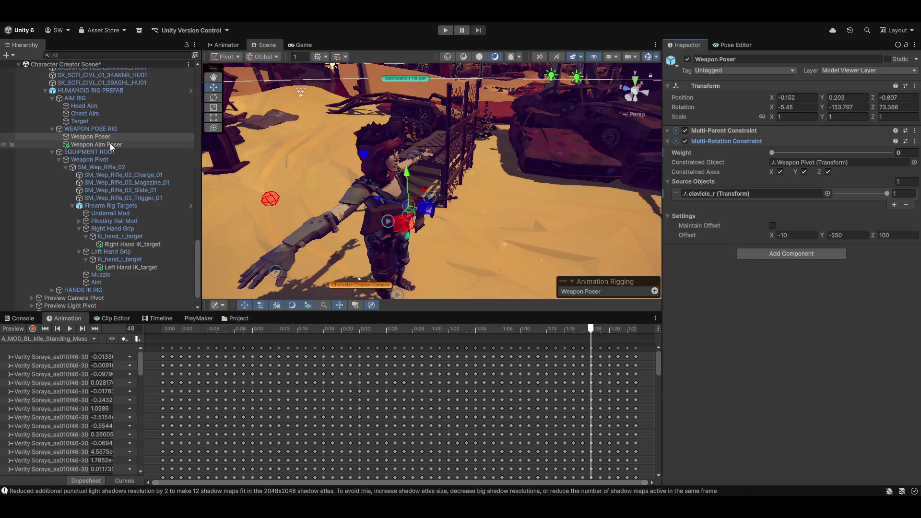
Make clavicle_r the Weapon Aim Poser's Multi-Rotation Constraint source.
{"action": "left_click", "coordinate": [111, 144]}
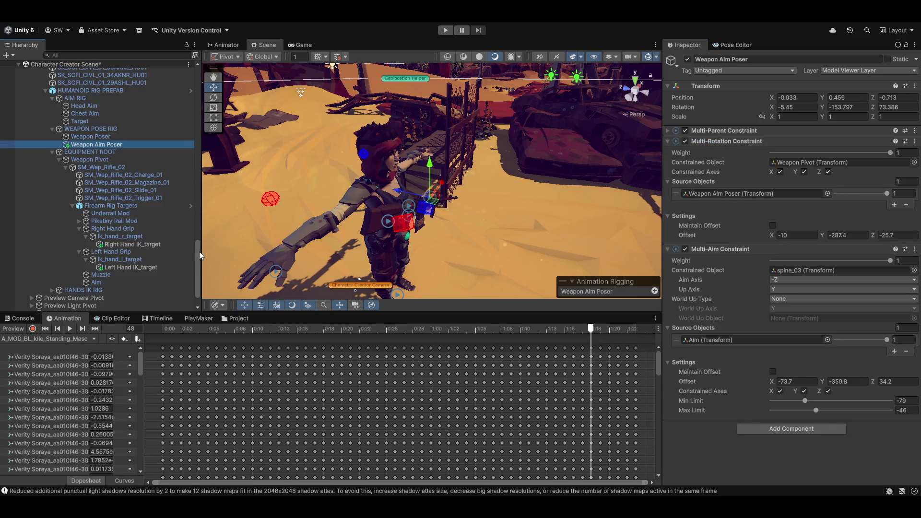
{"action": "mouse_move", "coordinate": [197, 252]}
{"action": "left_mouse_down"}
{"action": "mouse_move", "coordinate": [195, 97]}
{"action": "mouse_move", "coordinate": [194, 171]}
{"action": "mouse_move", "coordinate": [201, 160]}
{"action": "left_mouse_up"}
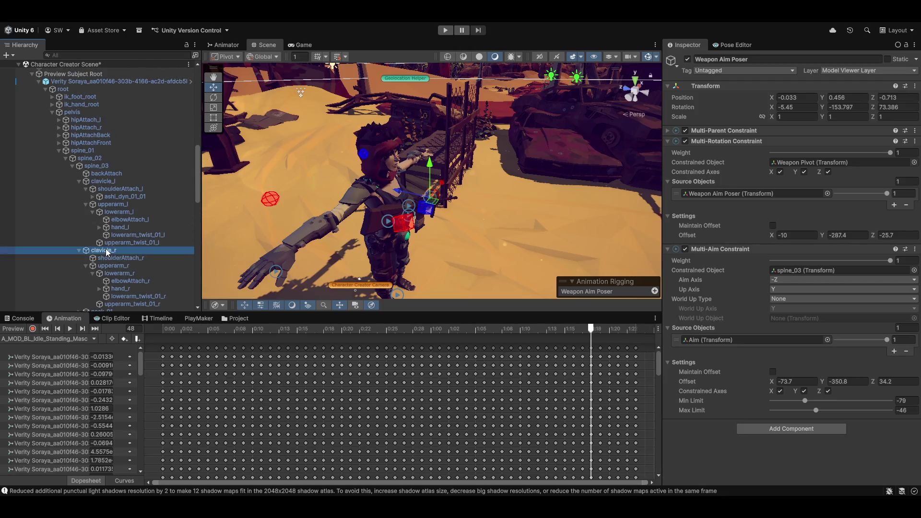
{"action": "mouse_move", "coordinate": [108, 253]}
{"action": "left_mouse_down"}
{"action": "mouse_move", "coordinate": [771, 208]}
{"action": "mouse_move", "coordinate": [736, 343]}
{"action": "mouse_move", "coordinate": [749, 335]}
{"action": "left_mouse_up"}
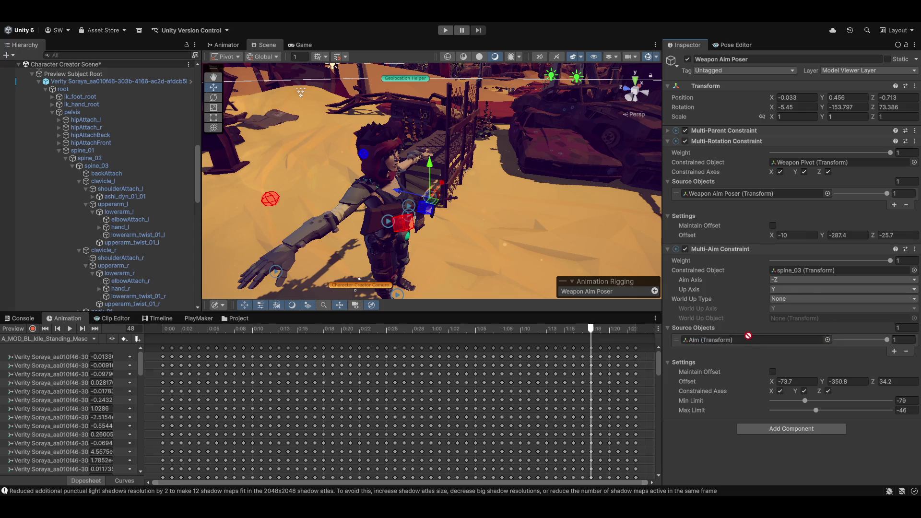
{"action": "left_click_drag", "start_coordinate": [736, 200], "coordinate": [734, 194]}
Turn on the animation preview, frame the Weapon Aim Poser, and reset the clip to frame 0.
{"action": "left_click", "coordinate": [7, 331]}
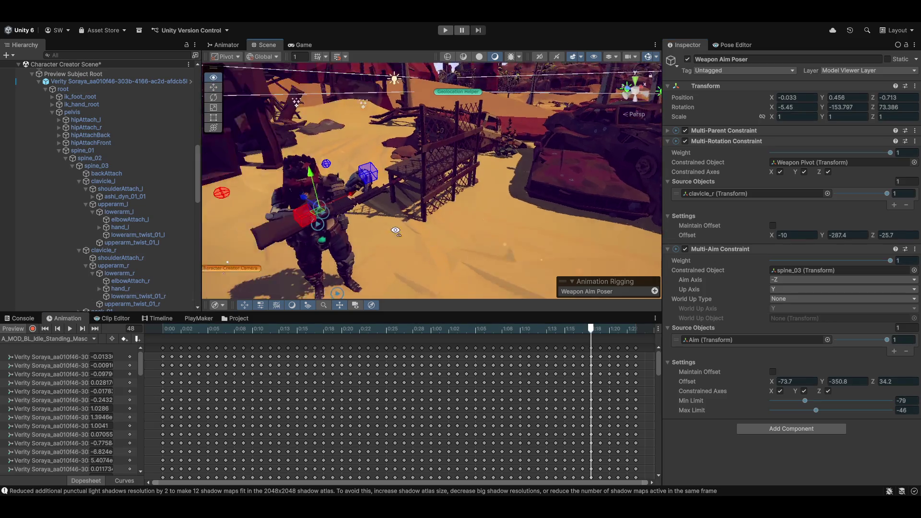
{"action": "left_click_drag", "start_coordinate": [445, 200], "coordinate": [508, 233]}
{"action": "key", "text": "f"}
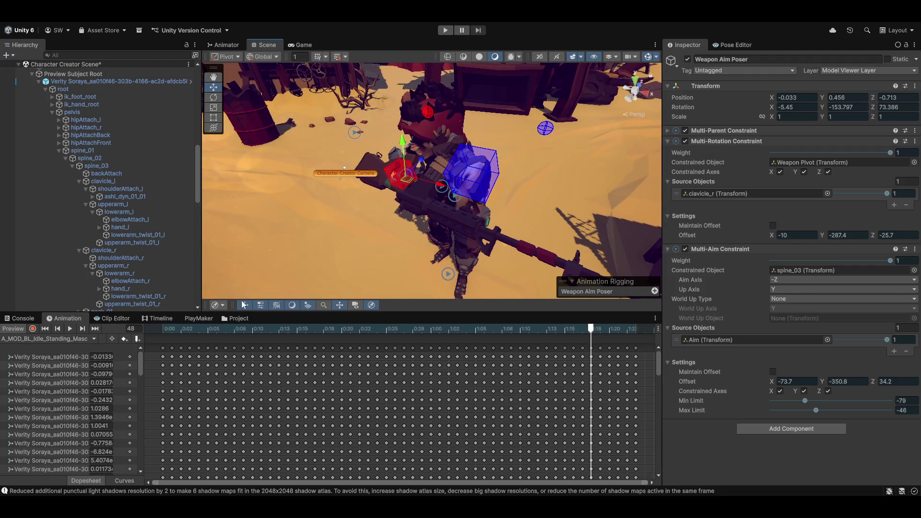
{"action": "left_click_drag", "start_coordinate": [590, 330], "coordinate": [117, 337]}
{"action": "mouse_move", "coordinate": [326, 210]}
{"action": "left_mouse_down"}
{"action": "mouse_move", "coordinate": [316, 202]}
{"action": "mouse_move", "coordinate": [447, 185]}
{"action": "mouse_move", "coordinate": [627, 122]}
{"action": "left_mouse_up"}
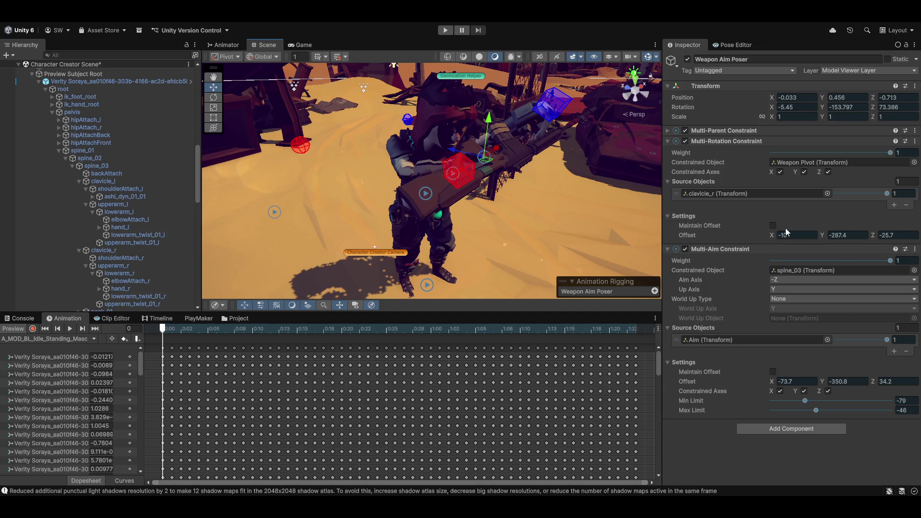
Set the Multi-Rotation Constraint offset to X -82.4, Y -280.3, Z 101, checking the rifle against the hands.
{"action": "mouse_move", "coordinate": [772, 238]}
{"action": "left_mouse_down"}
{"action": "mouse_move", "coordinate": [833, 237]}
{"action": "mouse_move", "coordinate": [762, 244]}
{"action": "left_mouse_up"}
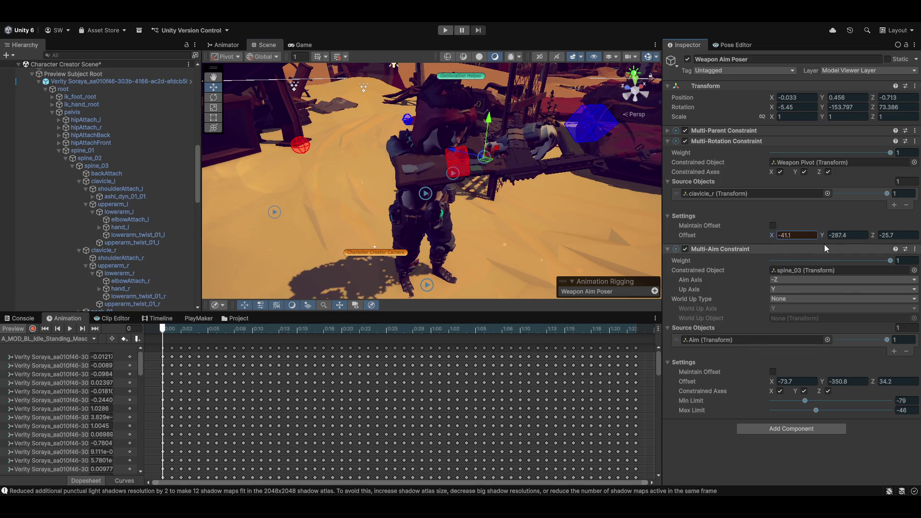
{"action": "mouse_move", "coordinate": [821, 235]}
{"action": "left_mouse_down"}
{"action": "mouse_move", "coordinate": [882, 227]}
{"action": "mouse_move", "coordinate": [804, 232]}
{"action": "left_mouse_up"}
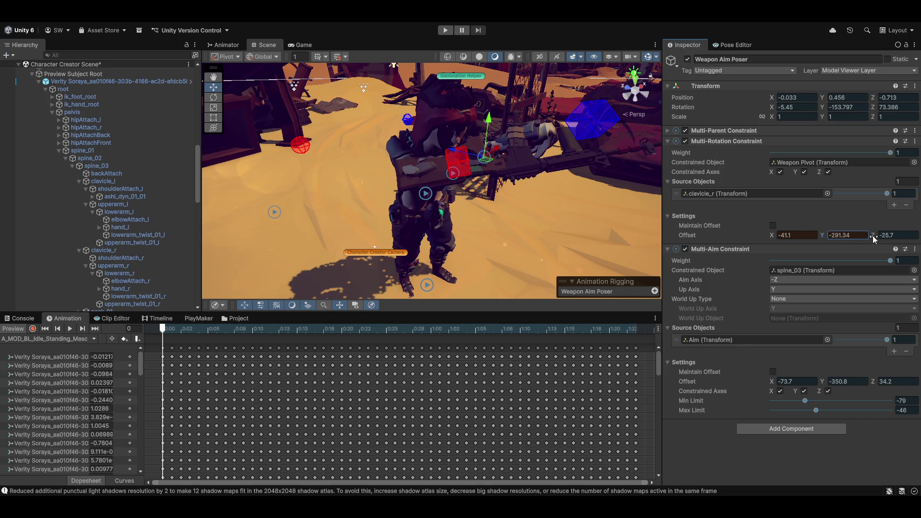
{"action": "mouse_move", "coordinate": [874, 239]}
{"action": "left_mouse_down"}
{"action": "mouse_move", "coordinate": [916, 230]}
{"action": "mouse_move", "coordinate": [65, 218]}
{"action": "mouse_move", "coordinate": [86, 207]}
{"action": "mouse_move", "coordinate": [748, 241]}
{"action": "left_mouse_up"}
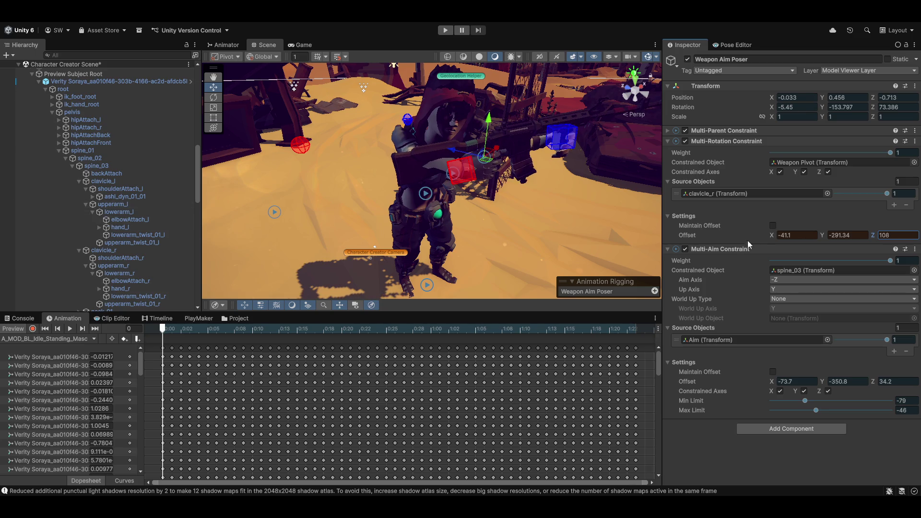
{"action": "left_click_drag", "start_coordinate": [823, 234], "coordinate": [838, 241]}
{"action": "mouse_move", "coordinate": [778, 233]}
{"action": "left_mouse_down"}
{"action": "mouse_move", "coordinate": [707, 247]}
{"action": "mouse_move", "coordinate": [751, 241]}
{"action": "mouse_move", "coordinate": [724, 251]}
{"action": "left_mouse_up"}
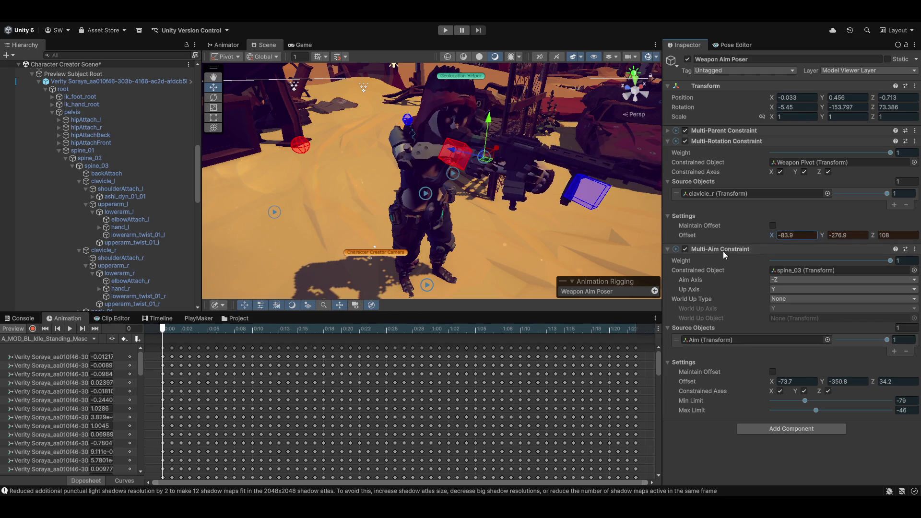
{"action": "mouse_move", "coordinate": [504, 179]}
{"action": "left_mouse_down"}
{"action": "mouse_move", "coordinate": [442, 195]}
{"action": "mouse_move", "coordinate": [318, 199]}
{"action": "mouse_move", "coordinate": [451, 215]}
{"action": "mouse_move", "coordinate": [465, 226]}
{"action": "mouse_move", "coordinate": [496, 211]}
{"action": "mouse_move", "coordinate": [706, 209]}
{"action": "mouse_move", "coordinate": [484, 205]}
{"action": "left_mouse_up"}
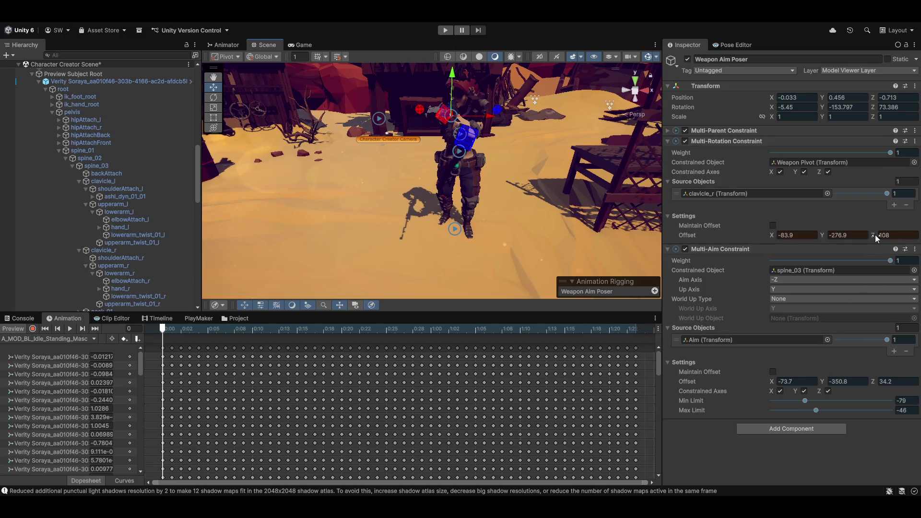
{"action": "mouse_move", "coordinate": [875, 234]}
{"action": "left_mouse_down"}
{"action": "mouse_move", "coordinate": [910, 238]}
{"action": "mouse_move", "coordinate": [776, 240]}
{"action": "left_mouse_up"}
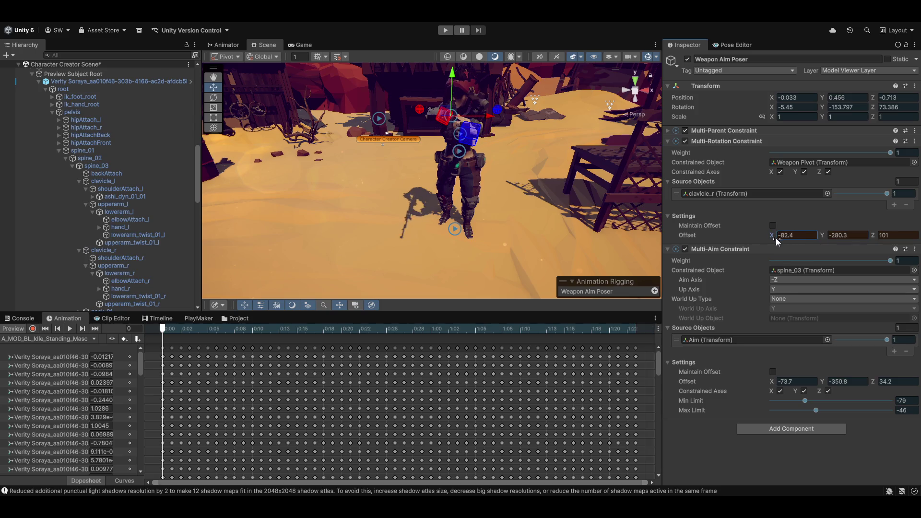
{"action": "mouse_move", "coordinate": [537, 163]}
{"action": "left_mouse_down"}
{"action": "mouse_move", "coordinate": [624, 150]}
{"action": "mouse_move", "coordinate": [487, 224]}
{"action": "mouse_move", "coordinate": [471, 185]}
{"action": "mouse_move", "coordinate": [433, 214]}
{"action": "left_mouse_up"}
{"action": "scroll", "coordinate": [487, 224], "scroll_direction": "down", "scroll_amount": 3}
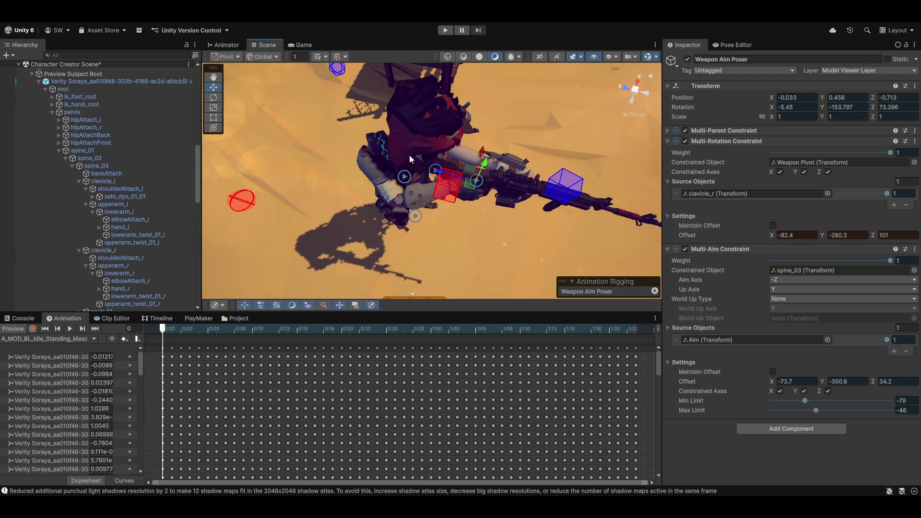
{"action": "mouse_move", "coordinate": [530, 218]}
{"action": "left_mouse_down"}
{"action": "mouse_move", "coordinate": [495, 187]}
{"action": "mouse_move", "coordinate": [445, 176]}
{"action": "mouse_move", "coordinate": [494, 194]}
{"action": "mouse_move", "coordinate": [565, 197]}
{"action": "mouse_move", "coordinate": [411, 192]}
{"action": "mouse_move", "coordinate": [402, 200]}
{"action": "left_mouse_up"}
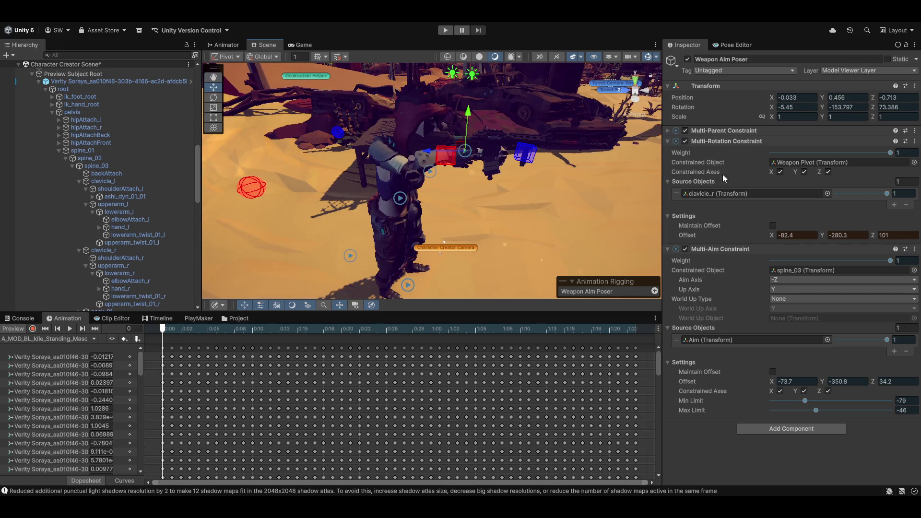
Copy the rotation constraint's values, paste them back with preview off, then re-enable preview.
{"action": "left_click", "coordinate": [915, 141]}
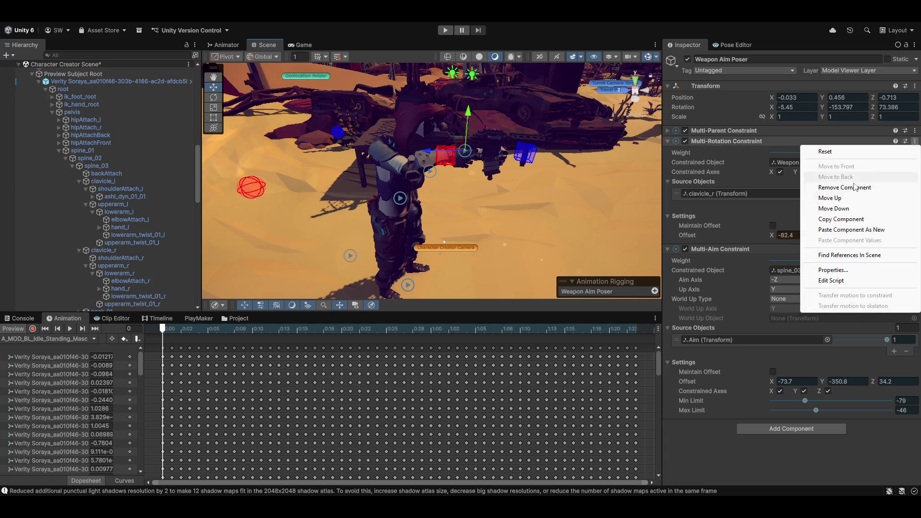
{"action": "left_click", "coordinate": [860, 221]}
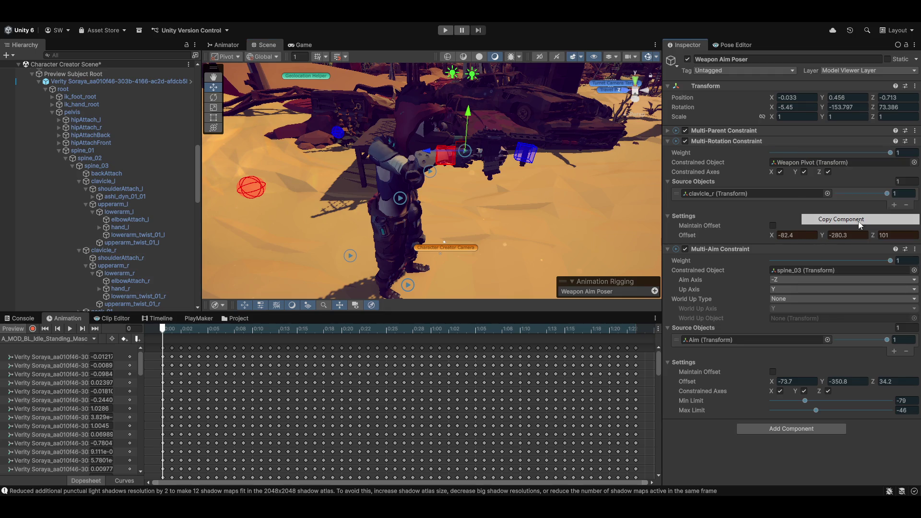
{"action": "left_click", "coordinate": [13, 329]}
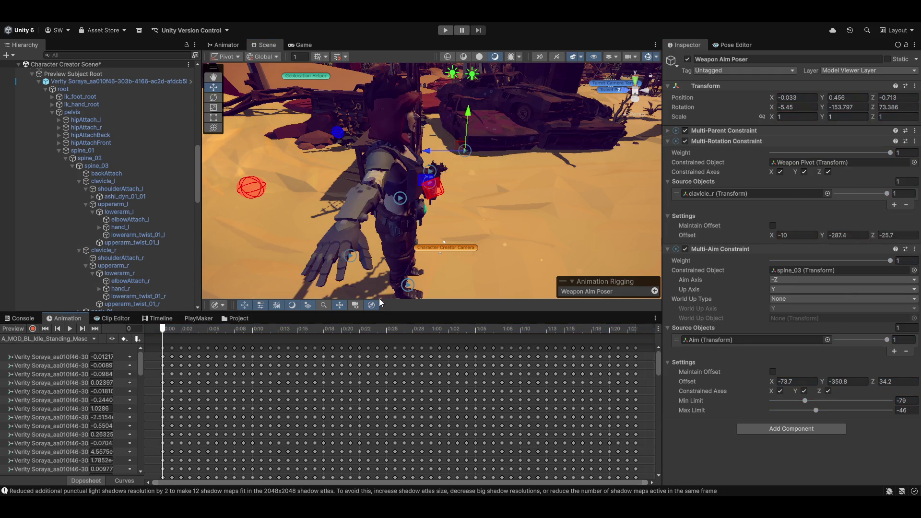
{"action": "left_click", "coordinate": [914, 142]}
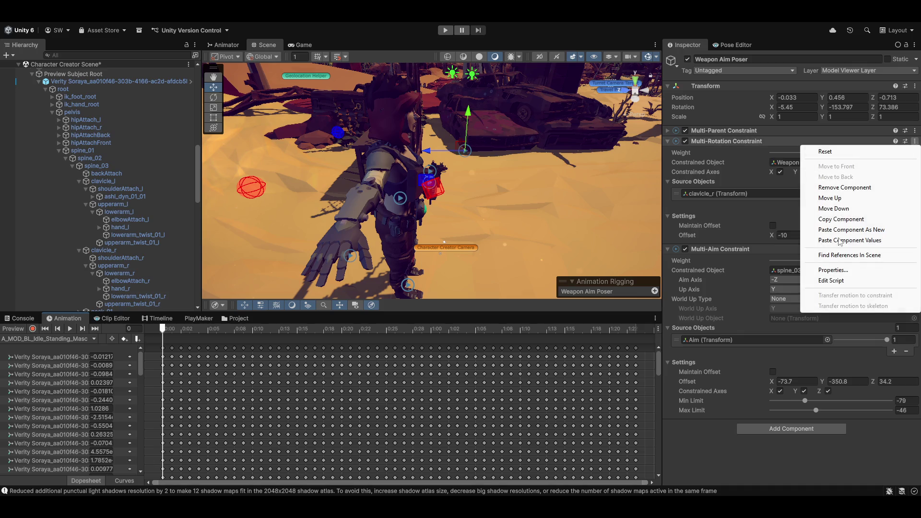
{"action": "left_click", "coordinate": [881, 245]}
{"action": "left_click", "coordinate": [22, 329]}
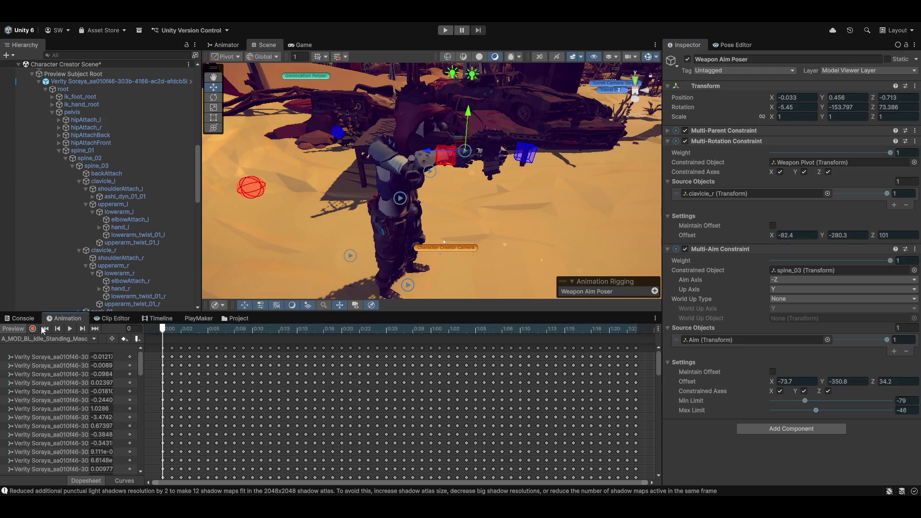
View the rifle side-on and select the right-hand IK target box.
{"action": "scroll", "coordinate": [453, 206], "scroll_direction": "up", "scroll_amount": 5}
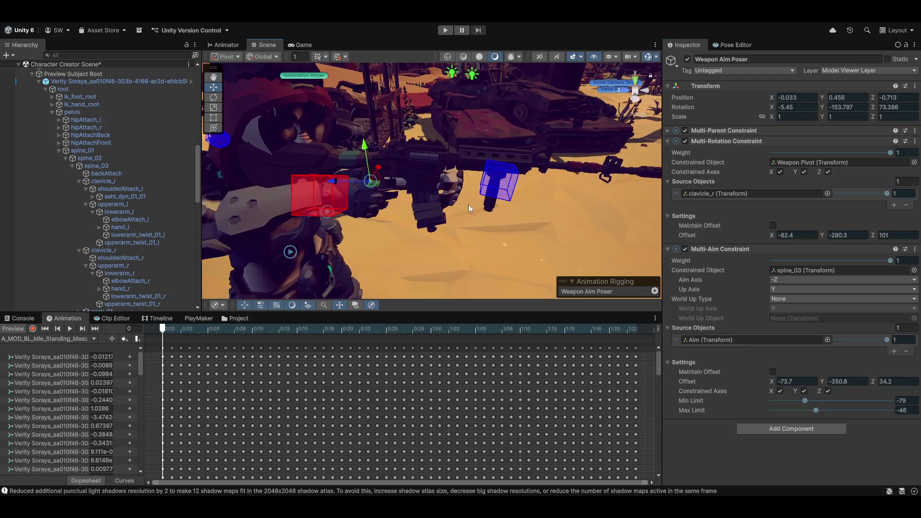
{"action": "mouse_move", "coordinate": [453, 213]}
{"action": "left_mouse_down"}
{"action": "mouse_move", "coordinate": [476, 226]}
{"action": "mouse_move", "coordinate": [471, 187]}
{"action": "left_mouse_up"}
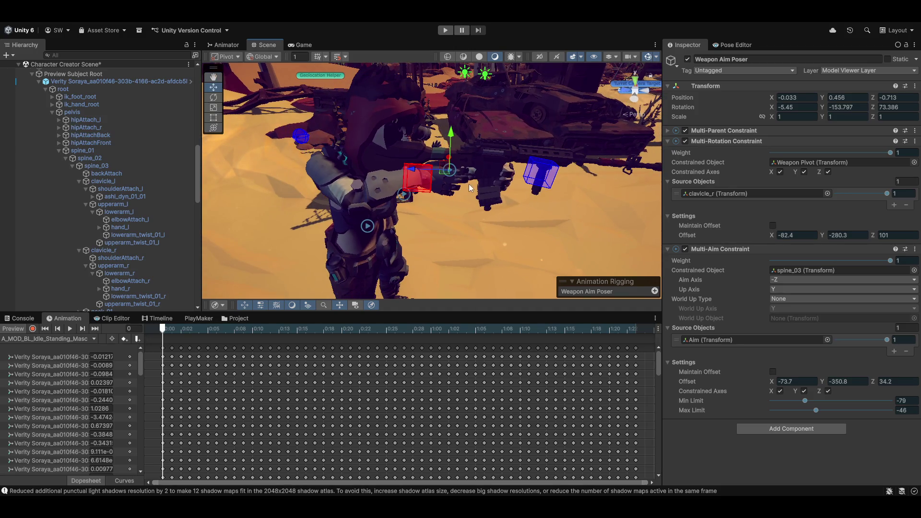
{"action": "left_click", "coordinate": [416, 176]}
{"action": "scroll", "coordinate": [96, 245], "scroll_direction": "down", "scroll_amount": 4}
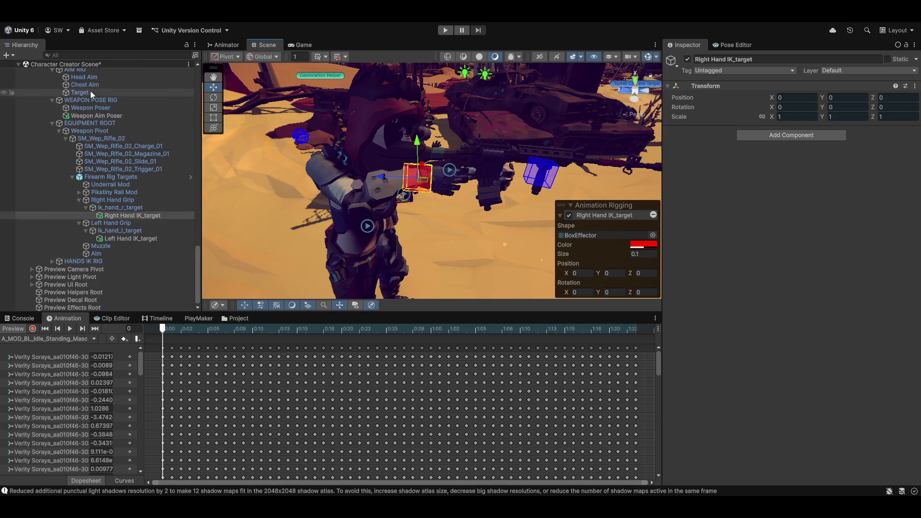
{"action": "scroll", "coordinate": [104, 146], "scroll_direction": "up", "scroll_amount": 3}
Move the Weapon Aim Poser to reposition the rifle at -0.014, 0.384, -0.655.
{"action": "left_click", "coordinate": [122, 172]}
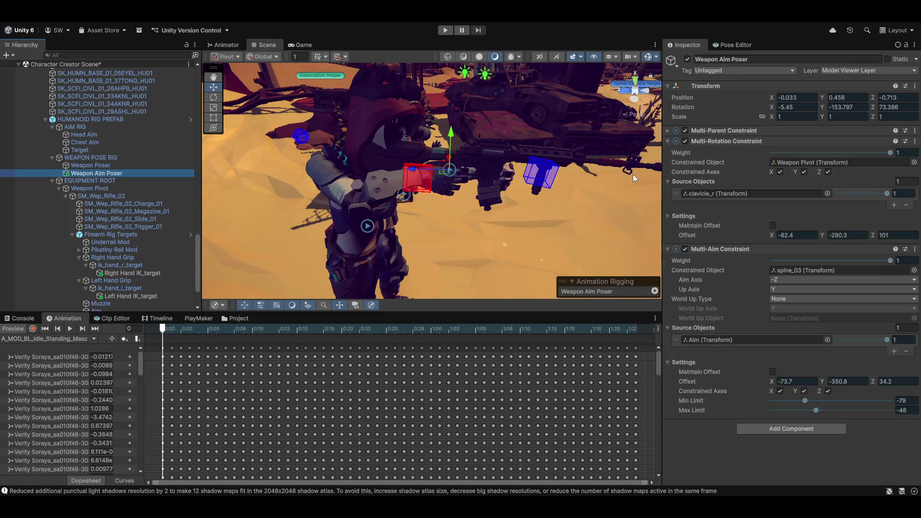
{"action": "mouse_move", "coordinate": [432, 175]}
{"action": "left_mouse_down"}
{"action": "mouse_move", "coordinate": [384, 173]}
{"action": "mouse_move", "coordinate": [283, 228]}
{"action": "mouse_move", "coordinate": [404, 173]}
{"action": "mouse_move", "coordinate": [415, 179]}
{"action": "mouse_move", "coordinate": [405, 182]}
{"action": "mouse_move", "coordinate": [421, 183]}
{"action": "mouse_move", "coordinate": [418, 166]}
{"action": "mouse_move", "coordinate": [582, 186]}
{"action": "mouse_move", "coordinate": [542, 190]}
{"action": "left_mouse_up"}
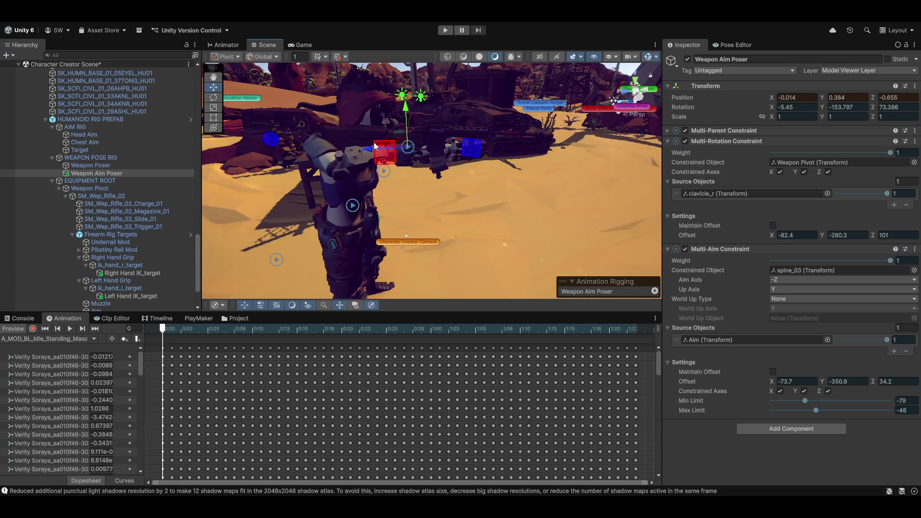
{"action": "left_click_drag", "start_coordinate": [492, 206], "coordinate": [508, 202]}
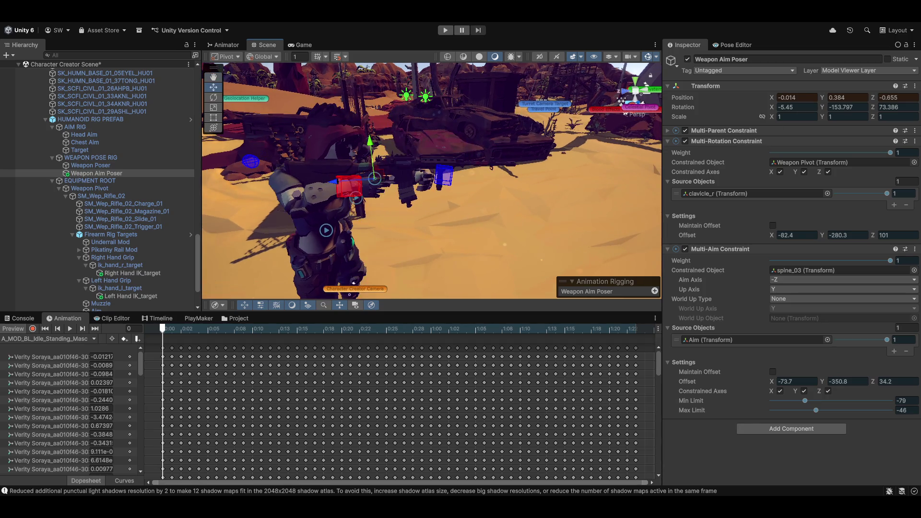
Copy the poser's Transform, paste it back with Preview off, then re-enable Preview.
{"action": "left_click", "coordinate": [914, 87]}
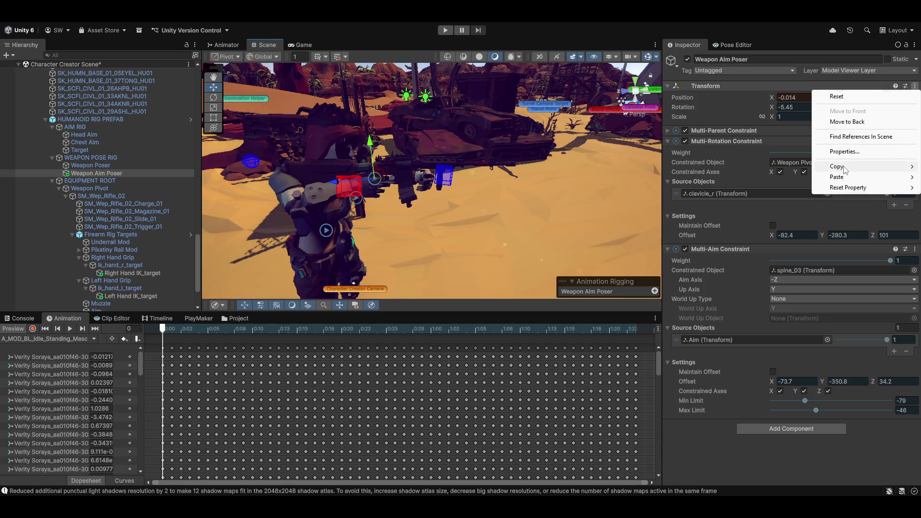
{"action": "mouse_move", "coordinate": [837, 168]}
{"action": "left_click", "coordinate": [755, 218]}
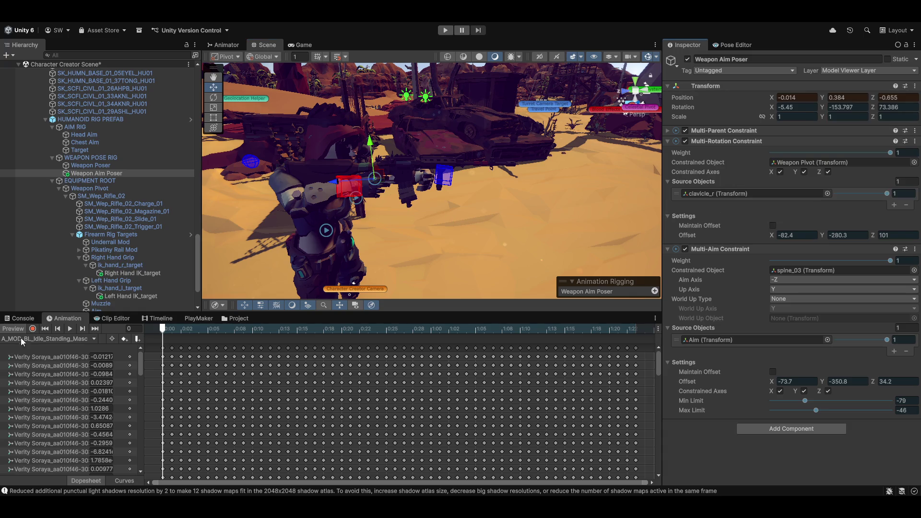
{"action": "left_click", "coordinate": [12, 331]}
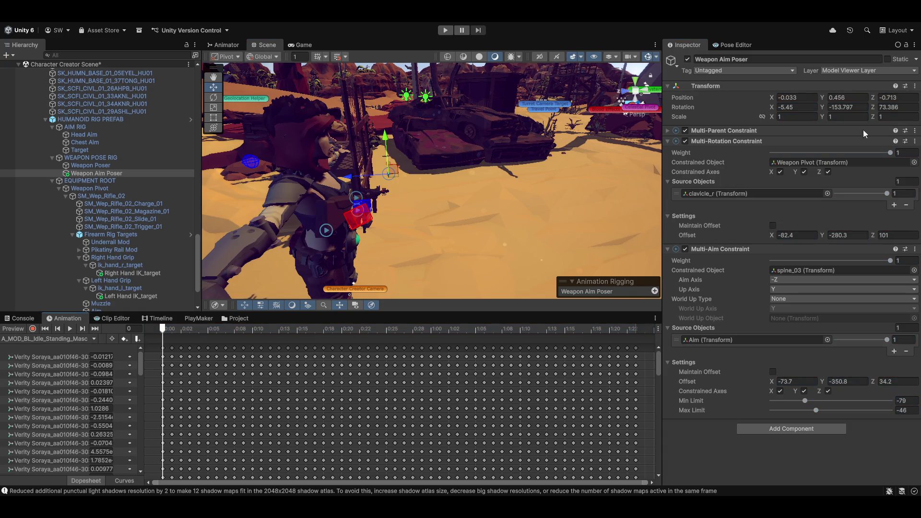
{"action": "left_click", "coordinate": [914, 87]}
{"action": "mouse_move", "coordinate": [861, 180]}
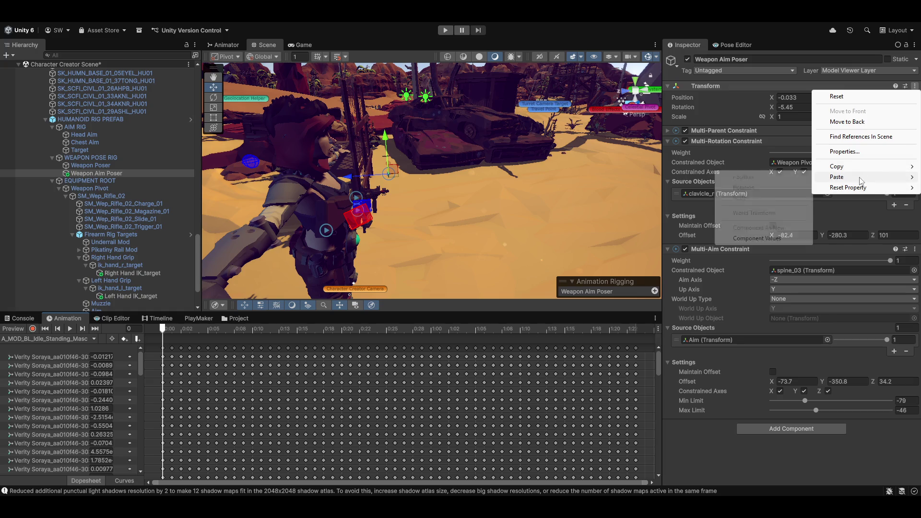
{"action": "left_click", "coordinate": [757, 238]}
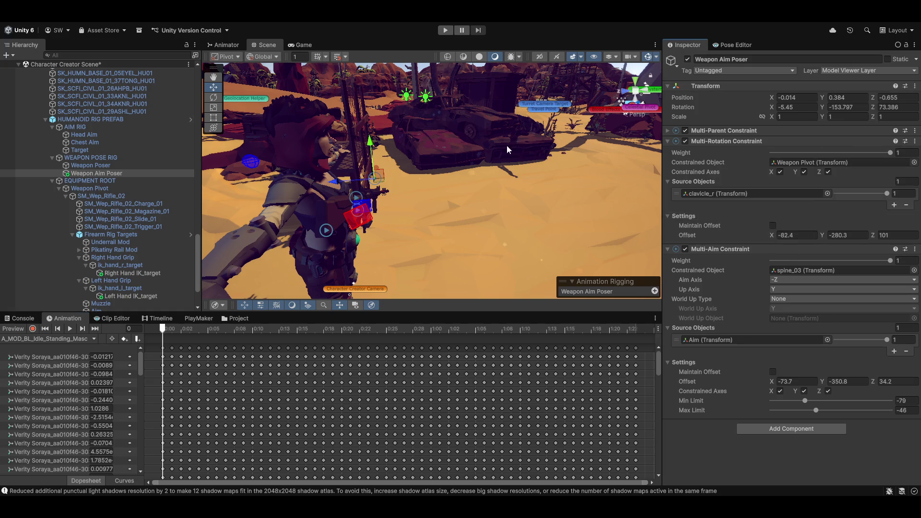
{"action": "mouse_move", "coordinate": [259, 235]}
{"action": "left_mouse_down"}
{"action": "mouse_move", "coordinate": [276, 235]}
{"action": "mouse_move", "coordinate": [230, 257]}
{"action": "left_mouse_up"}
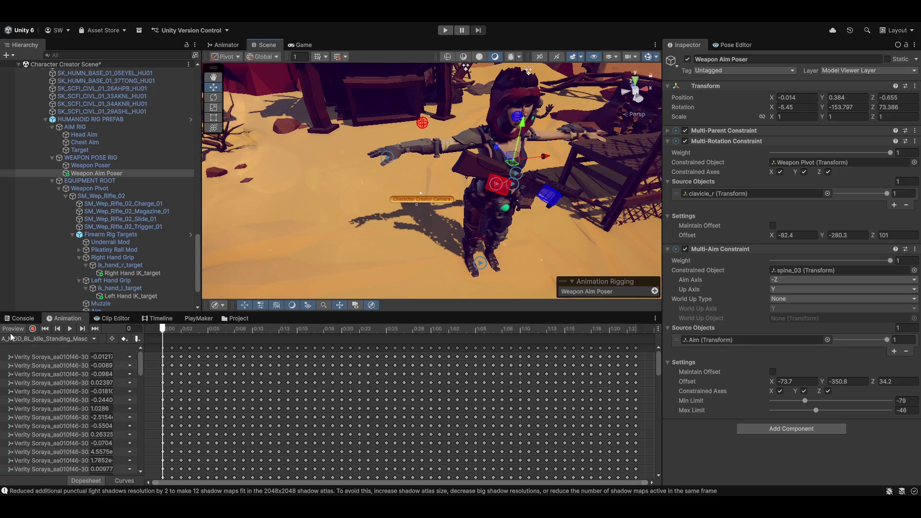
{"action": "left_click", "coordinate": [42, 331]}
{"action": "left_click_drag", "start_coordinate": [395, 245], "coordinate": [229, 194]}
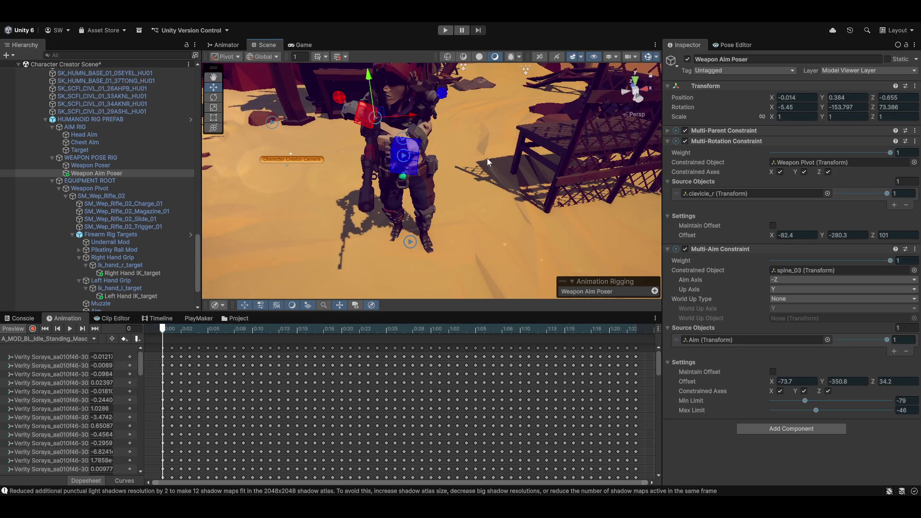
{"action": "mouse_move", "coordinate": [487, 163]}
{"action": "left_mouse_down"}
{"action": "mouse_move", "coordinate": [431, 224]}
{"action": "mouse_move", "coordinate": [312, 217]}
{"action": "mouse_move", "coordinate": [429, 218]}
{"action": "left_mouse_up"}
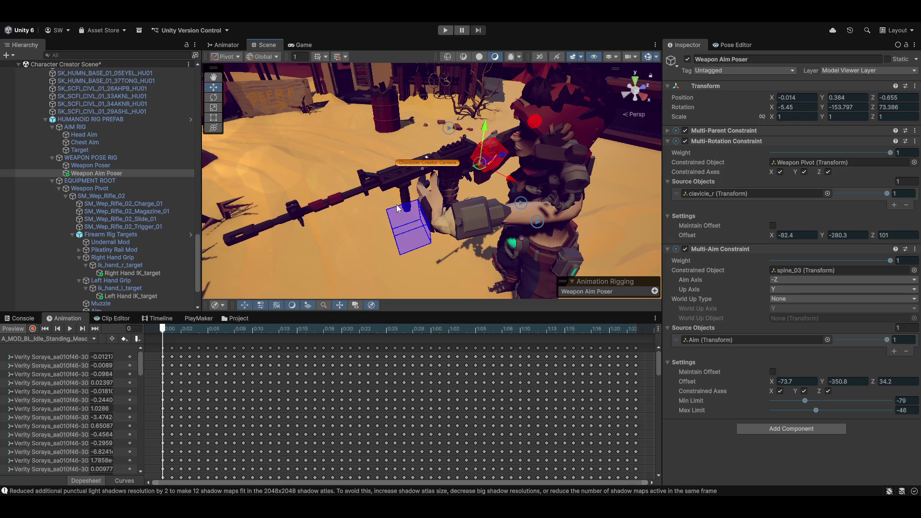
{"action": "mouse_move", "coordinate": [517, 164]}
{"action": "left_mouse_down"}
{"action": "mouse_move", "coordinate": [545, 157]}
{"action": "mouse_move", "coordinate": [448, 148]}
{"action": "mouse_move", "coordinate": [461, 154]}
{"action": "mouse_move", "coordinate": [438, 164]}
{"action": "mouse_move", "coordinate": [580, 201]}
{"action": "left_mouse_up"}
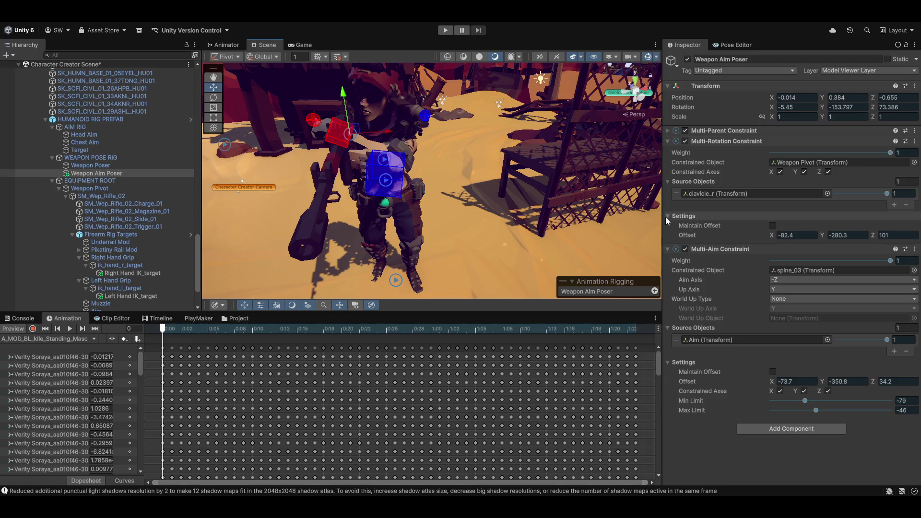
{"action": "mouse_move", "coordinate": [577, 231]}
{"action": "left_mouse_down"}
{"action": "mouse_move", "coordinate": [476, 201]}
{"action": "mouse_move", "coordinate": [451, 212]}
{"action": "mouse_move", "coordinate": [578, 181]}
{"action": "left_mouse_up"}
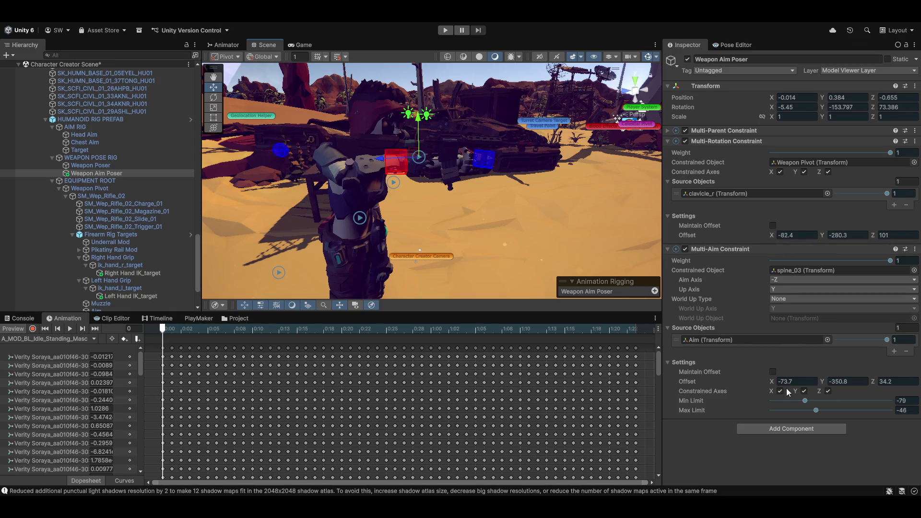
Set the Multi-Aim Constraint offset X to -90, toggling Preview off and on, and check the aim.
{"action": "mouse_move", "coordinate": [773, 380]}
{"action": "left_mouse_down"}
{"action": "mouse_move", "coordinate": [790, 382]}
{"action": "mouse_move", "coordinate": [750, 391]}
{"action": "left_mouse_up"}
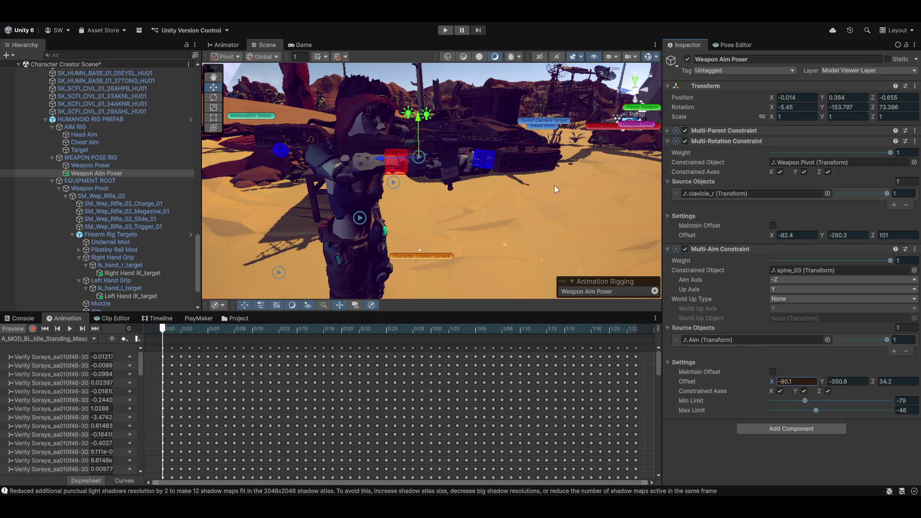
{"action": "mouse_move", "coordinate": [365, 187]}
{"action": "left_mouse_down", "text": "alt"}
{"action": "mouse_move", "coordinate": [306, 183]}
{"action": "mouse_move", "coordinate": [405, 198]}
{"action": "mouse_move", "coordinate": [662, 192]}
{"action": "mouse_move", "coordinate": [103, 183]}
{"action": "mouse_move", "coordinate": [46, 198]}
{"action": "mouse_move", "coordinate": [82, 208]}
{"action": "left_mouse_up", "text": "alt"}
{"action": "mouse_move", "coordinate": [405, 224]}
{"action": "left_mouse_down", "text": "alt"}
{"action": "mouse_move", "coordinate": [365, 227]}
{"action": "mouse_move", "coordinate": [585, 260]}
{"action": "left_mouse_up", "text": "alt"}
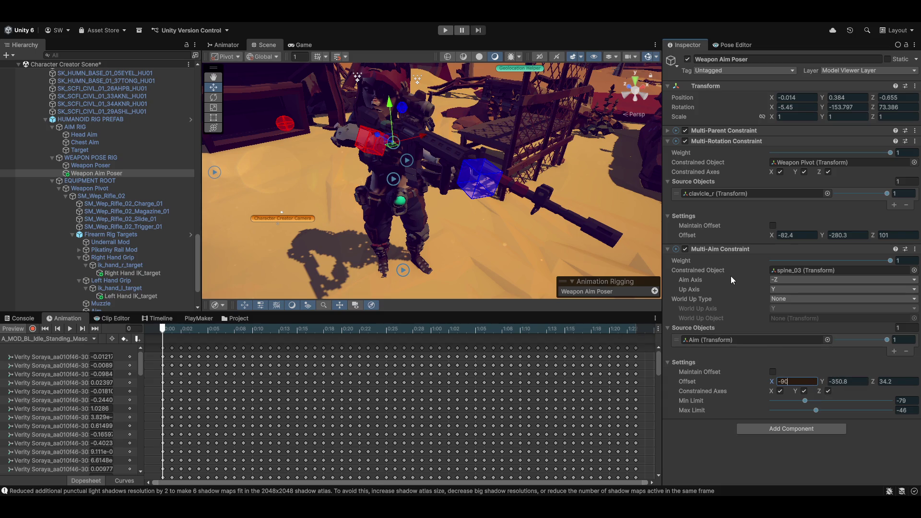
{"action": "mouse_move", "coordinate": [707, 330]}
{"action": "mouse_move", "coordinate": [771, 234]}
{"action": "left_mouse_down"}
{"action": "mouse_move", "coordinate": [896, 237]}
{"action": "mouse_move", "coordinate": [879, 238]}
{"action": "left_mouse_up"}
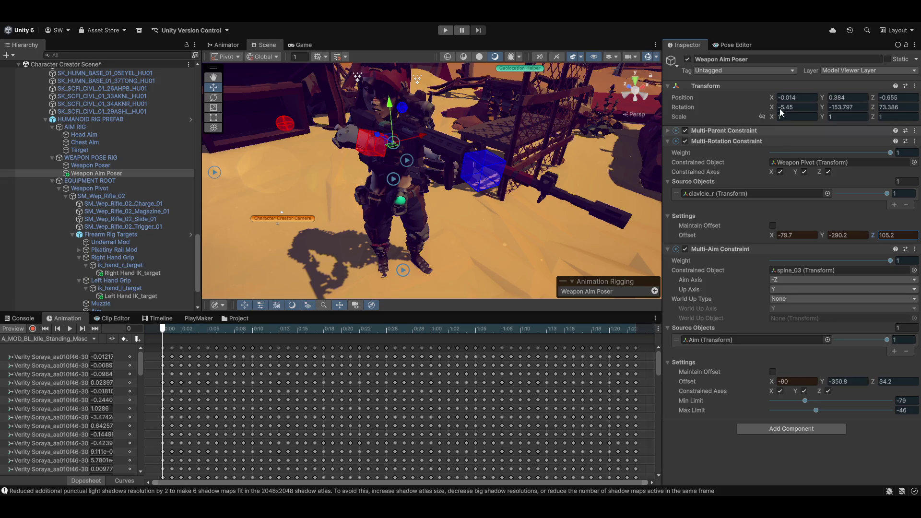
{"action": "left_click", "coordinate": [18, 329]}
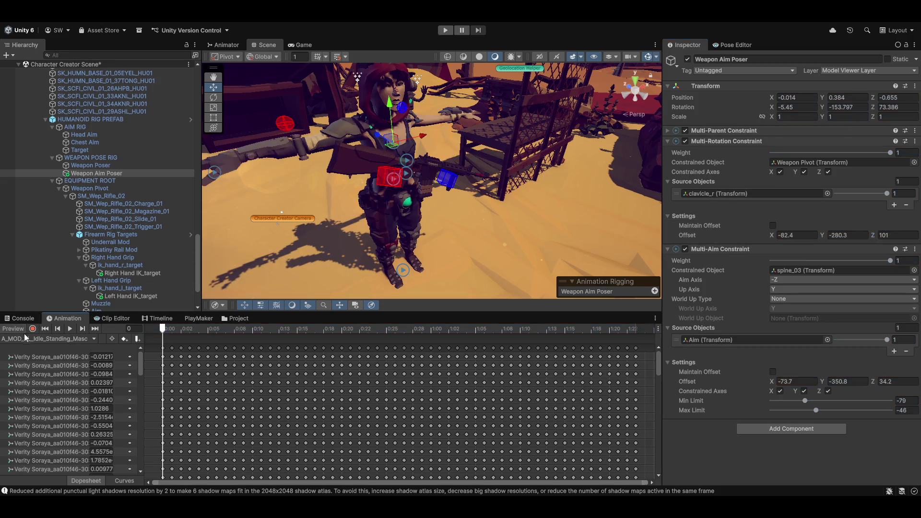
{"action": "type", "text": "-90"}
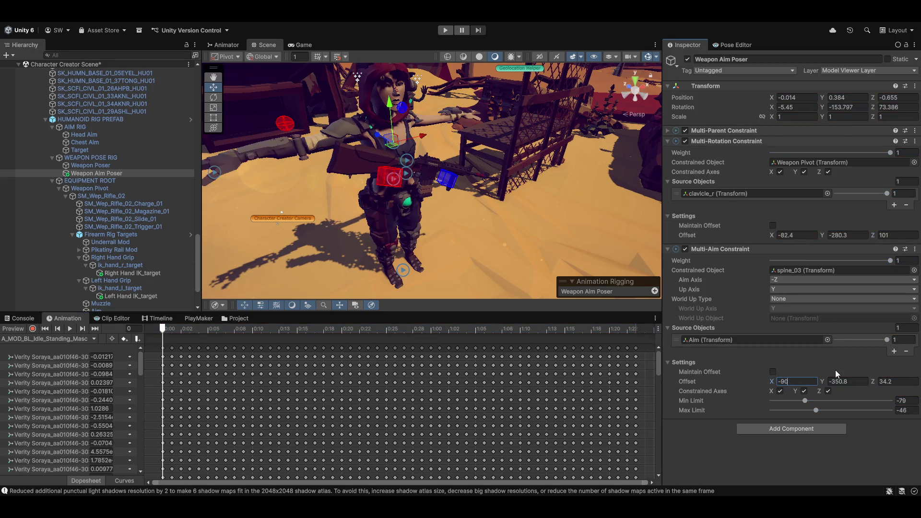
{"action": "left_click", "coordinate": [13, 329]}
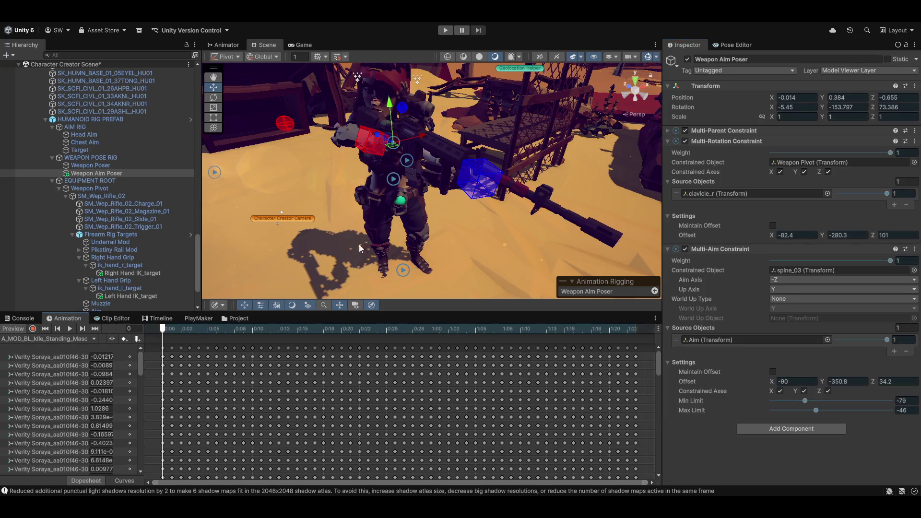
{"action": "mouse_move", "coordinate": [382, 177]}
{"action": "left_mouse_down"}
{"action": "mouse_move", "coordinate": [387, 199]}
{"action": "mouse_move", "coordinate": [587, 187]}
{"action": "mouse_move", "coordinate": [525, 171]}
{"action": "mouse_move", "coordinate": [384, 211]}
{"action": "left_mouse_up"}
Slide the aim Target along X until its position reads -0.541, 0, 5.
{"action": "left_click", "coordinate": [79, 150]}
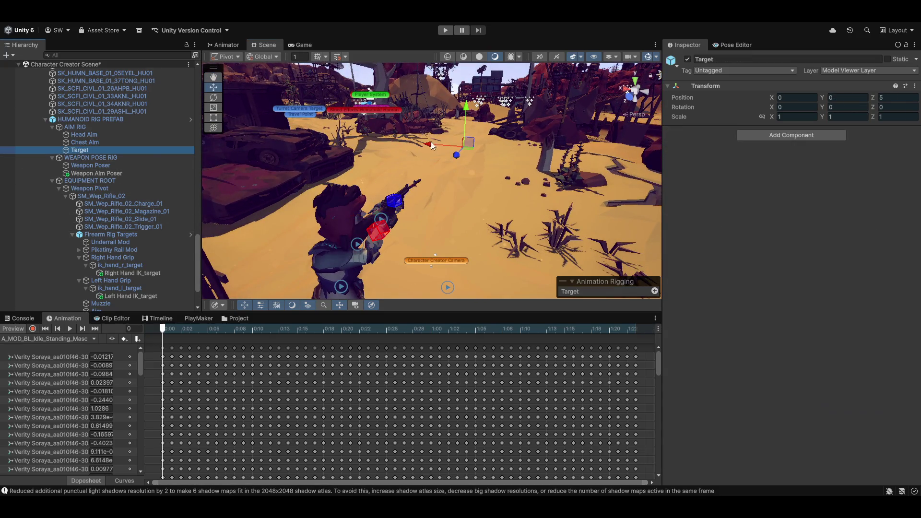
{"action": "left_click_drag", "start_coordinate": [433, 142], "coordinate": [332, 137]}
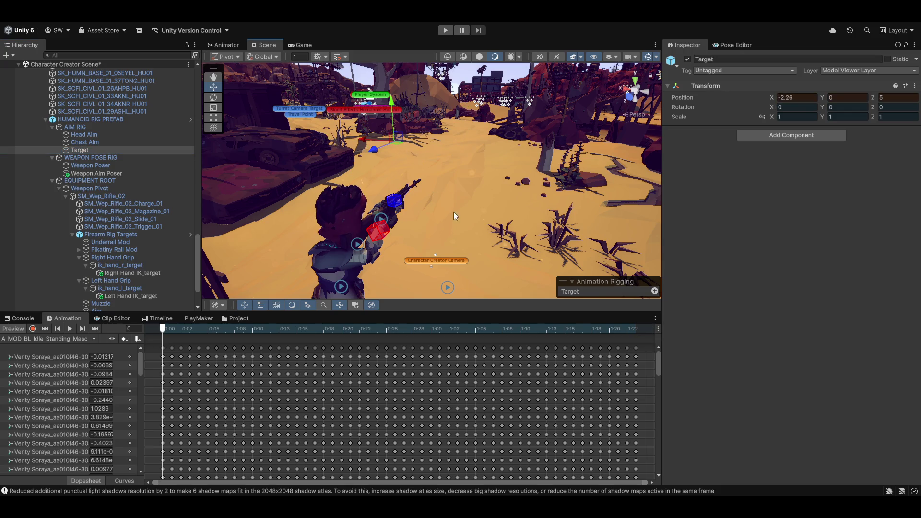
{"action": "mouse_move", "coordinate": [453, 211]}
{"action": "left_mouse_down"}
{"action": "mouse_move", "coordinate": [157, 174]}
{"action": "mouse_move", "coordinate": [39, 189]}
{"action": "mouse_move", "coordinate": [481, 220]}
{"action": "left_mouse_up"}
{"action": "scroll", "coordinate": [456, 141], "scroll_direction": "up", "scroll_amount": 3}
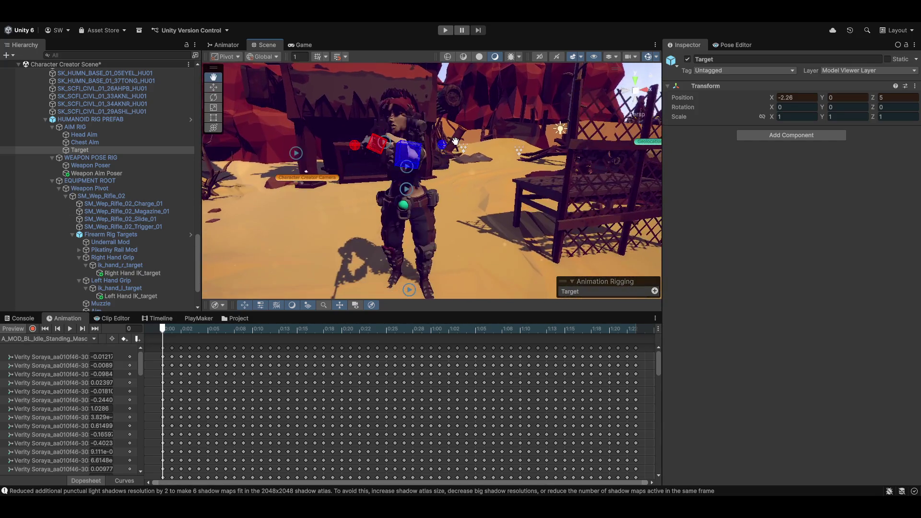
{"action": "scroll", "coordinate": [456, 142], "scroll_direction": "down", "scroll_amount": 6}
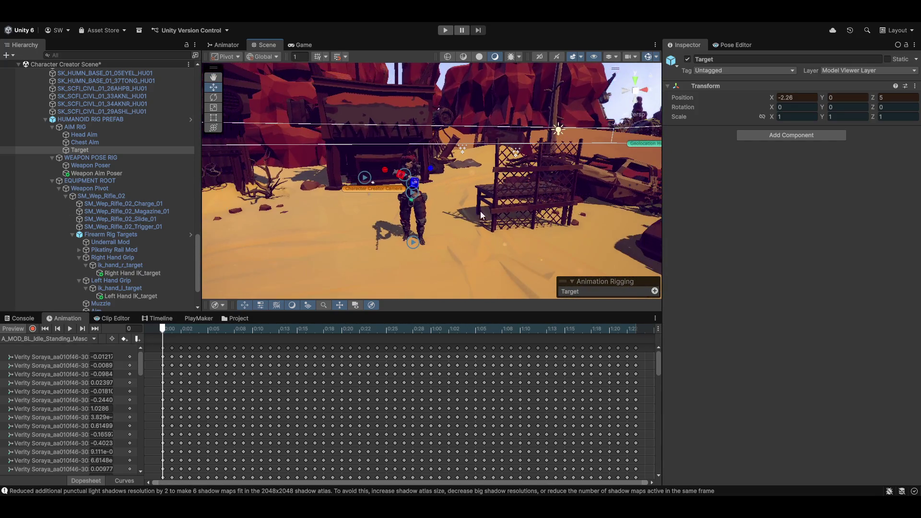
{"action": "mouse_move", "coordinate": [479, 211]}
{"action": "left_mouse_down"}
{"action": "mouse_move", "coordinate": [399, 197]}
{"action": "mouse_move", "coordinate": [367, 211]}
{"action": "mouse_move", "coordinate": [451, 220]}
{"action": "mouse_move", "coordinate": [420, 224]}
{"action": "mouse_move", "coordinate": [473, 234]}
{"action": "left_mouse_up"}
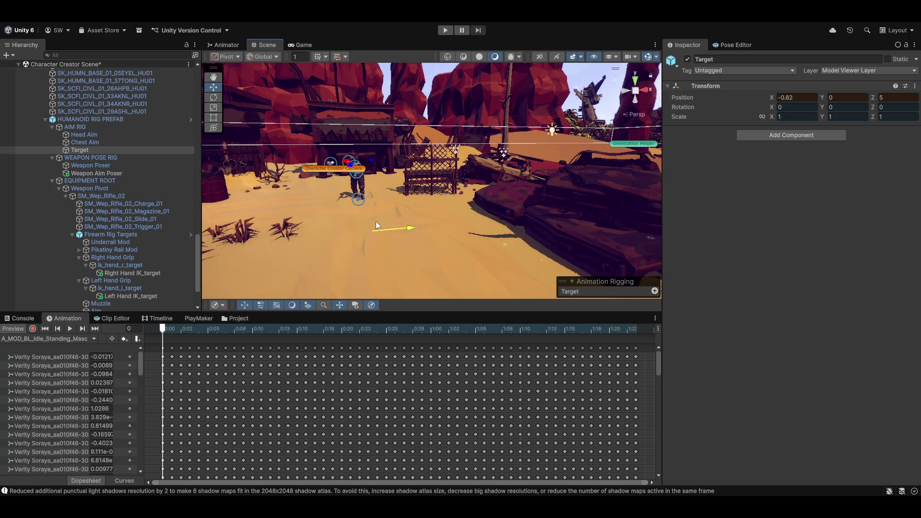
{"action": "mouse_move", "coordinate": [375, 225]}
{"action": "left_mouse_down"}
{"action": "mouse_move", "coordinate": [437, 207]}
{"action": "mouse_move", "coordinate": [534, 241]}
{"action": "mouse_move", "coordinate": [617, 248]}
{"action": "mouse_move", "coordinate": [844, 235]}
{"action": "mouse_move", "coordinate": [885, 217]}
{"action": "mouse_move", "coordinate": [788, 225]}
{"action": "mouse_move", "coordinate": [418, 206]}
{"action": "mouse_move", "coordinate": [443, 234]}
{"action": "left_mouse_up"}
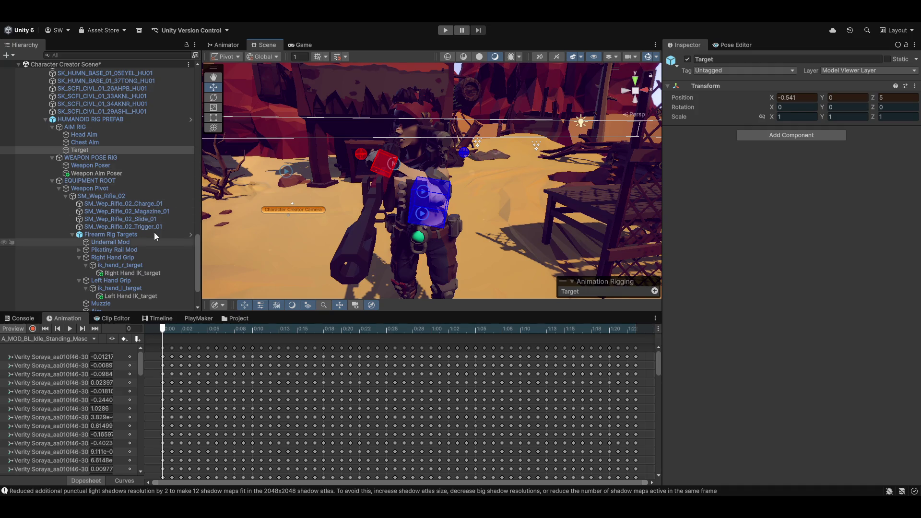
{"action": "mouse_move", "coordinate": [503, 227]}
{"action": "left_mouse_down"}
{"action": "mouse_move", "coordinate": [438, 227]}
{"action": "mouse_move", "coordinate": [363, 192]}
{"action": "mouse_move", "coordinate": [327, 212]}
{"action": "mouse_move", "coordinate": [658, 181]}
{"action": "mouse_move", "coordinate": [460, 225]}
{"action": "mouse_move", "coordinate": [417, 159]}
{"action": "mouse_move", "coordinate": [461, 168]}
{"action": "mouse_move", "coordinate": [436, 175]}
{"action": "mouse_move", "coordinate": [456, 224]}
{"action": "mouse_move", "coordinate": [436, 194]}
{"action": "left_mouse_up"}
Start rotating the Left Hand IK_target, then re-enable Preview and hide the rig bone wireframes.
{"action": "left_click", "coordinate": [419, 160]}
{"action": "key", "text": "e"}
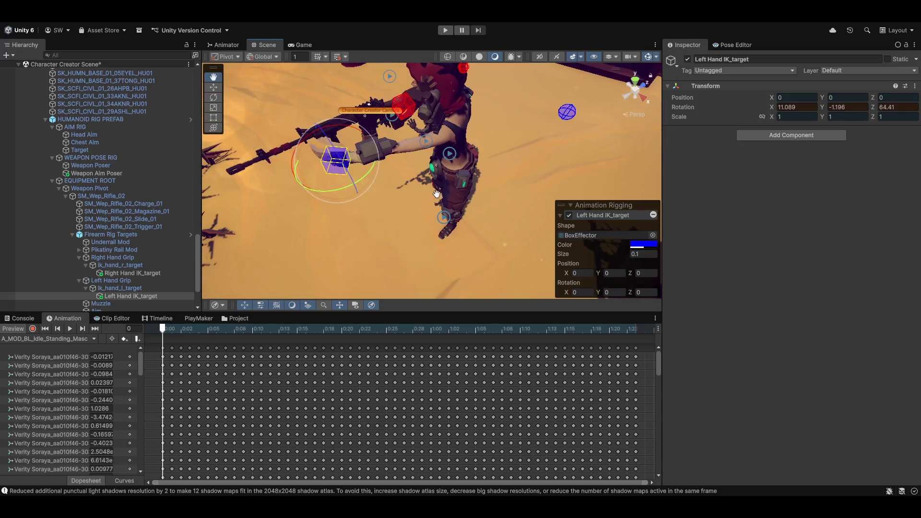
{"action": "mouse_move", "coordinate": [370, 146]}
{"action": "left_mouse_down"}
{"action": "mouse_move", "coordinate": [396, 140]}
{"action": "mouse_move", "coordinate": [390, 152]}
{"action": "left_mouse_up"}
{"action": "left_click", "coordinate": [579, 112]}
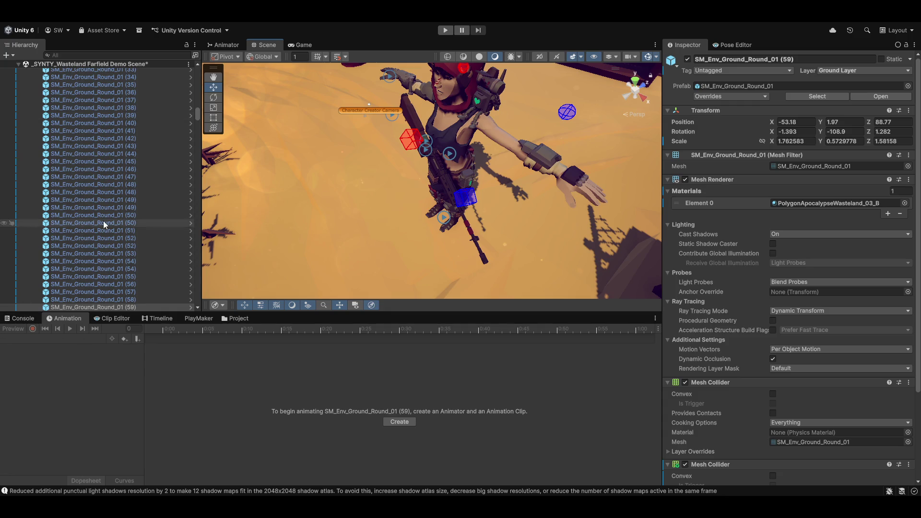
{"action": "scroll", "coordinate": [103, 221], "scroll_direction": "down", "scroll_amount": 5}
{"action": "left_click", "coordinate": [461, 125]}
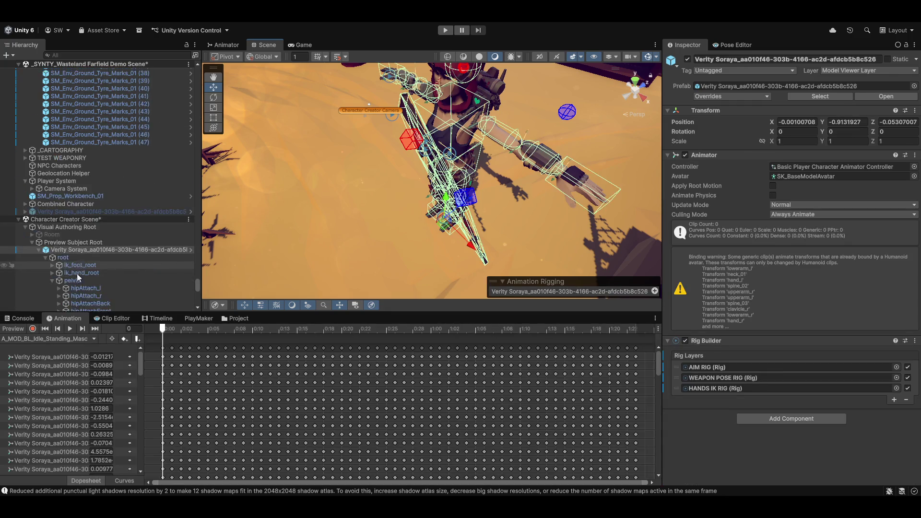
{"action": "left_click", "coordinate": [17, 329]}
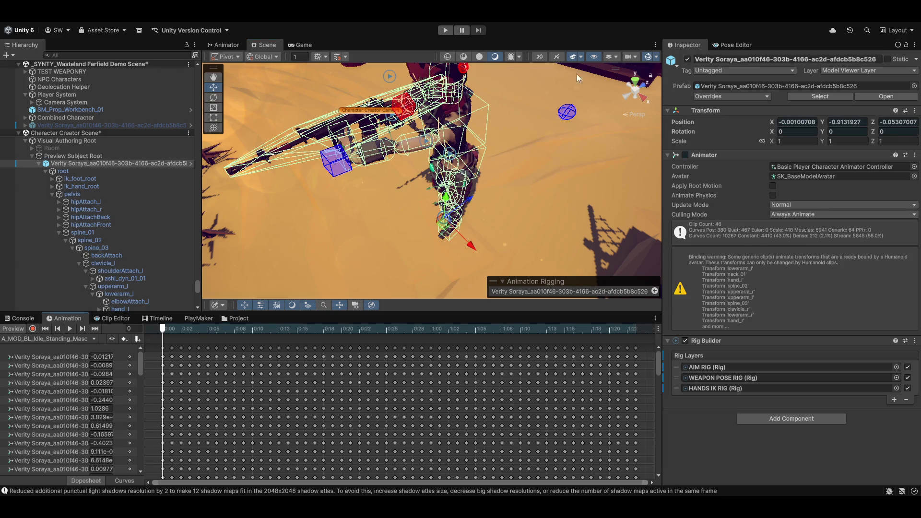
{"action": "left_click", "coordinate": [649, 60]}
{"action": "scroll", "coordinate": [373, 163], "scroll_direction": "up", "scroll_amount": 5}
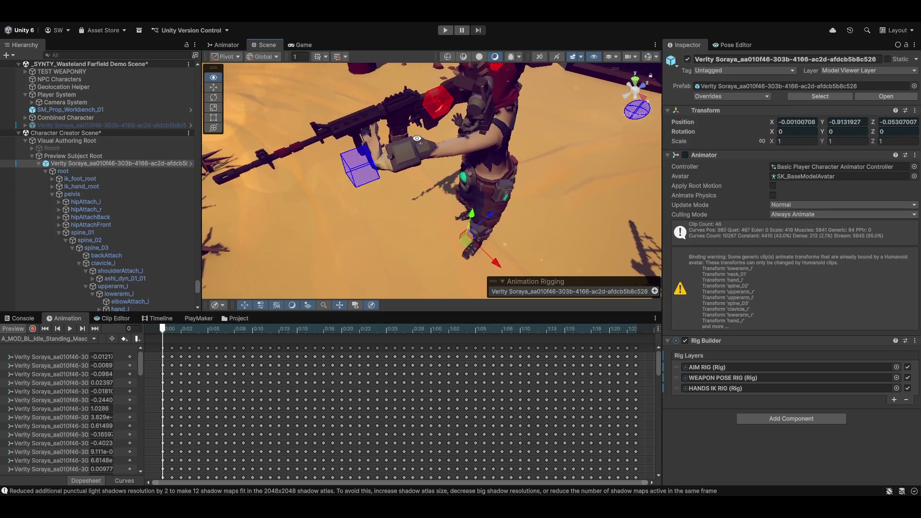
Rotate and move the Left Hand IK_target onto the rifle grip at -0.34, 1.58, 0.23.
{"action": "left_click", "coordinate": [374, 163]}
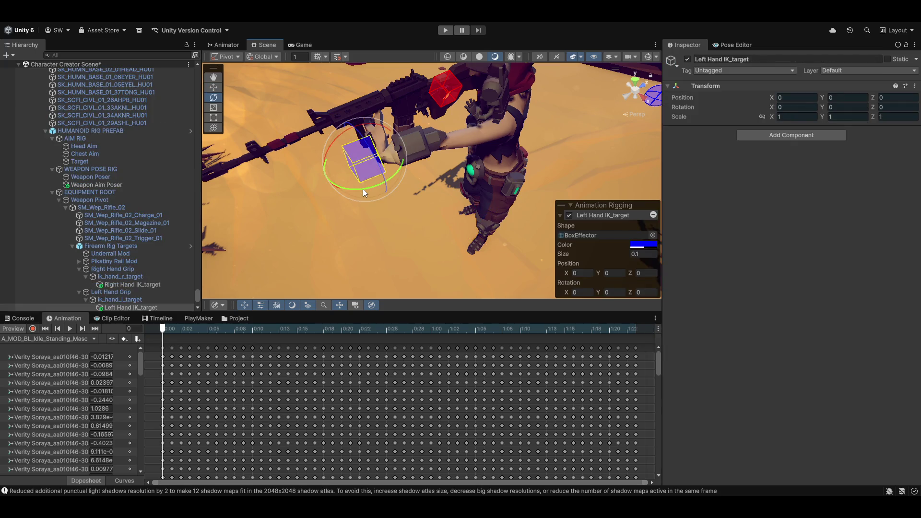
{"action": "mouse_move", "coordinate": [363, 188]}
{"action": "left_mouse_down"}
{"action": "mouse_move", "coordinate": [482, 180]}
{"action": "mouse_move", "coordinate": [396, 191]}
{"action": "mouse_move", "coordinate": [460, 162]}
{"action": "left_mouse_up"}
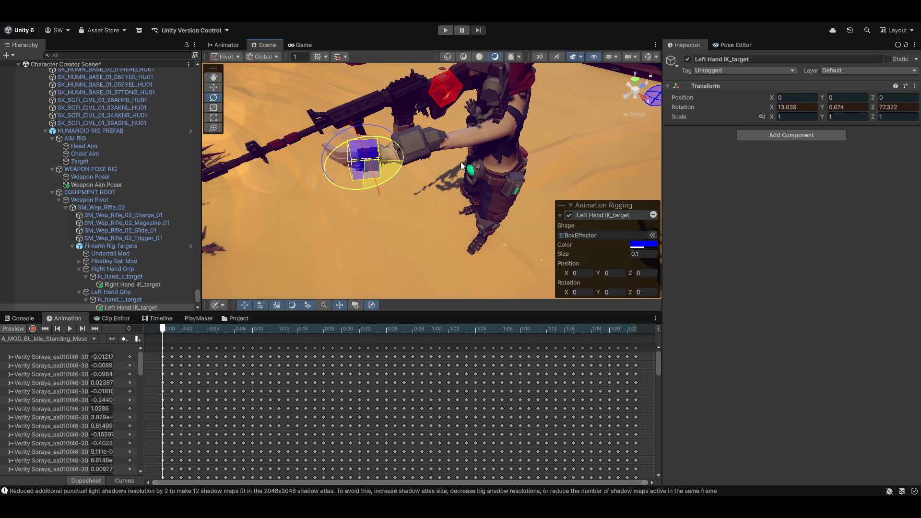
{"action": "key", "text": "w"}
{"action": "left_click_drag", "start_coordinate": [364, 167], "coordinate": [407, 152]}
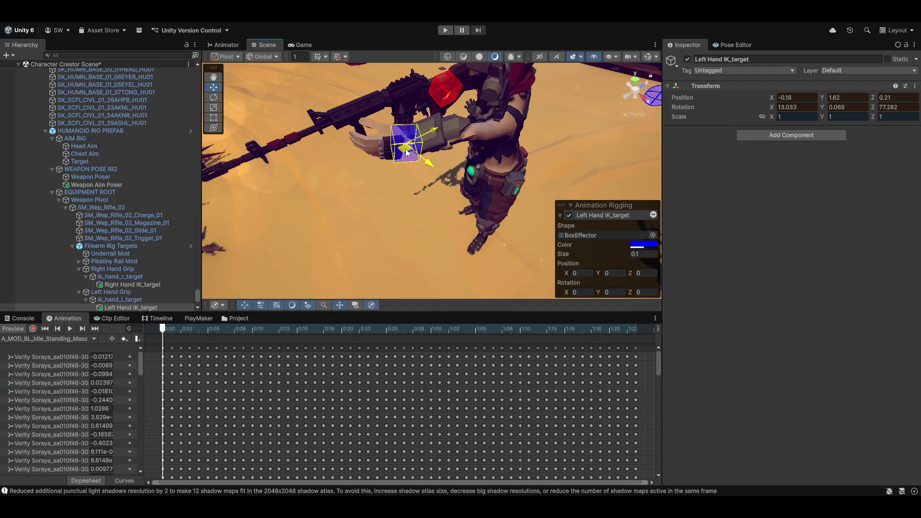
{"action": "left_click_drag", "start_coordinate": [538, 165], "coordinate": [811, 105]}
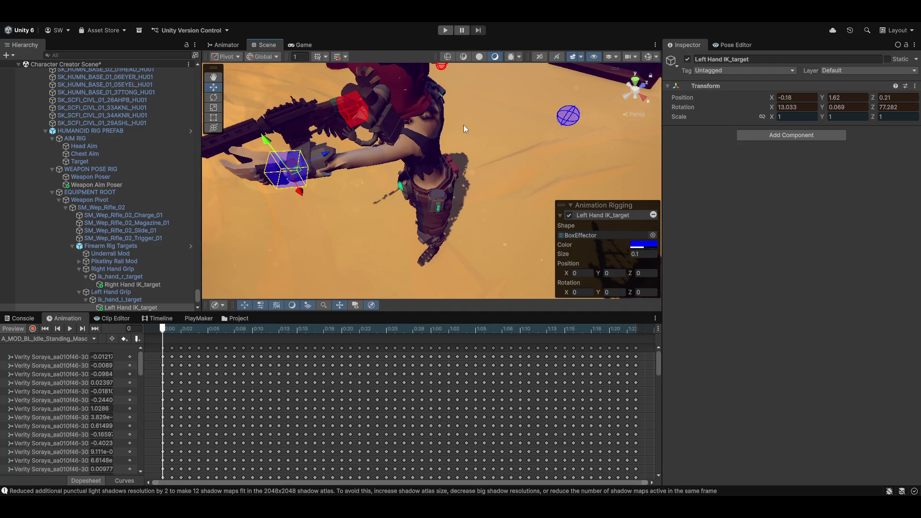
{"action": "mouse_move", "coordinate": [463, 125]}
{"action": "left_mouse_down"}
{"action": "mouse_move", "coordinate": [473, 110]}
{"action": "mouse_move", "coordinate": [581, 102]}
{"action": "mouse_move", "coordinate": [543, 138]}
{"action": "left_mouse_up"}
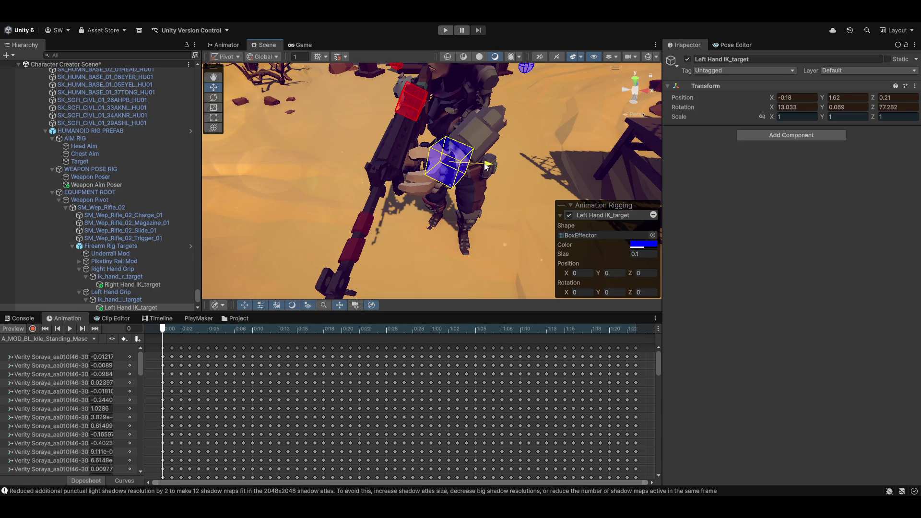
{"action": "mouse_move", "coordinate": [485, 166]}
{"action": "left_mouse_down"}
{"action": "mouse_move", "coordinate": [433, 174]}
{"action": "mouse_move", "coordinate": [295, 97]}
{"action": "mouse_move", "coordinate": [838, 72]}
{"action": "left_mouse_up"}
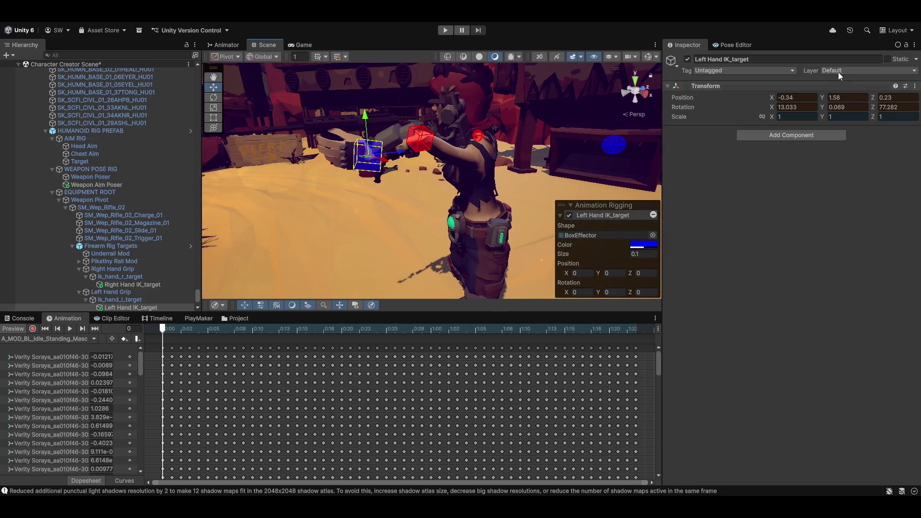
Copy the Left Hand IK_target's whole Transform component.
{"action": "left_click", "coordinate": [915, 87]}
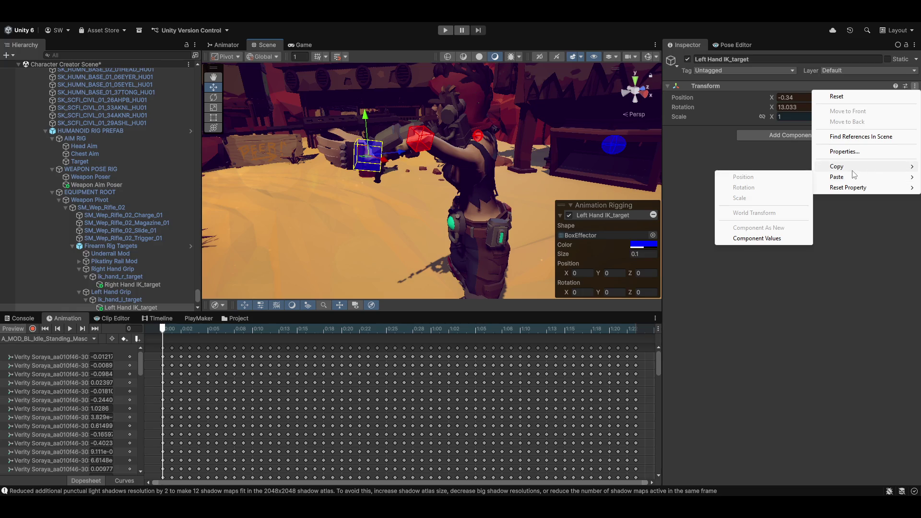
{"action": "mouse_move", "coordinate": [854, 168]}
{"action": "left_click", "coordinate": [757, 217]}
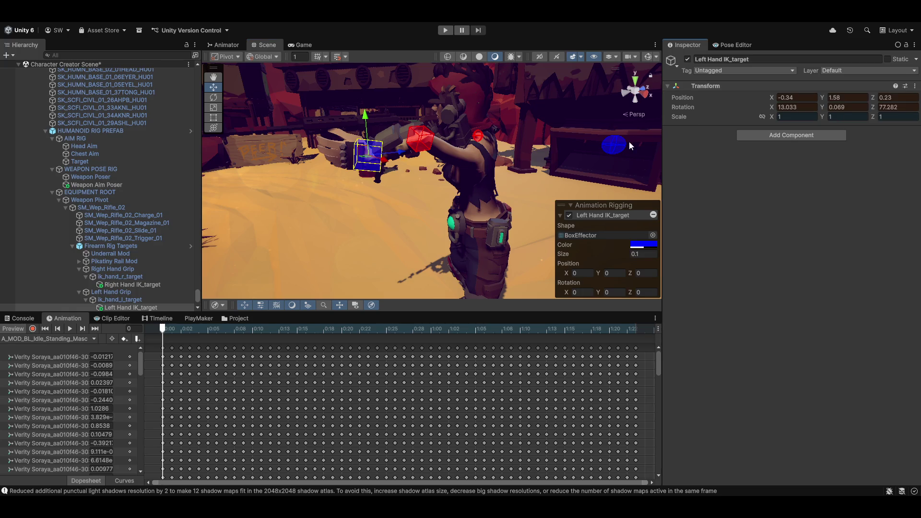
Lower the Left Hand IK_hint toward the hand, then turn Preview off to return to T-pose.
{"action": "left_click", "coordinate": [614, 147]}
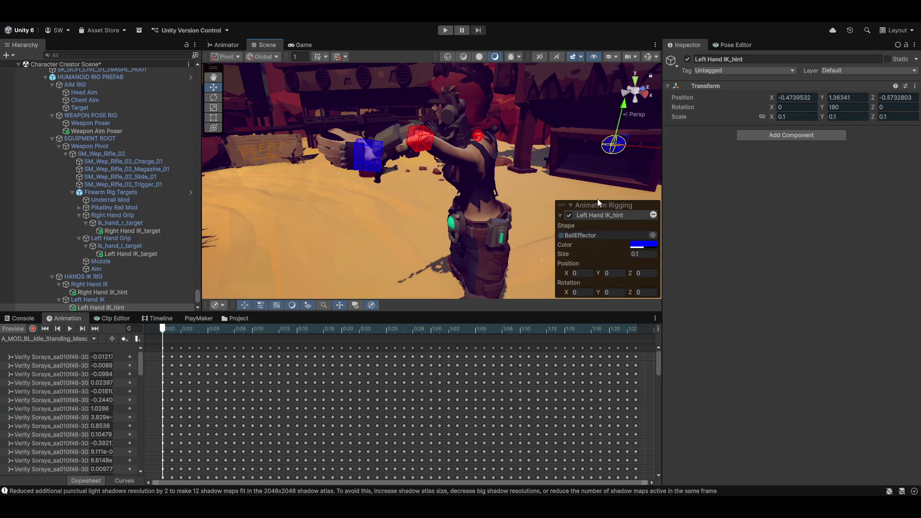
{"action": "key", "text": "f"}
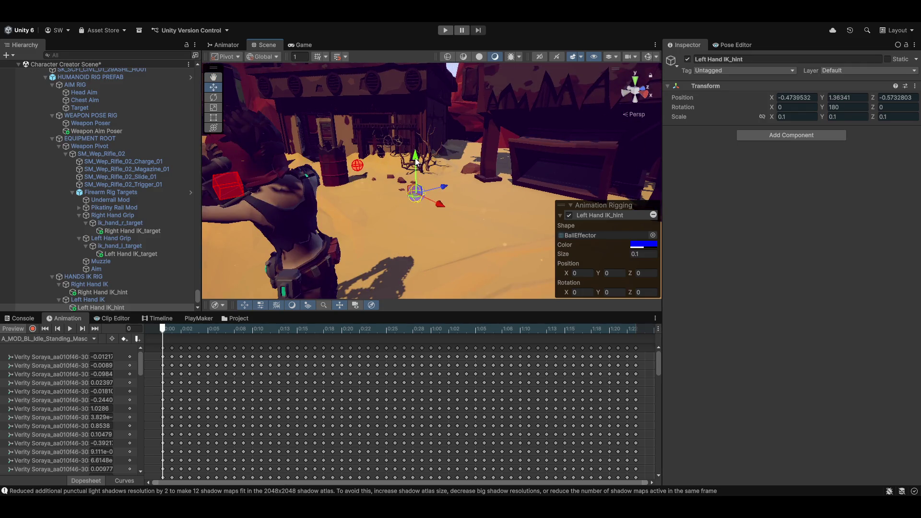
{"action": "mouse_move", "coordinate": [417, 161]}
{"action": "left_mouse_down"}
{"action": "mouse_move", "coordinate": [417, 226]}
{"action": "mouse_move", "coordinate": [419, 198]}
{"action": "mouse_move", "coordinate": [503, 188]}
{"action": "mouse_move", "coordinate": [374, 201]}
{"action": "mouse_move", "coordinate": [459, 217]}
{"action": "mouse_move", "coordinate": [234, 197]}
{"action": "mouse_move", "coordinate": [345, 219]}
{"action": "mouse_move", "coordinate": [307, 192]}
{"action": "left_mouse_up"}
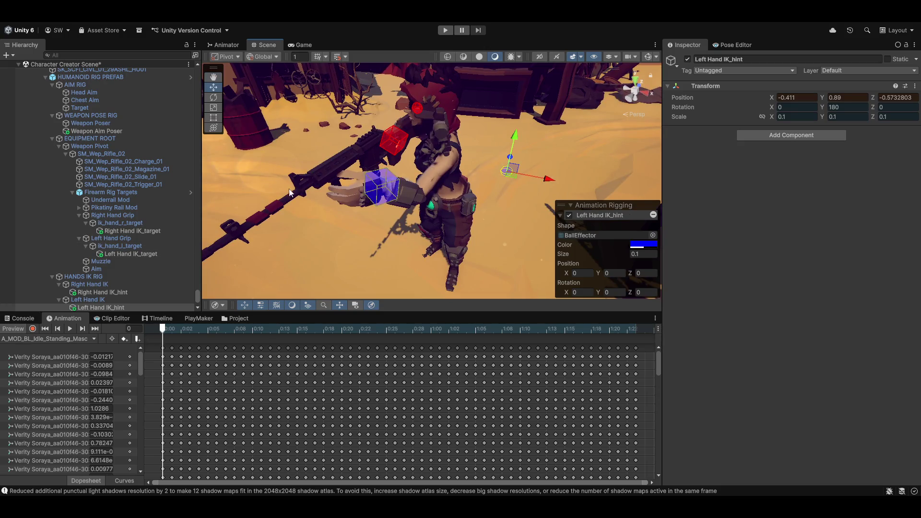
{"action": "left_click", "coordinate": [379, 187]}
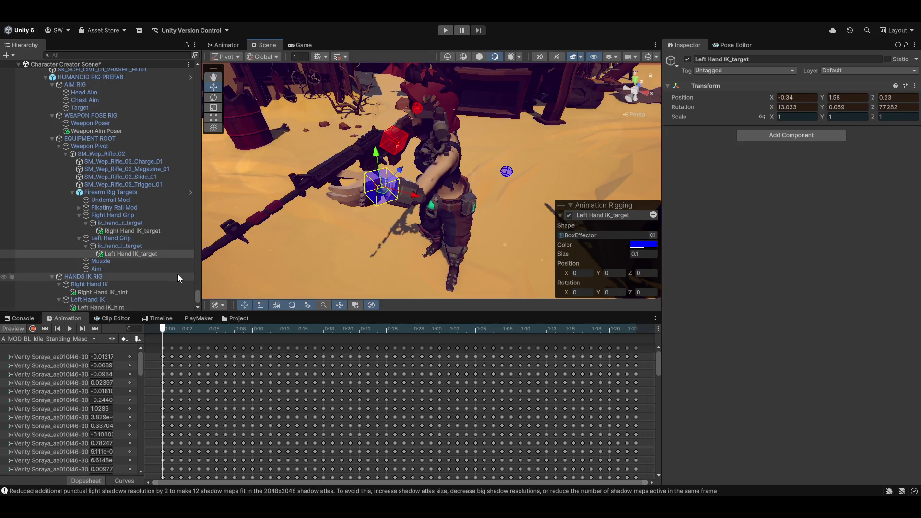
{"action": "left_click", "coordinate": [13, 329]}
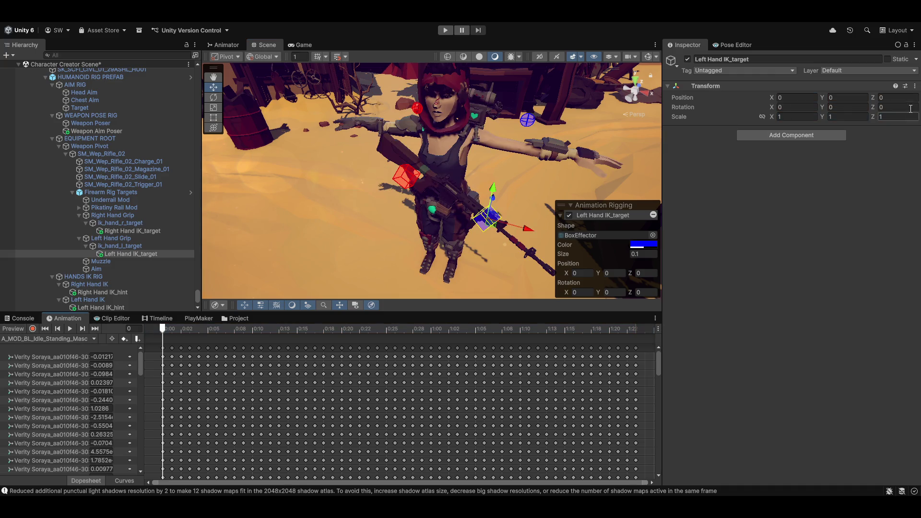
Paste the copied Transform values back onto the Left Hand IK_target.
{"action": "left_click", "coordinate": [915, 86]}
{"action": "mouse_move", "coordinate": [872, 179]}
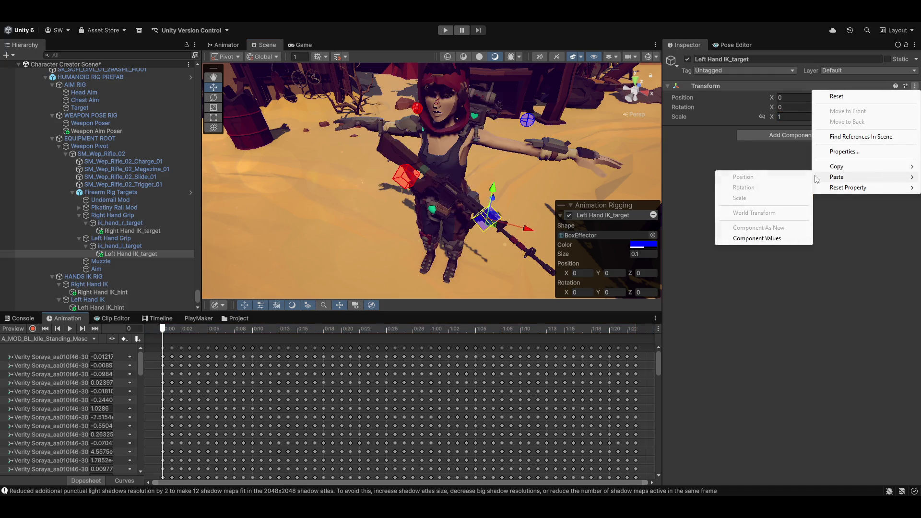
{"action": "left_click", "coordinate": [763, 239]}
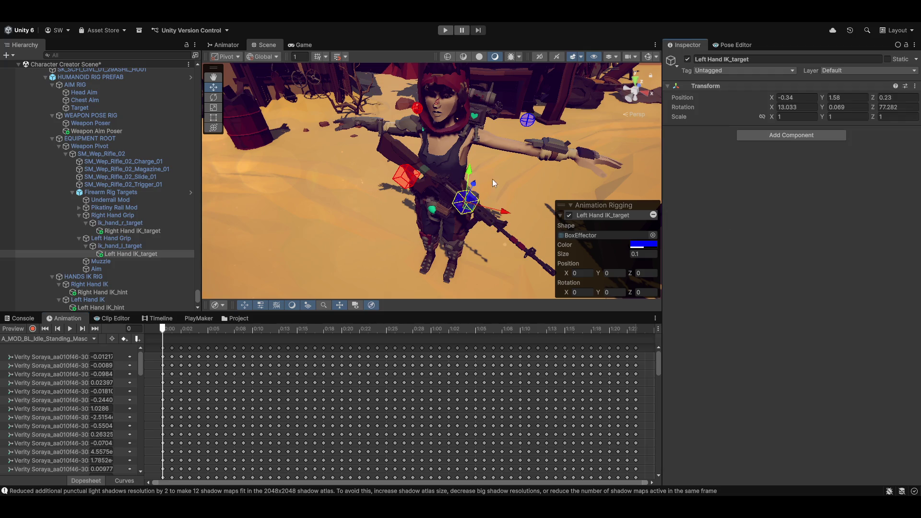
{"action": "left_click_drag", "start_coordinate": [492, 179], "coordinate": [358, 261]}
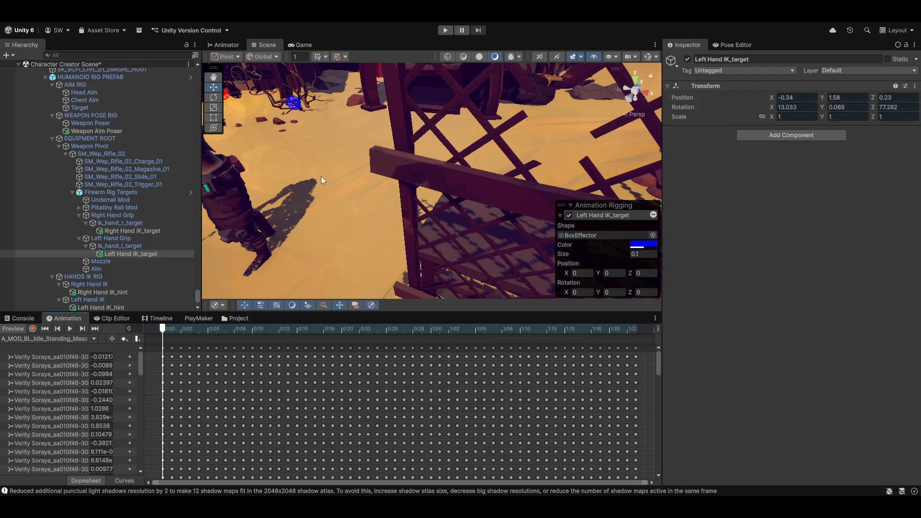
{"action": "mouse_move", "coordinate": [365, 201]}
{"action": "left_mouse_down"}
{"action": "mouse_move", "coordinate": [295, 142]}
{"action": "mouse_move", "coordinate": [336, 144]}
{"action": "left_mouse_up"}
Lower the Left Hand IK_hint to Y 0.824 and keep its Transform (-0.474, 0.824, -0.573) outside preview.
{"action": "left_click", "coordinate": [457, 137]}
{"action": "mouse_move", "coordinate": [464, 98]}
{"action": "left_mouse_down"}
{"action": "mouse_move", "coordinate": [458, 199]}
{"action": "mouse_move", "coordinate": [471, 203]}
{"action": "mouse_move", "coordinate": [359, 189]}
{"action": "mouse_move", "coordinate": [417, 199]}
{"action": "mouse_move", "coordinate": [397, 208]}
{"action": "left_mouse_up"}
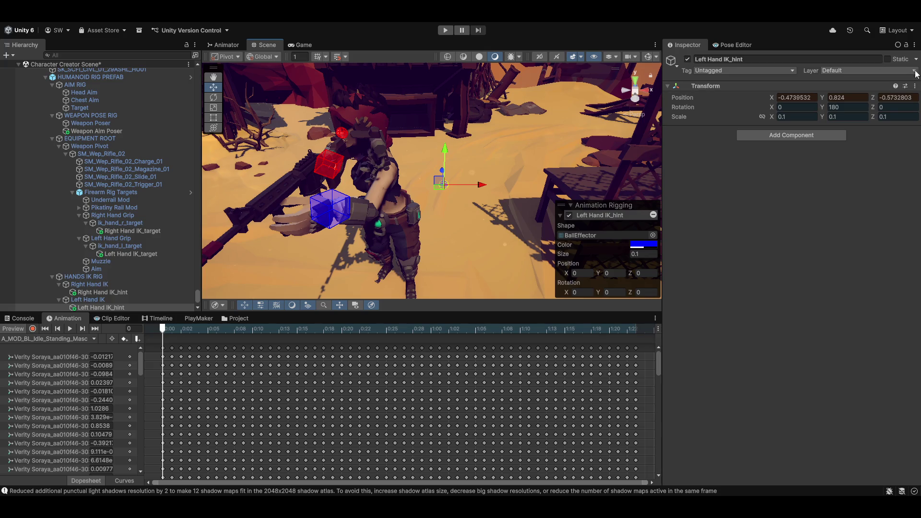
{"action": "left_click", "coordinate": [914, 86]}
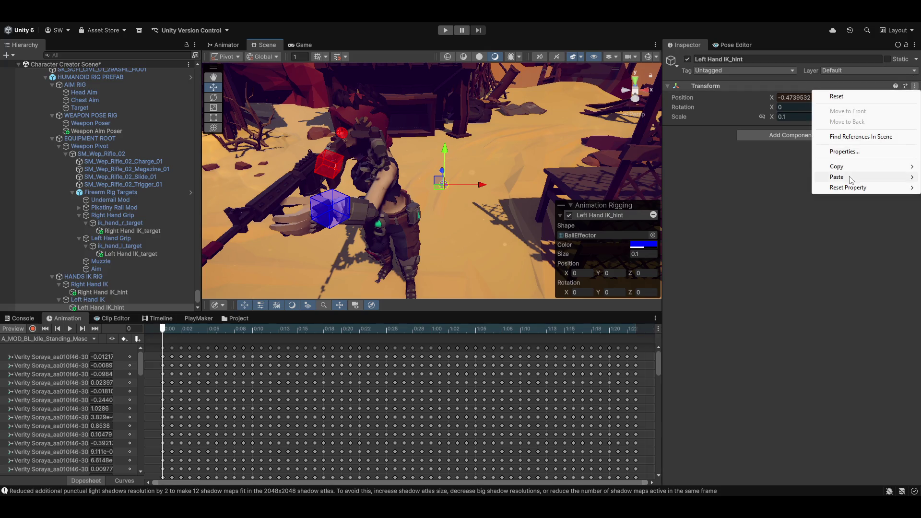
{"action": "mouse_move", "coordinate": [844, 166]}
{"action": "left_click", "coordinate": [757, 217]}
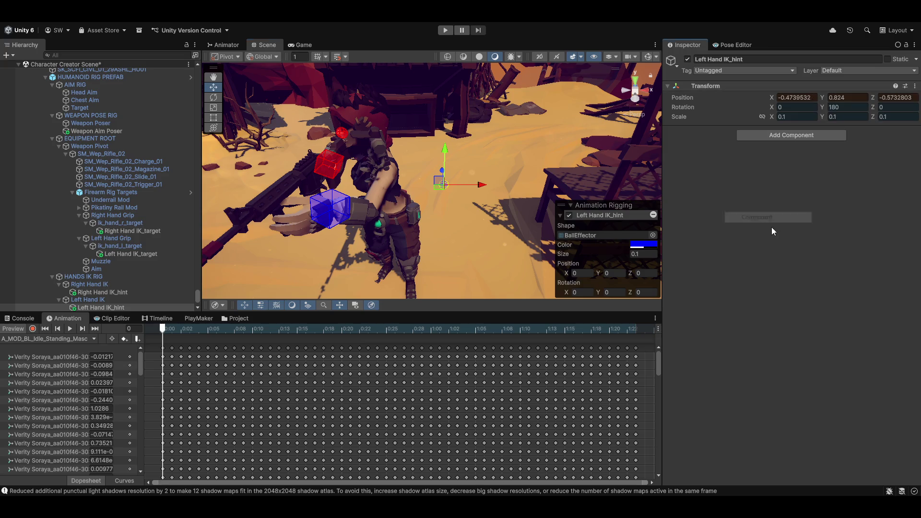
{"action": "left_click", "coordinate": [9, 329]}
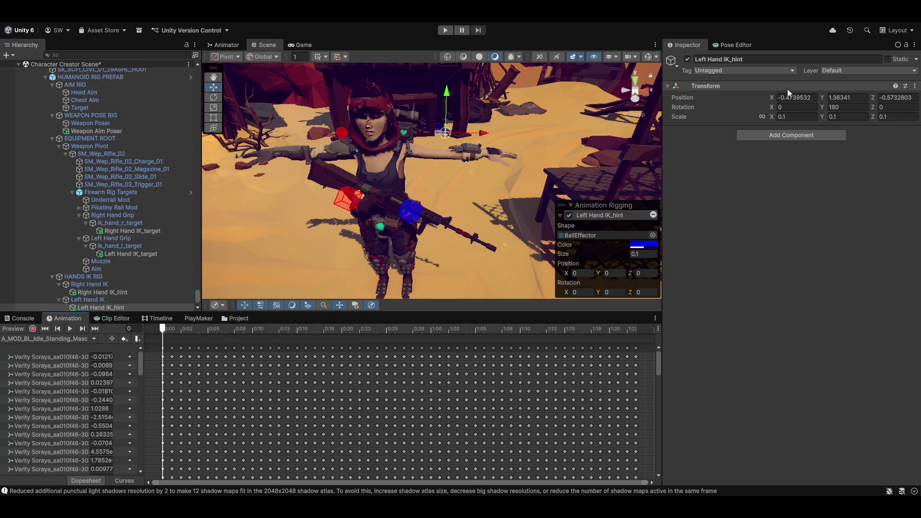
{"action": "left_click", "coordinate": [915, 85]}
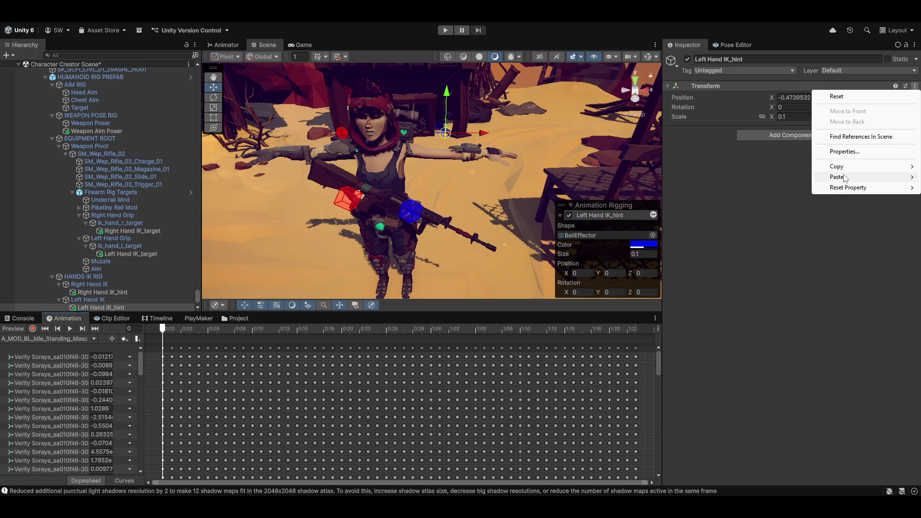
{"action": "mouse_move", "coordinate": [844, 177]}
{"action": "left_click", "coordinate": [777, 238]}
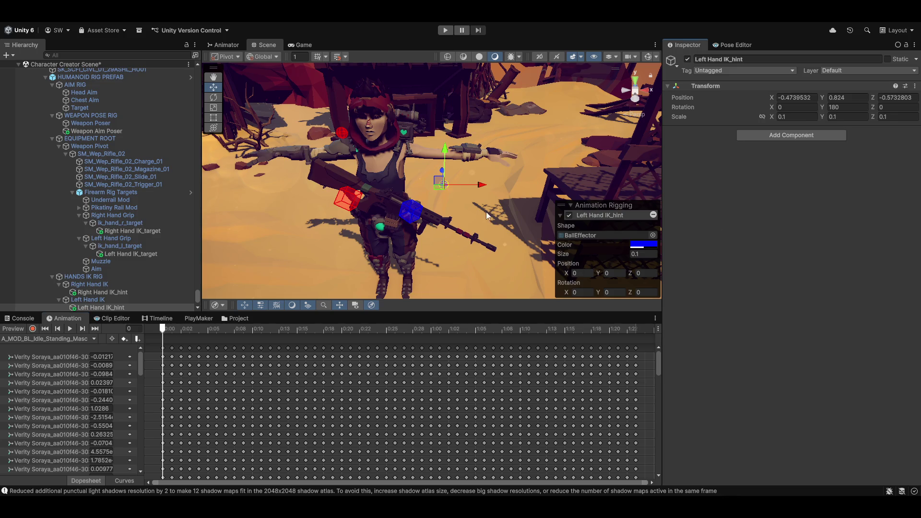
{"action": "left_click", "coordinate": [11, 328]}
{"action": "mouse_move", "coordinate": [465, 141]}
{"action": "left_mouse_down"}
{"action": "mouse_move", "coordinate": [416, 202]}
{"action": "mouse_move", "coordinate": [376, 211]}
{"action": "mouse_move", "coordinate": [539, 177]}
{"action": "mouse_move", "coordinate": [683, 178]}
{"action": "mouse_move", "coordinate": [788, 205]}
{"action": "mouse_move", "coordinate": [827, 205]}
{"action": "mouse_move", "coordinate": [732, 167]}
{"action": "mouse_move", "coordinate": [242, 174]}
{"action": "left_mouse_up"}
Rotate and shift the Left Hand IK_target onto the rifle grip.
{"action": "key", "text": "f"}
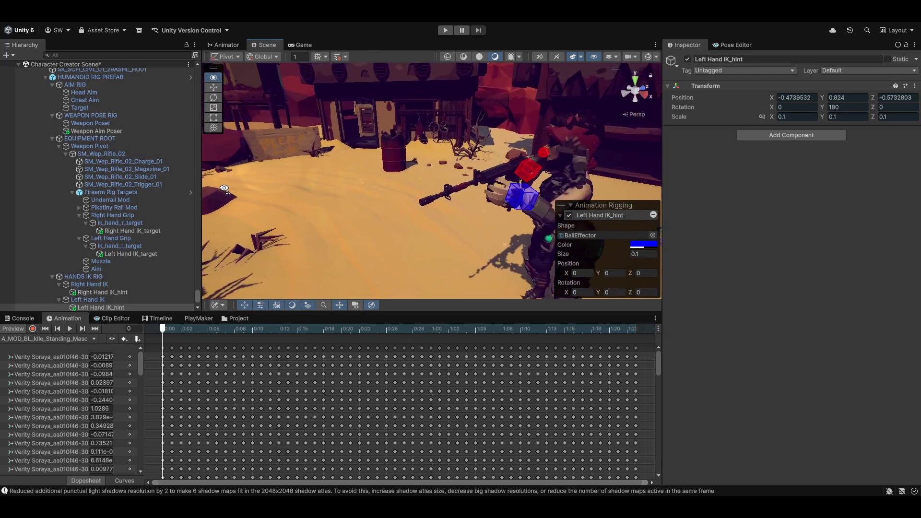
{"action": "mouse_move", "coordinate": [399, 192]}
{"action": "left_mouse_down"}
{"action": "mouse_move", "coordinate": [470, 191]}
{"action": "mouse_move", "coordinate": [326, 206]}
{"action": "left_mouse_up"}
{"action": "left_click", "coordinate": [342, 221]}
{"action": "key", "text": "e"}
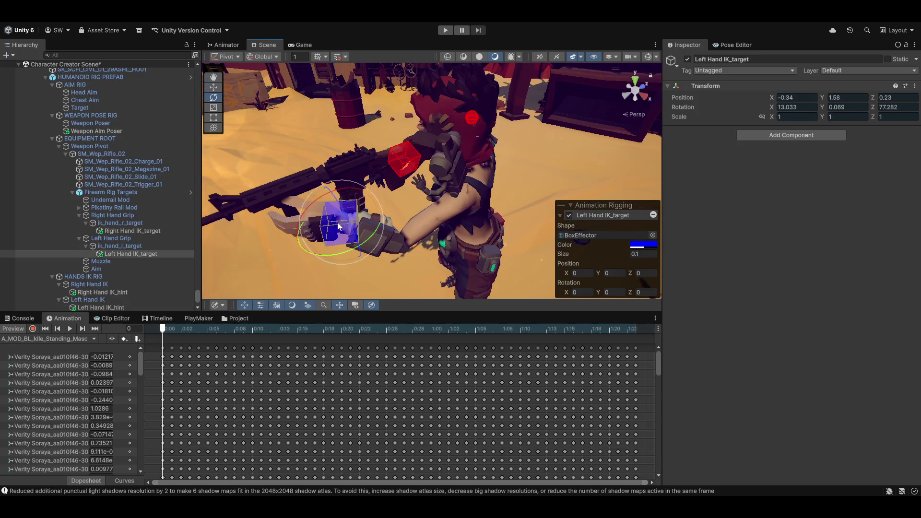
{"action": "mouse_move", "coordinate": [344, 221]}
{"action": "left_mouse_down"}
{"action": "mouse_move", "coordinate": [351, 235]}
{"action": "mouse_move", "coordinate": [331, 225]}
{"action": "left_mouse_up"}
{"action": "key", "text": "w"}
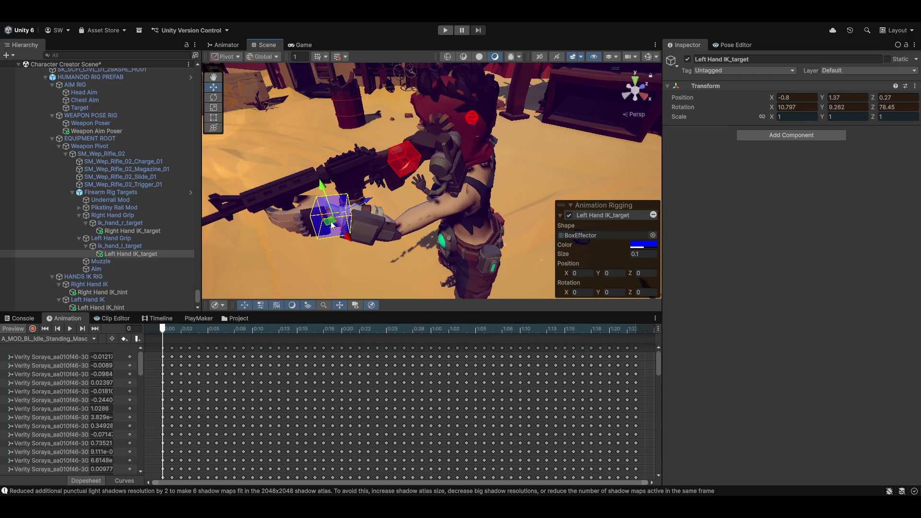
{"action": "mouse_move", "coordinate": [410, 220]}
{"action": "left_mouse_down"}
{"action": "mouse_move", "coordinate": [533, 176]}
{"action": "mouse_move", "coordinate": [464, 194]}
{"action": "mouse_move", "coordinate": [550, 145]}
{"action": "mouse_move", "coordinate": [697, 147]}
{"action": "mouse_move", "coordinate": [518, 176]}
{"action": "mouse_move", "coordinate": [593, 164]}
{"action": "left_mouse_up"}
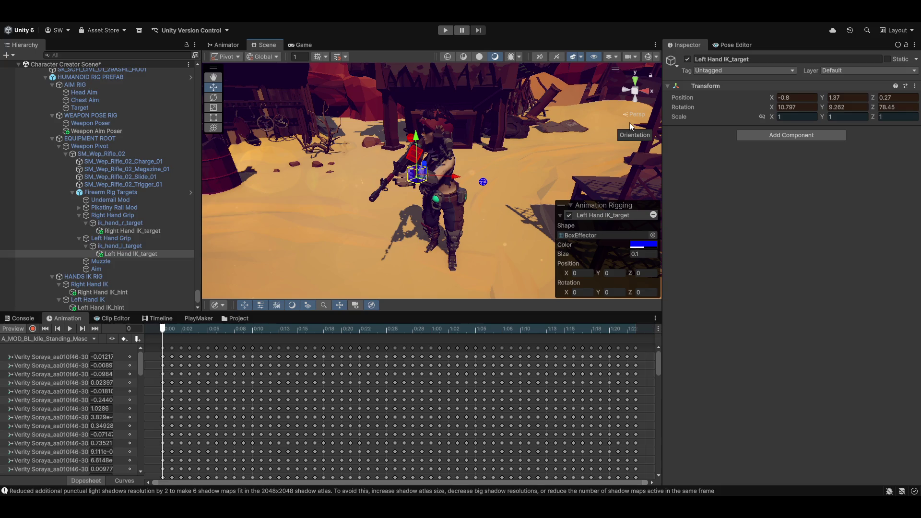
Copy the target's Transform and paste it with Preview off, keeping position -0.8, 1.37, 0.27.
{"action": "left_click", "coordinate": [915, 86]}
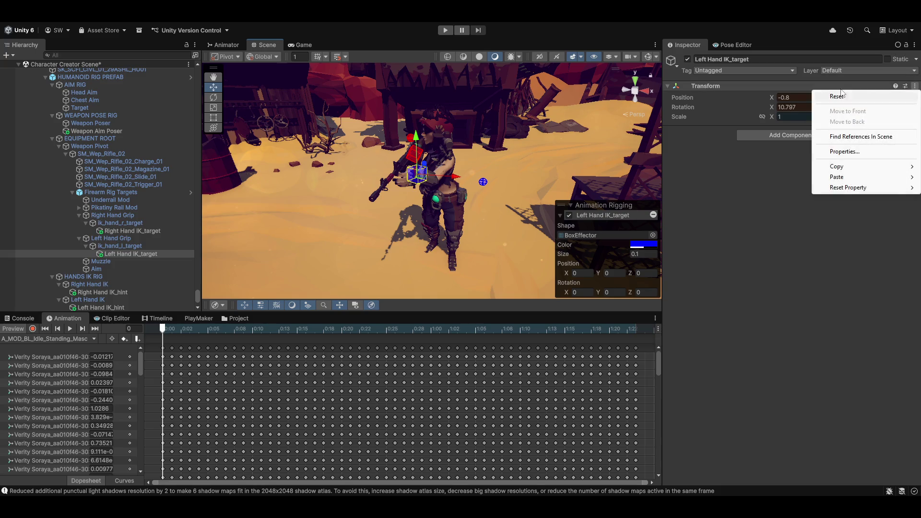
{"action": "mouse_move", "coordinate": [858, 167]}
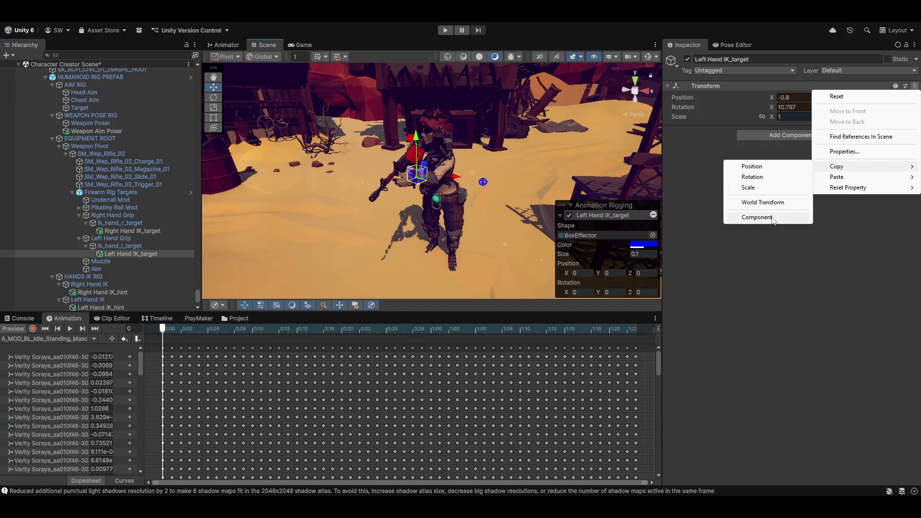
{"action": "left_click", "coordinate": [765, 218]}
{"action": "left_click", "coordinate": [14, 329]}
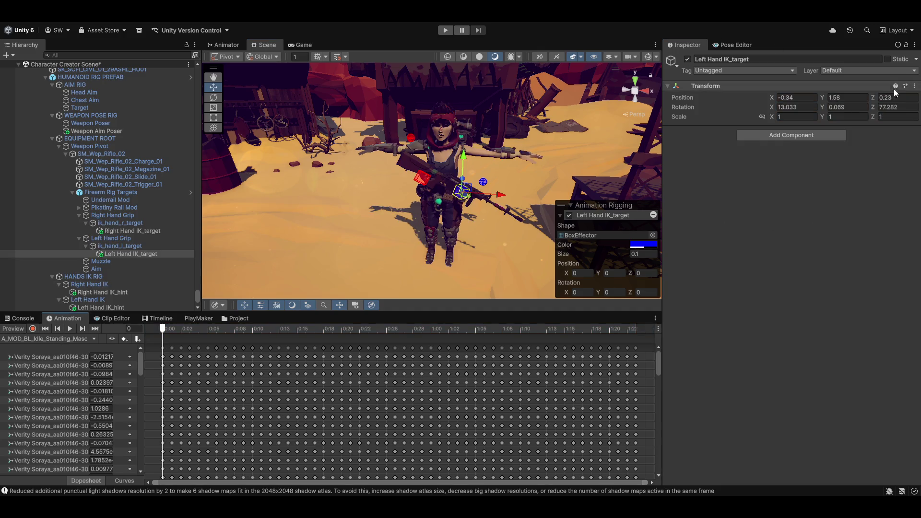
{"action": "left_click", "coordinate": [915, 86]}
{"action": "mouse_move", "coordinate": [837, 177]}
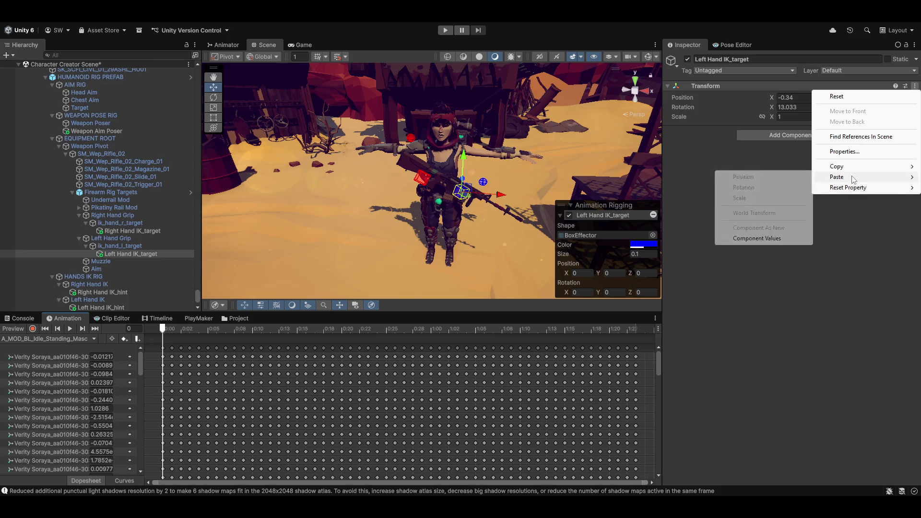
{"action": "left_click", "coordinate": [750, 242]}
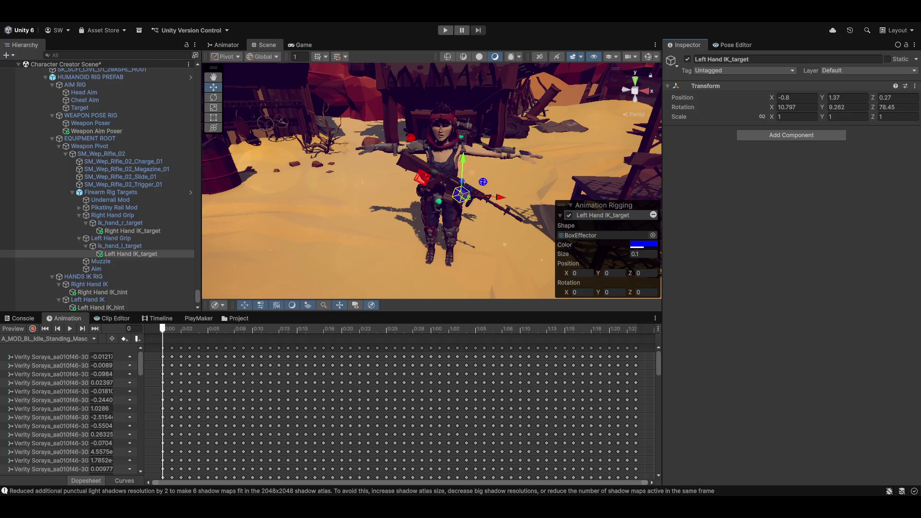
Preview the idle animation, orbit around the character, and select Weapon Aim Poser to show its constraints.
{"action": "left_click", "coordinate": [14, 329]}
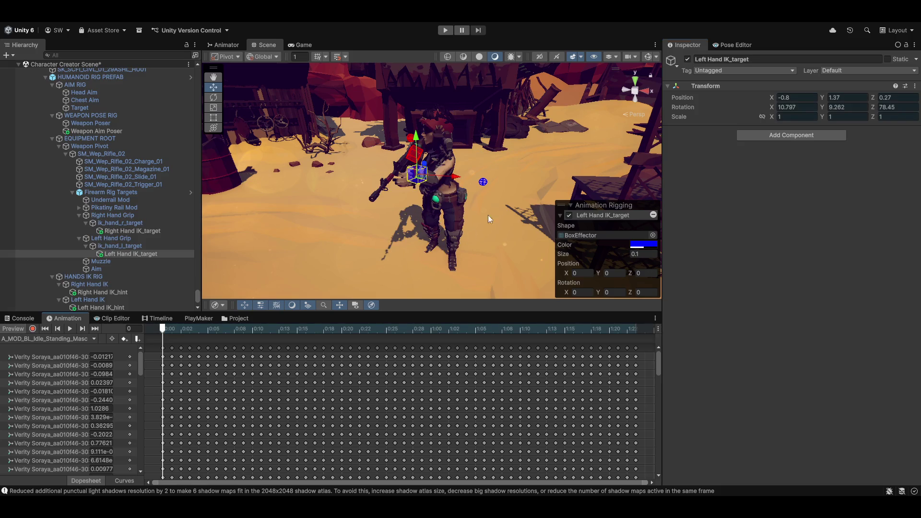
{"action": "mouse_move", "coordinate": [430, 204]}
{"action": "left_mouse_down"}
{"action": "mouse_move", "coordinate": [441, 191]}
{"action": "mouse_move", "coordinate": [273, 230]}
{"action": "left_mouse_up"}
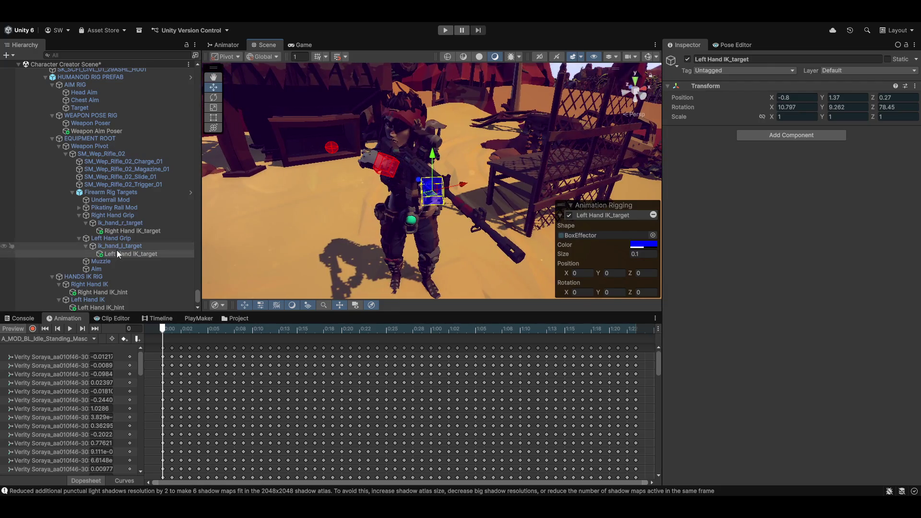
{"action": "left_click", "coordinate": [107, 131]}
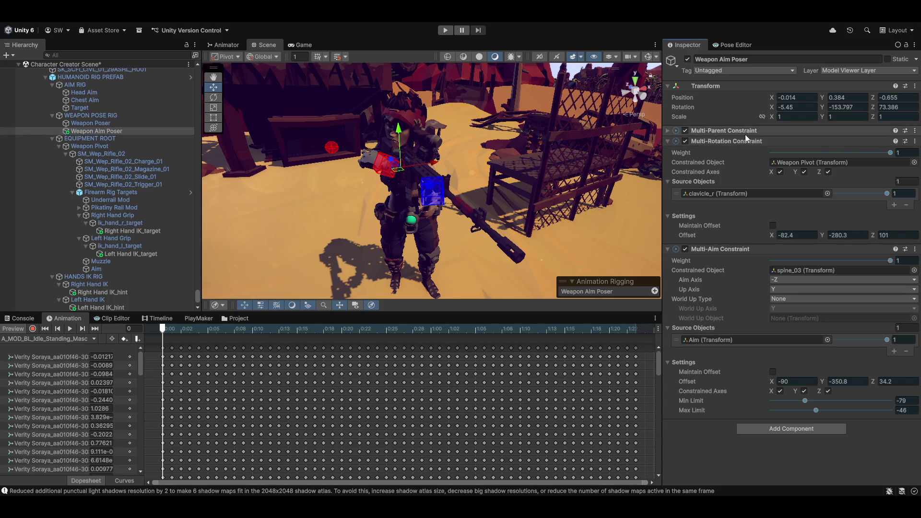
Drag the Multi-Rotation, Multi-Parent and Multi-Aim weights on Weapon Aim Poser down to 0.
{"action": "left_click", "coordinate": [669, 132]}
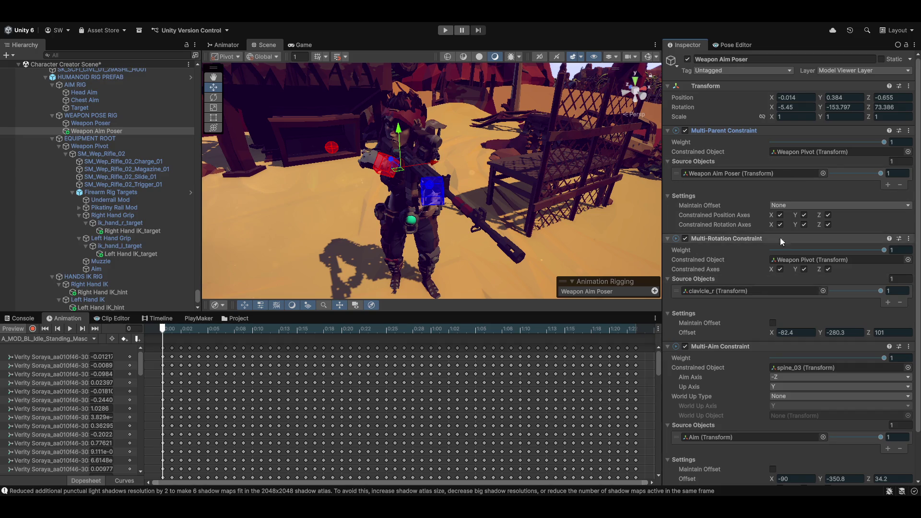
{"action": "left_click_drag", "start_coordinate": [885, 251], "coordinate": [787, 255]}
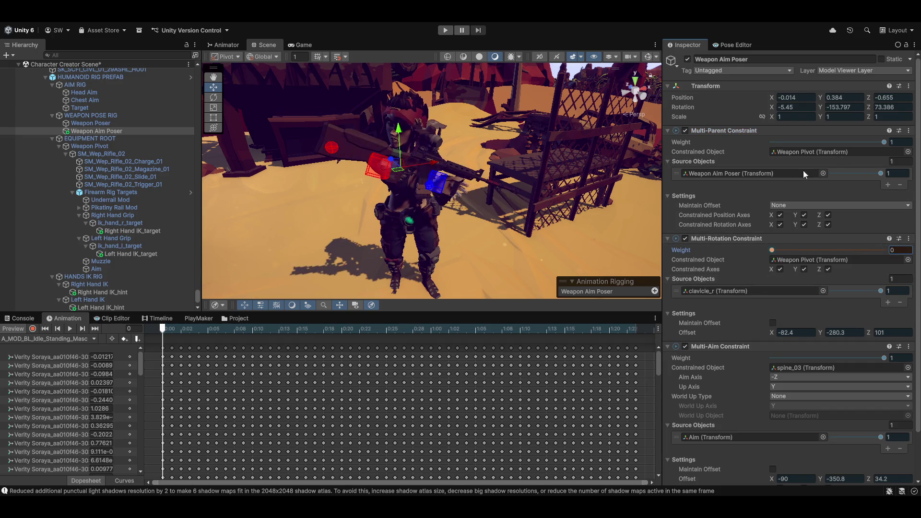
{"action": "left_click", "coordinate": [885, 142]}
{"action": "left_click_drag", "start_coordinate": [886, 142], "coordinate": [771, 143]}
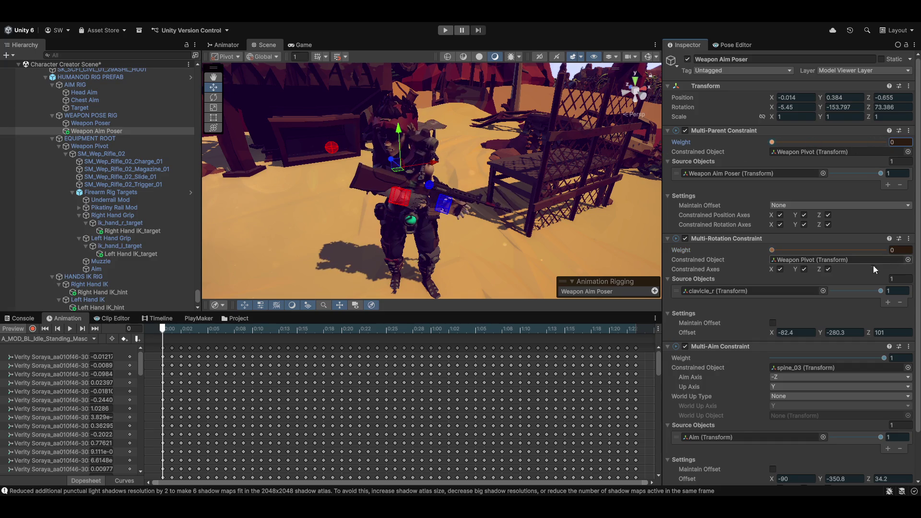
{"action": "left_click_drag", "start_coordinate": [882, 358], "coordinate": [675, 366]}
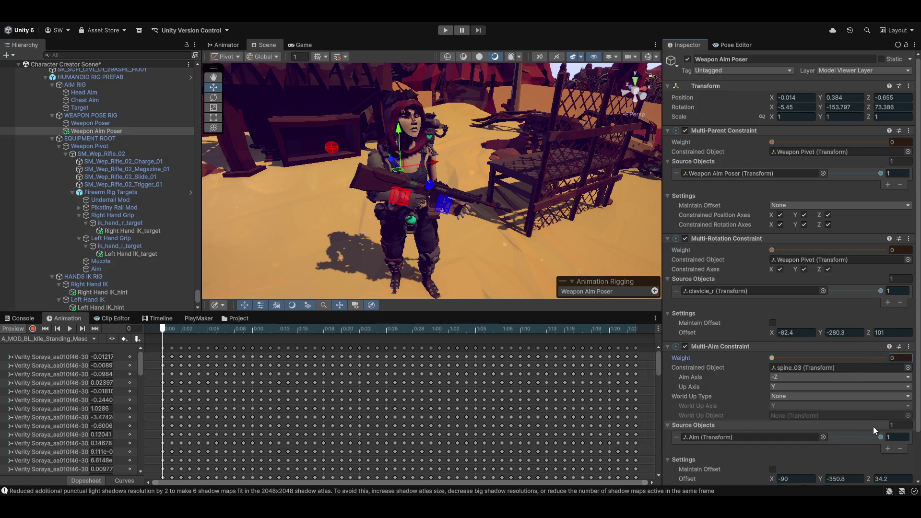
{"action": "scroll", "coordinate": [815, 446], "scroll_direction": "down", "scroll_amount": 3}
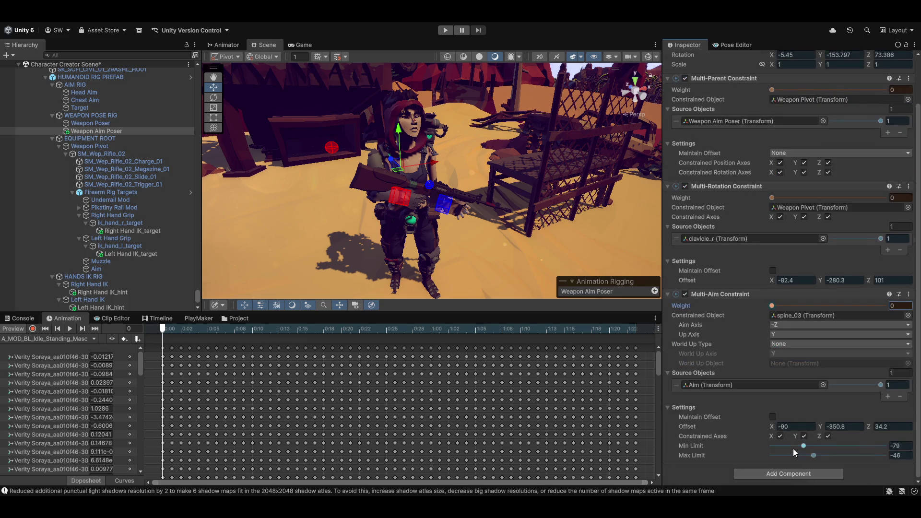
{"action": "mouse_move", "coordinate": [565, 217]}
{"action": "left_mouse_down"}
{"action": "mouse_move", "coordinate": [437, 245]}
{"action": "mouse_move", "coordinate": [451, 185]}
{"action": "mouse_move", "coordinate": [509, 203]}
{"action": "mouse_move", "coordinate": [499, 204]}
{"action": "left_mouse_up"}
Drag the Target down to Position Y -0.82 and frame the character closely with F.
{"action": "left_click", "coordinate": [79, 107]}
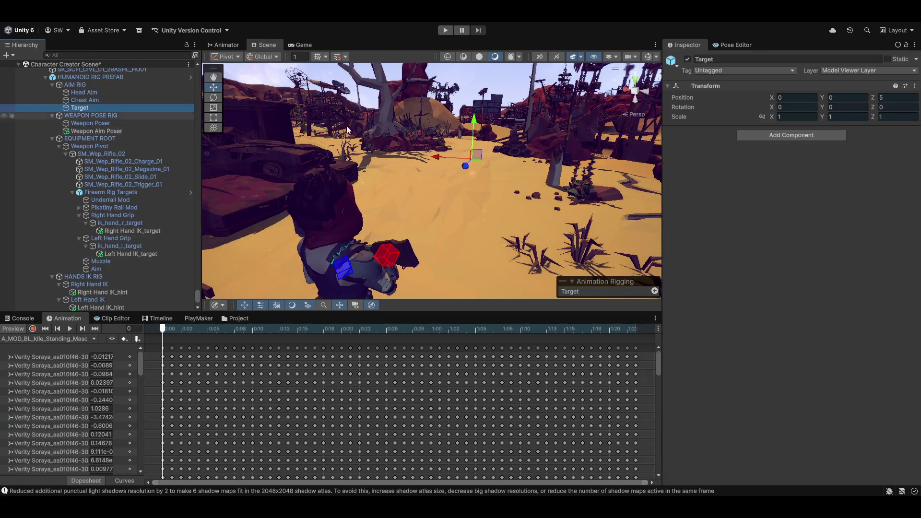
{"action": "mouse_move", "coordinate": [475, 123]}
{"action": "left_mouse_down"}
{"action": "mouse_move", "coordinate": [474, 201]}
{"action": "mouse_move", "coordinate": [288, 197]}
{"action": "left_mouse_up"}
{"action": "key", "text": "f"}
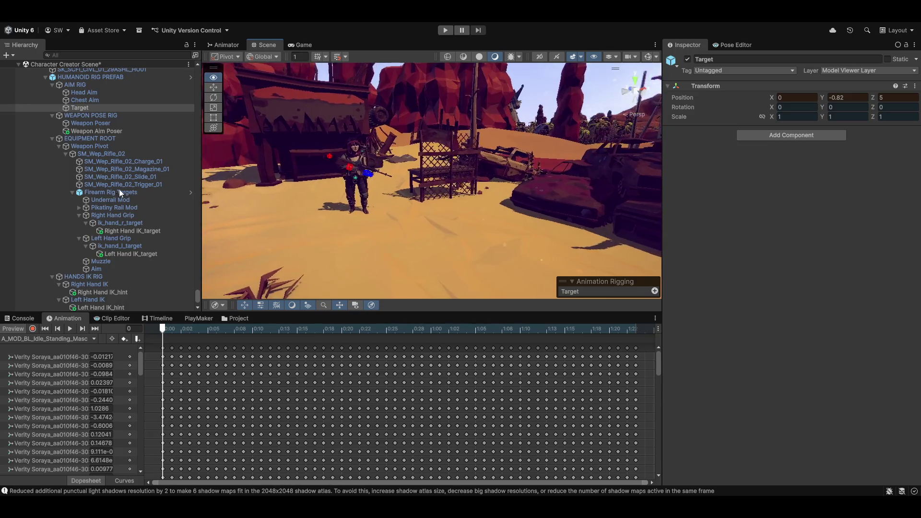
{"action": "key", "text": "f"}
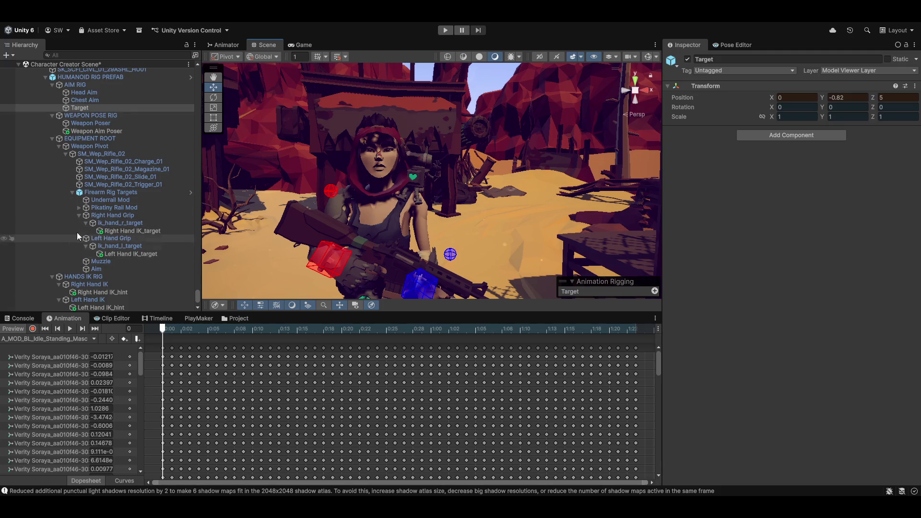
{"action": "scroll", "coordinate": [104, 254], "scroll_direction": "down", "scroll_amount": 3}
{"action": "scroll", "coordinate": [103, 267], "scroll_direction": "up", "scroll_amount": 3}
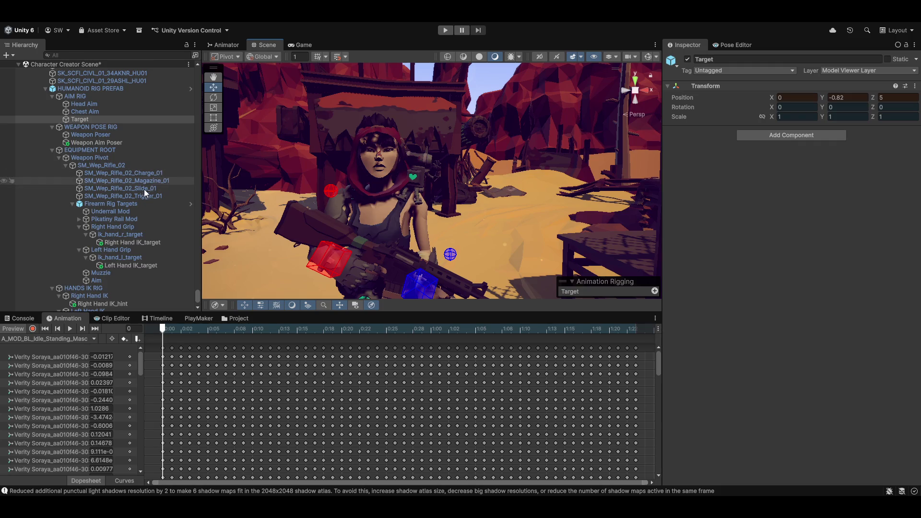
Expand neck_01 and set the head bone as Head Aim's Constrained Object instead of neck_01.
{"action": "left_click", "coordinate": [85, 104]}
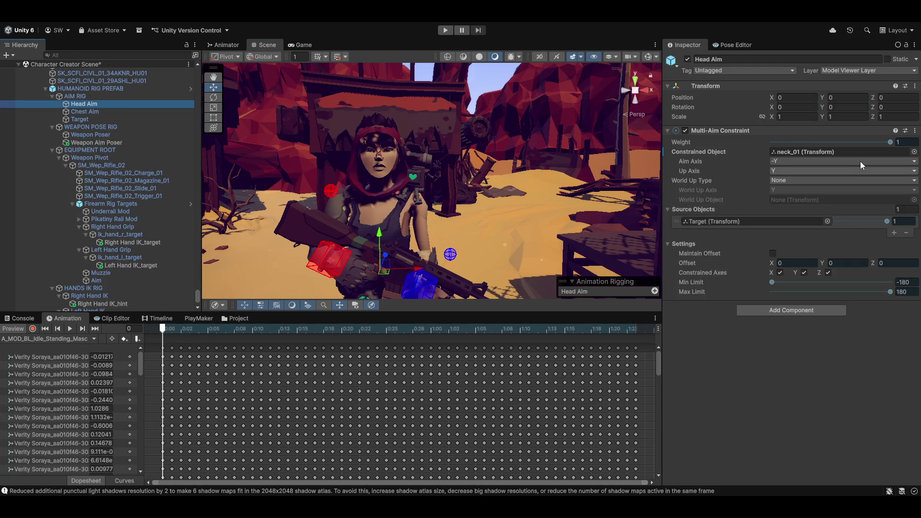
{"action": "scroll", "coordinate": [101, 202], "scroll_direction": "up", "scroll_amount": 10}
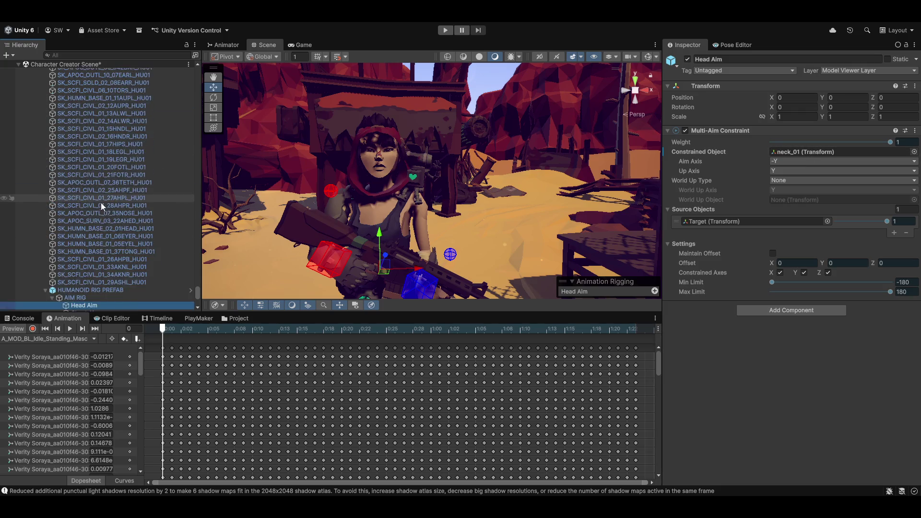
{"action": "scroll", "coordinate": [100, 203], "scroll_direction": "up", "scroll_amount": 10}
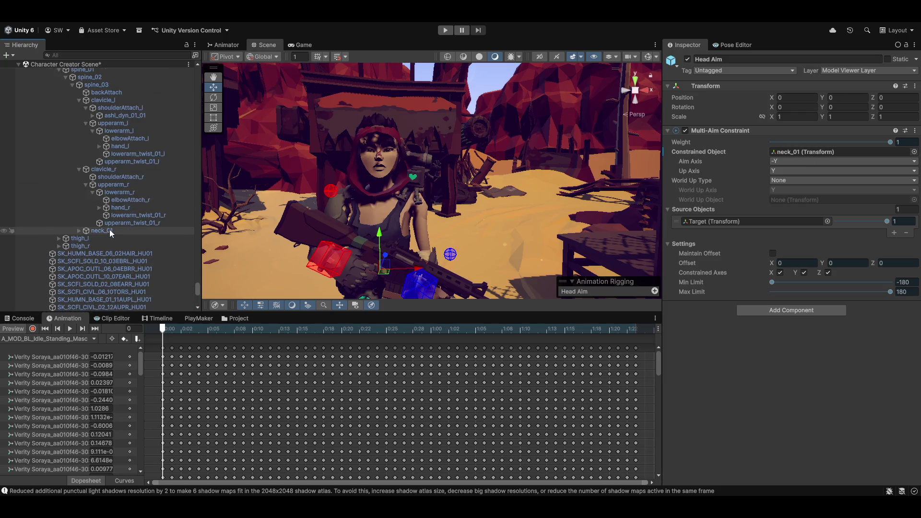
{"action": "left_click", "coordinate": [81, 230]}
{"action": "left_click", "coordinate": [78, 230]}
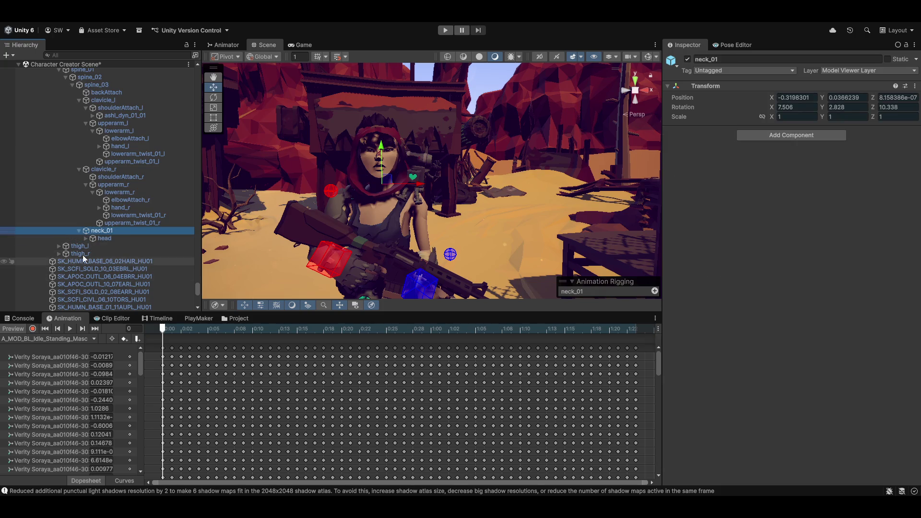
{"action": "scroll", "coordinate": [86, 259], "scroll_direction": "down", "scroll_amount": 15}
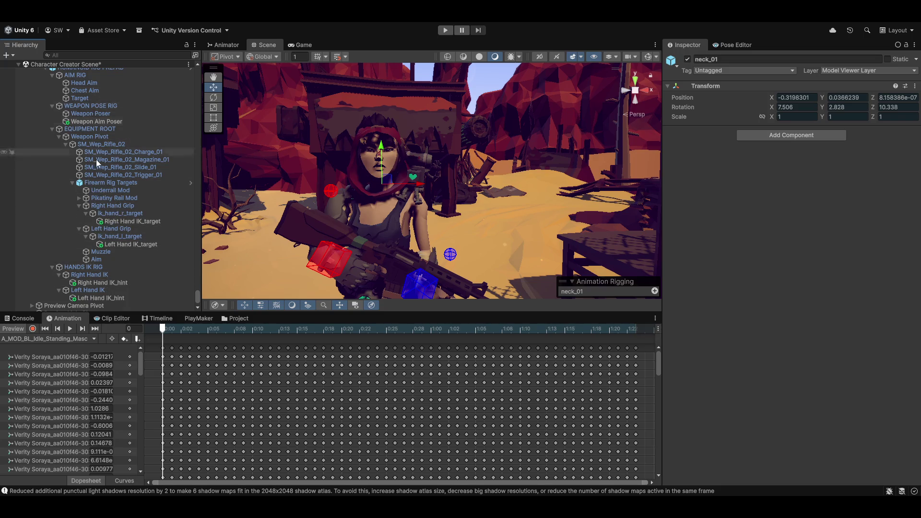
{"action": "scroll", "coordinate": [96, 159], "scroll_direction": "up", "scroll_amount": 3}
{"action": "left_click", "coordinate": [87, 141]}
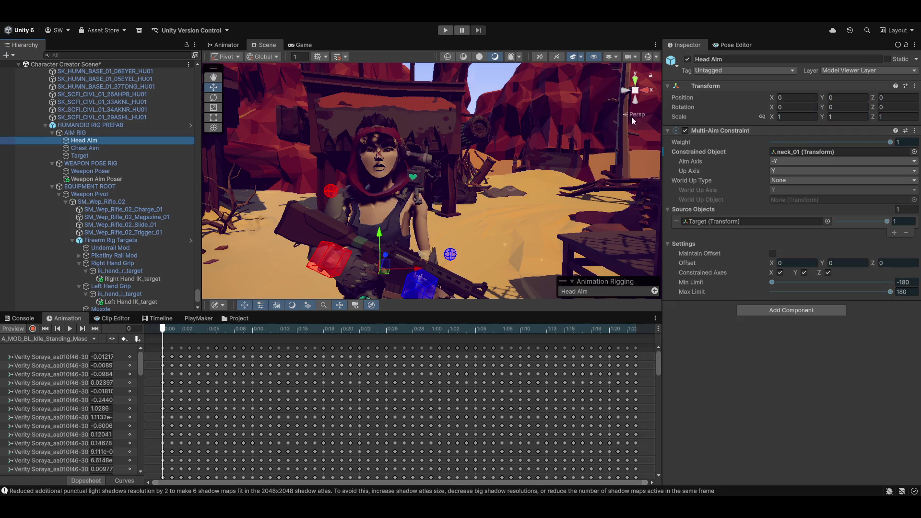
{"action": "scroll", "coordinate": [94, 242], "scroll_direction": "up", "scroll_amount": 10}
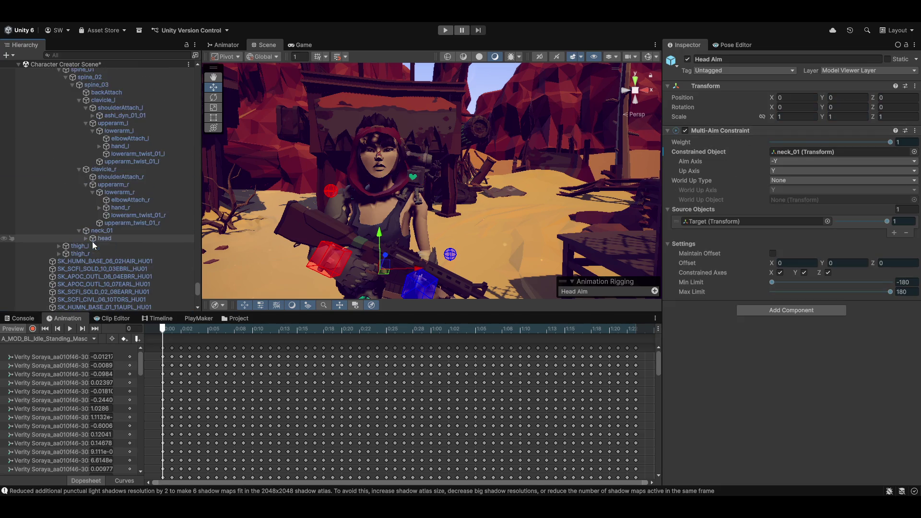
{"action": "scroll", "coordinate": [106, 247], "scroll_direction": "up", "scroll_amount": 5}
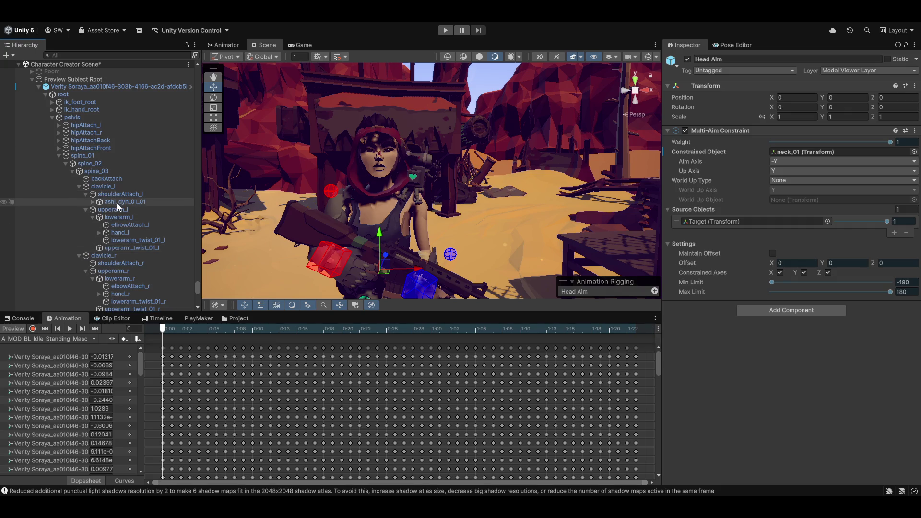
{"action": "scroll", "coordinate": [116, 205], "scroll_direction": "down", "scroll_amount": 5}
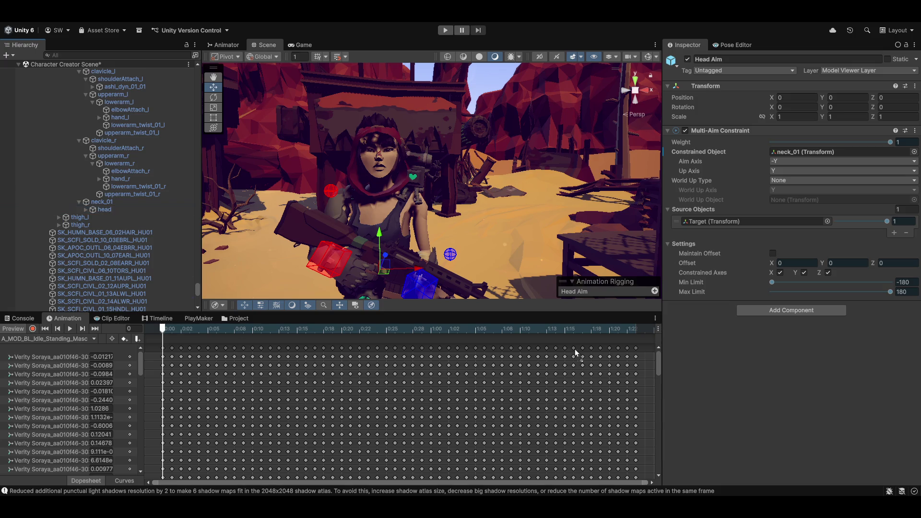
{"action": "left_click_drag", "start_coordinate": [827, 186], "coordinate": [850, 152]}
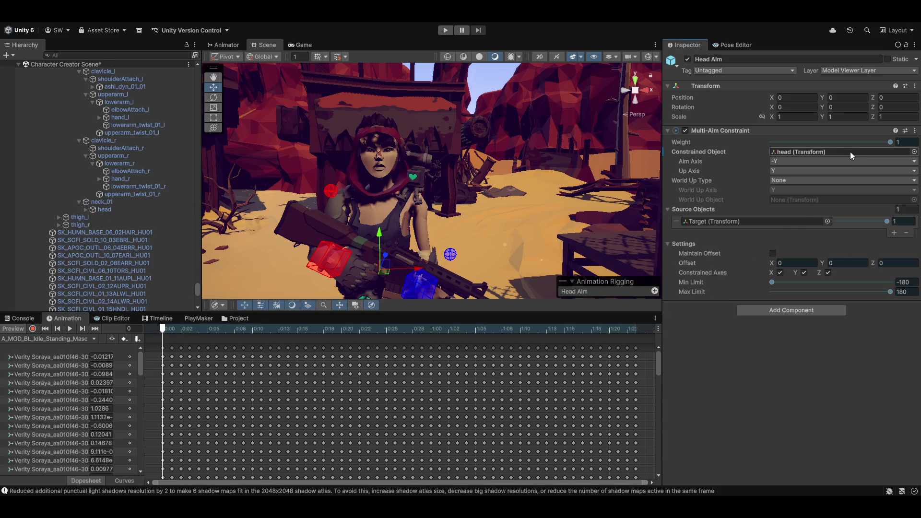
Toggle the animation preview off and on, orbit around the character, and select Chest Aim.
{"action": "left_click", "coordinate": [10, 330]}
{"action": "left_click", "coordinate": [10, 330]}
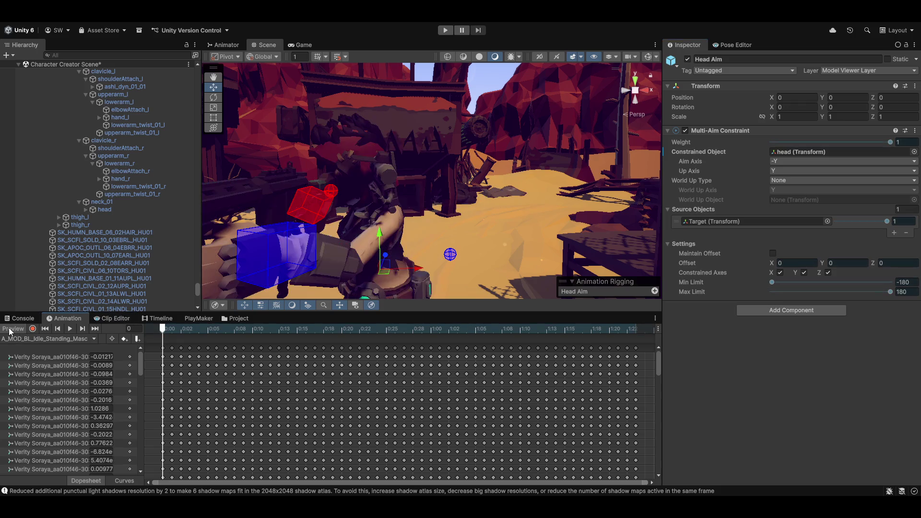
{"action": "scroll", "coordinate": [510, 203], "scroll_direction": "down", "scroll_amount": 5}
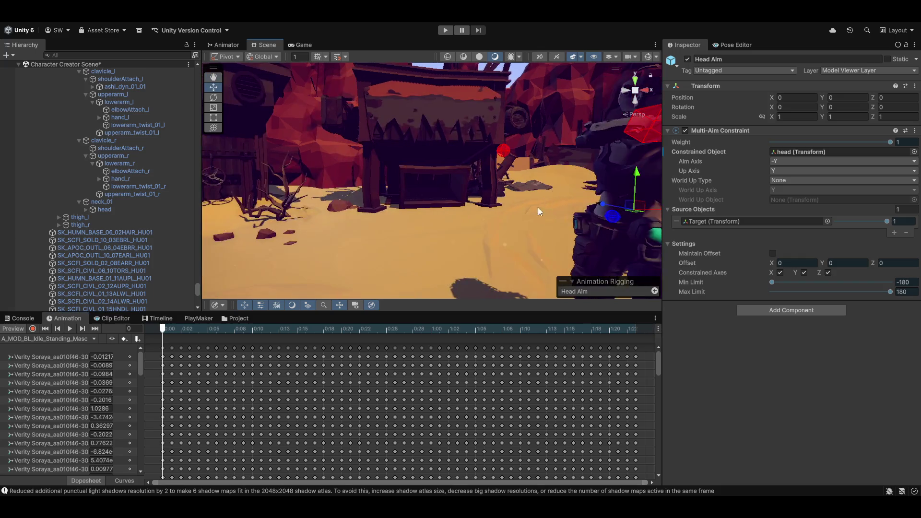
{"action": "left_click_drag", "start_coordinate": [605, 222], "coordinate": [473, 209]}
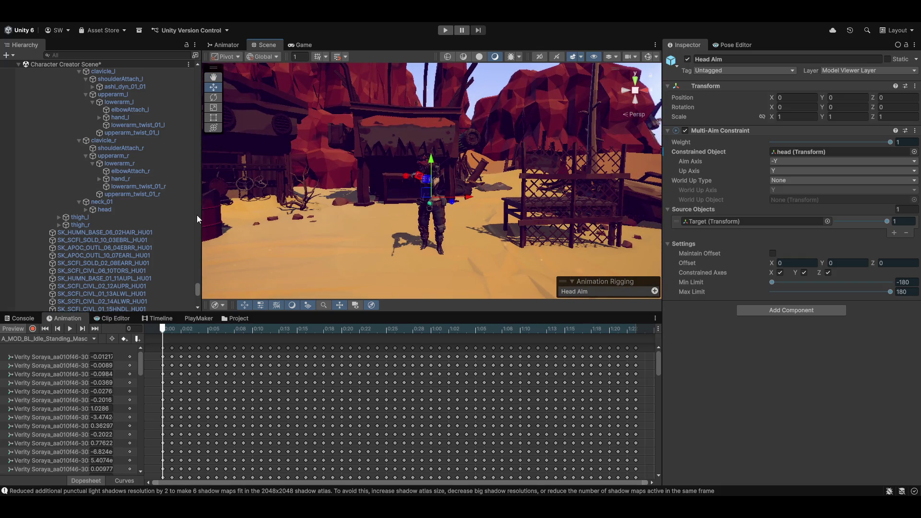
{"action": "scroll", "coordinate": [91, 235], "scroll_direction": "down", "scroll_amount": 10}
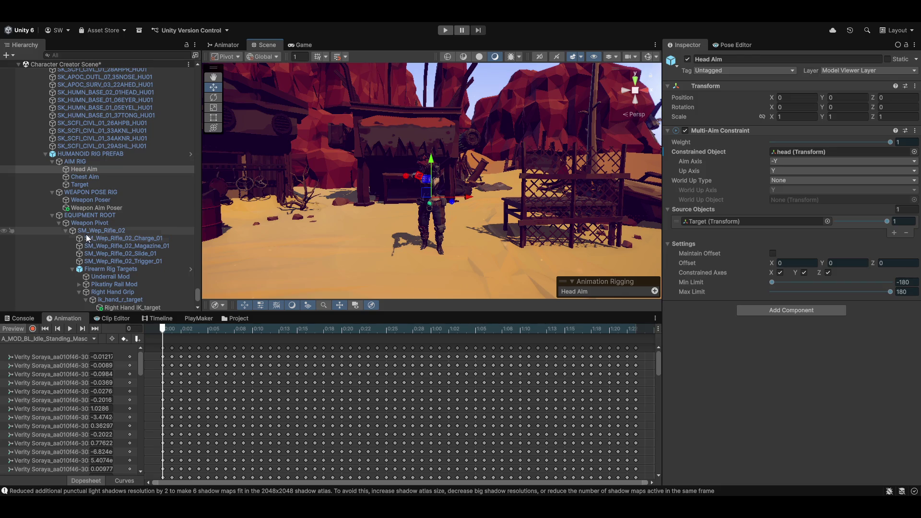
{"action": "scroll", "coordinate": [84, 230], "scroll_direction": "up", "scroll_amount": 3}
{"action": "scroll", "coordinate": [86, 229], "scroll_direction": "down", "scroll_amount": 3}
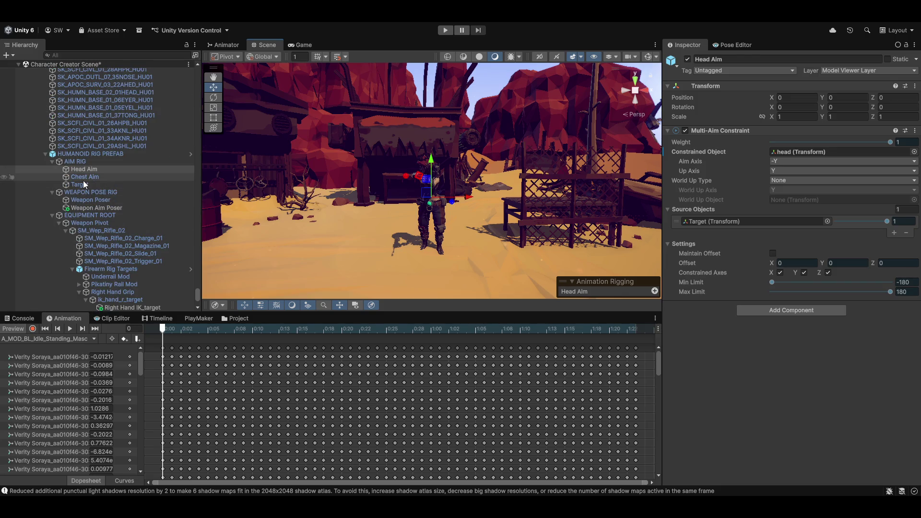
{"action": "left_click", "coordinate": [84, 177]}
{"action": "mouse_move", "coordinate": [336, 211]}
{"action": "left_mouse_down"}
{"action": "mouse_move", "coordinate": [398, 248]}
{"action": "mouse_move", "coordinate": [194, 238]}
{"action": "left_mouse_up"}
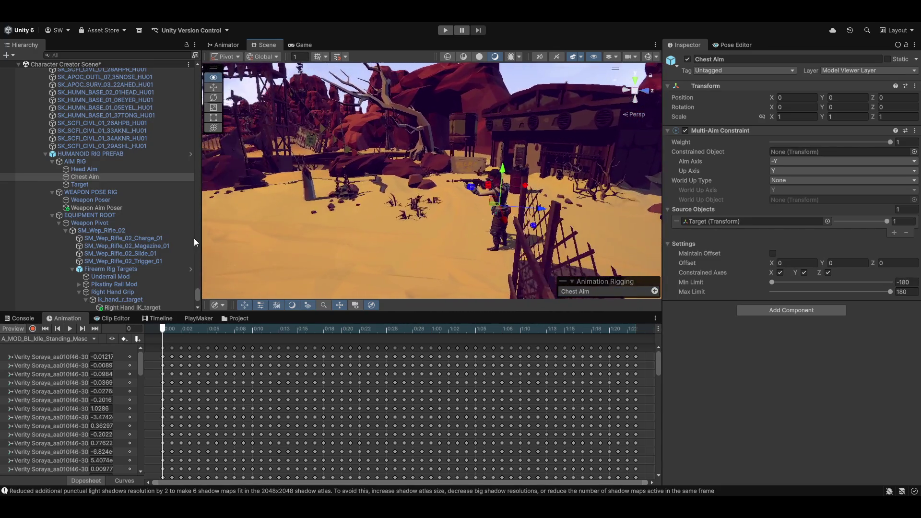
Move the aim Target to Y 0.32 and X -2.272.
{"action": "left_click", "coordinate": [80, 184]}
{"action": "mouse_move", "coordinate": [289, 162]}
{"action": "left_mouse_down"}
{"action": "mouse_move", "coordinate": [291, 127]}
{"action": "mouse_move", "coordinate": [291, 148]}
{"action": "left_mouse_up"}
{"action": "left_click_drag", "start_coordinate": [268, 190], "coordinate": [96, 219]}
{"action": "mouse_move", "coordinate": [421, 191]}
{"action": "left_mouse_down", "text": "alt"}
{"action": "mouse_move", "coordinate": [689, 197]}
{"action": "mouse_move", "coordinate": [635, 198]}
{"action": "mouse_move", "coordinate": [646, 177]}
{"action": "mouse_move", "coordinate": [726, 174]}
{"action": "mouse_move", "coordinate": [346, 199]}
{"action": "left_mouse_up", "text": "alt"}
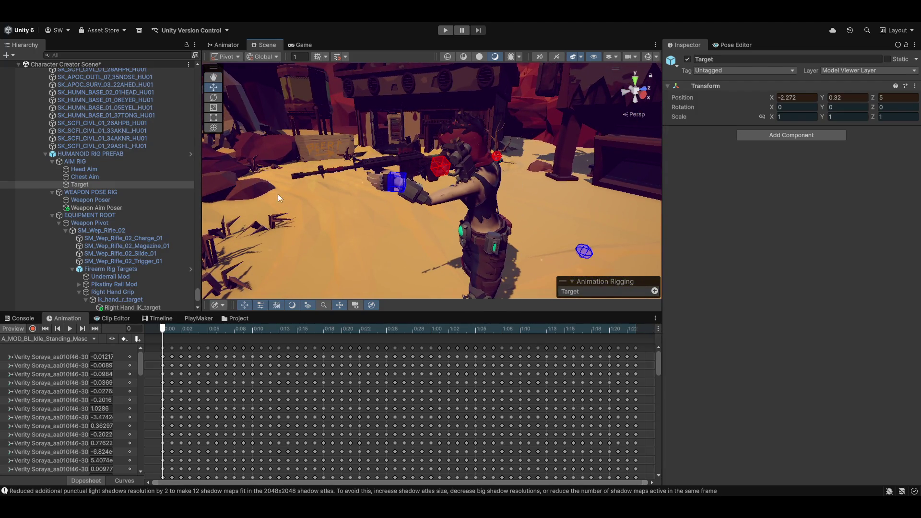
Set spine_02 as Chest Aim's Constrained Object and refresh the preview to see the new pose.
{"action": "left_click", "coordinate": [81, 177]}
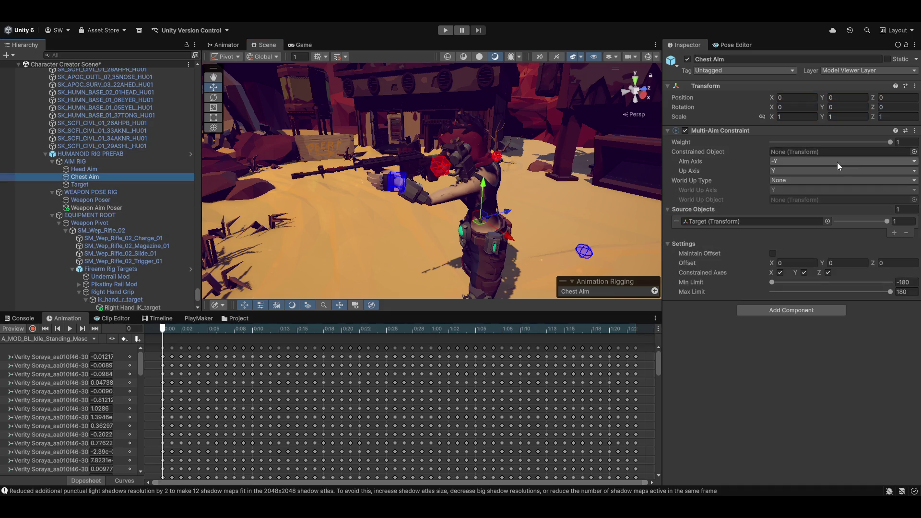
{"action": "scroll", "coordinate": [135, 233], "scroll_direction": "up", "scroll_amount": 10}
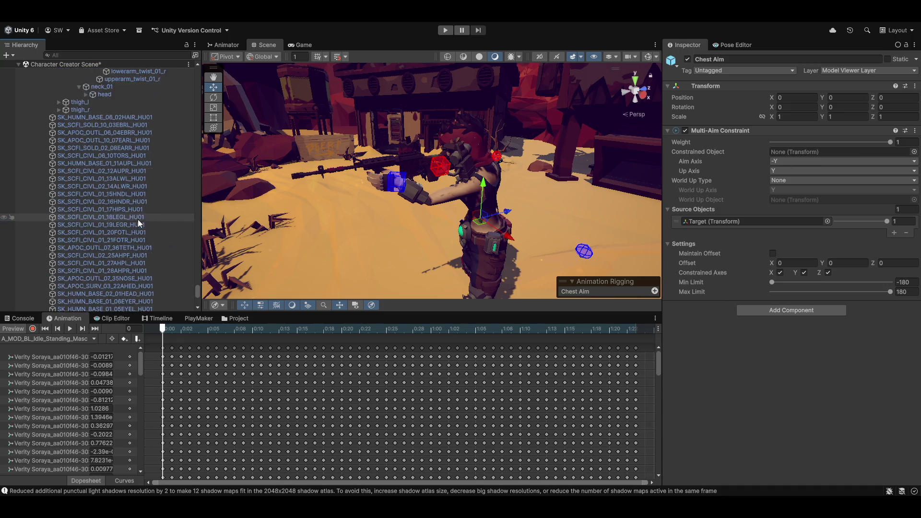
{"action": "scroll", "coordinate": [138, 220], "scroll_direction": "up", "scroll_amount": 10}
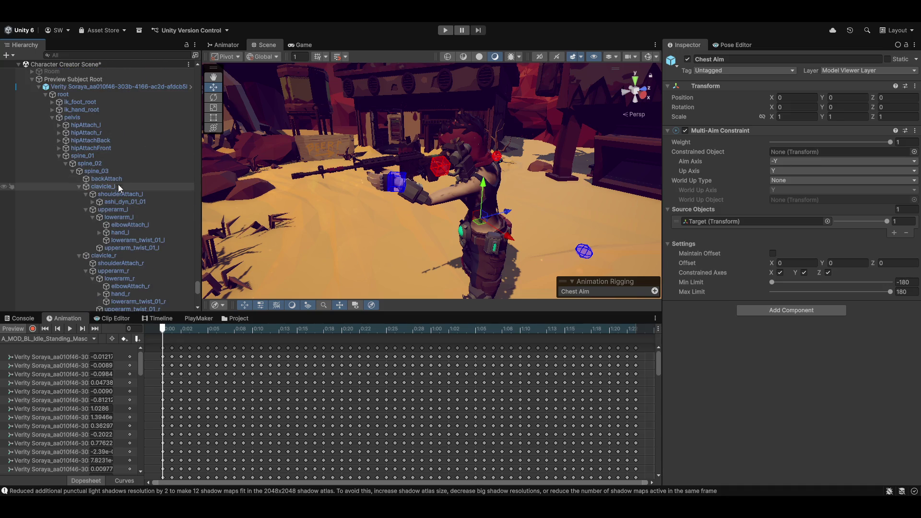
{"action": "mouse_move", "coordinate": [86, 163]}
{"action": "left_mouse_down"}
{"action": "mouse_move", "coordinate": [792, 209]}
{"action": "mouse_move", "coordinate": [723, 228]}
{"action": "mouse_move", "coordinate": [816, 181]}
{"action": "mouse_move", "coordinate": [820, 152]}
{"action": "left_mouse_up"}
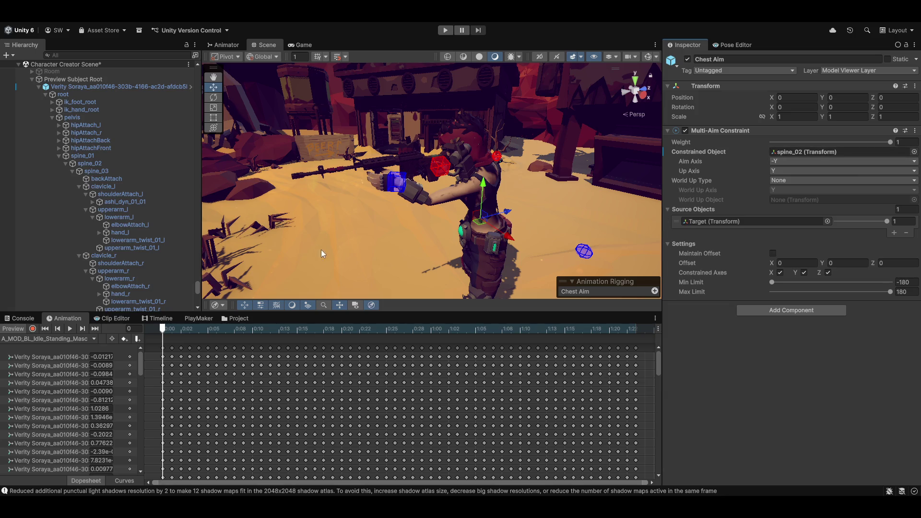
{"action": "left_click", "coordinate": [12, 329]}
{"action": "left_click", "coordinate": [12, 329]}
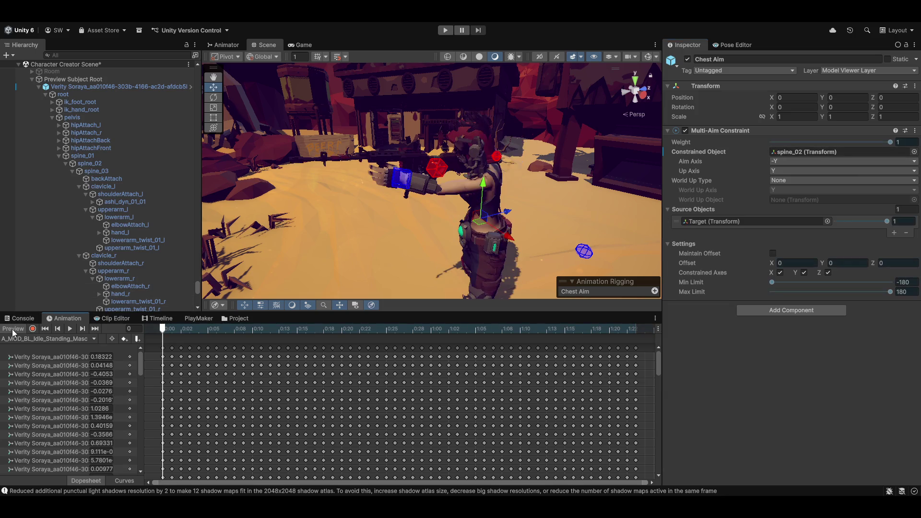
{"action": "left_click_drag", "start_coordinate": [555, 160], "coordinate": [467, 206]}
{"action": "scroll", "coordinate": [129, 179], "scroll_direction": "down", "scroll_amount": 20}
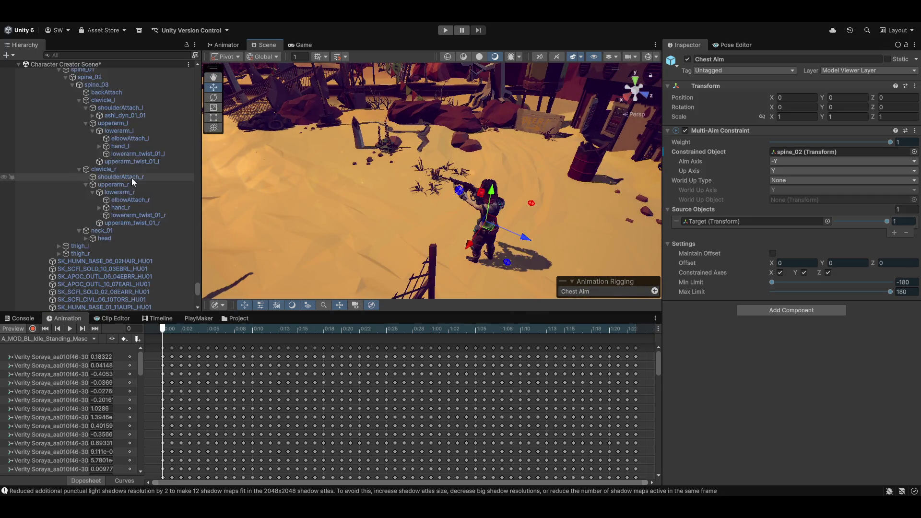
{"action": "scroll", "coordinate": [131, 175], "scroll_direction": "down", "scroll_amount": 3}
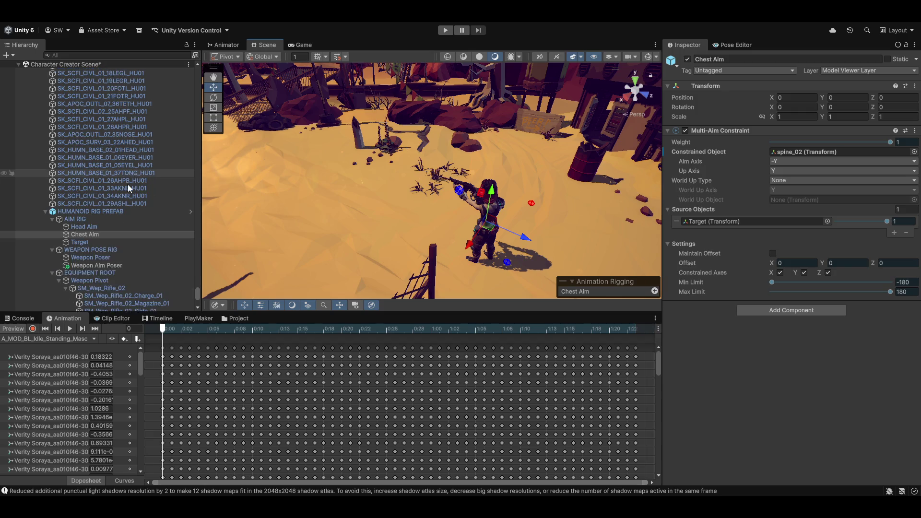
Select the Target, nudge it along X and lower it, widening the view around it.
{"action": "left_click", "coordinate": [738, 222]}
{"action": "left_click", "coordinate": [77, 242]}
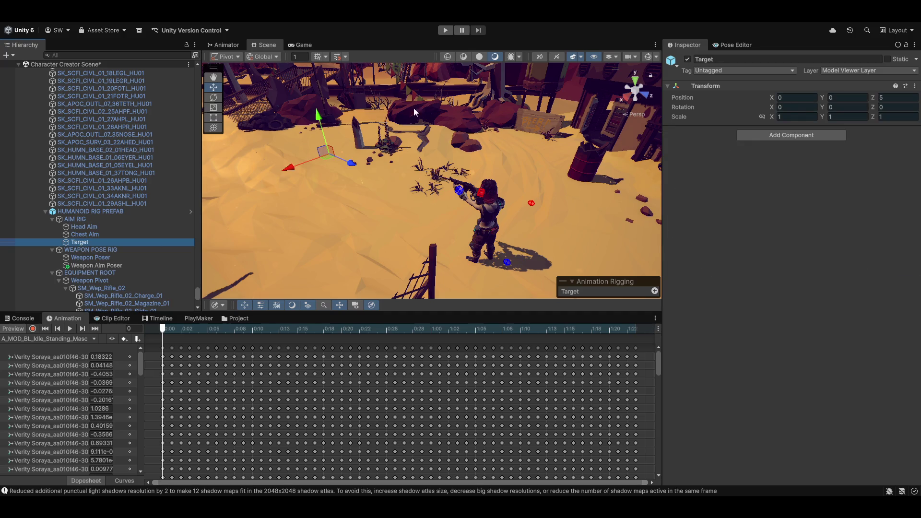
{"action": "mouse_move", "coordinate": [334, 163]}
{"action": "left_mouse_down"}
{"action": "mouse_move", "coordinate": [280, 176]}
{"action": "mouse_move", "coordinate": [361, 171]}
{"action": "mouse_move", "coordinate": [342, 173]}
{"action": "mouse_move", "coordinate": [360, 126]}
{"action": "mouse_move", "coordinate": [451, 181]}
{"action": "mouse_move", "coordinate": [398, 180]}
{"action": "mouse_move", "coordinate": [344, 201]}
{"action": "mouse_move", "coordinate": [785, 181]}
{"action": "mouse_move", "coordinate": [549, 206]}
{"action": "mouse_move", "coordinate": [488, 191]}
{"action": "mouse_move", "coordinate": [370, 205]}
{"action": "mouse_move", "coordinate": [364, 198]}
{"action": "mouse_move", "coordinate": [419, 211]}
{"action": "mouse_move", "coordinate": [375, 237]}
{"action": "mouse_move", "coordinate": [351, 223]}
{"action": "mouse_move", "coordinate": [432, 208]}
{"action": "mouse_move", "coordinate": [410, 215]}
{"action": "left_mouse_up"}
{"action": "mouse_move", "coordinate": [370, 175]}
{"action": "left_mouse_down"}
{"action": "mouse_move", "coordinate": [369, 199]}
{"action": "mouse_move", "coordinate": [364, 168]}
{"action": "mouse_move", "coordinate": [368, 185]}
{"action": "left_mouse_up"}
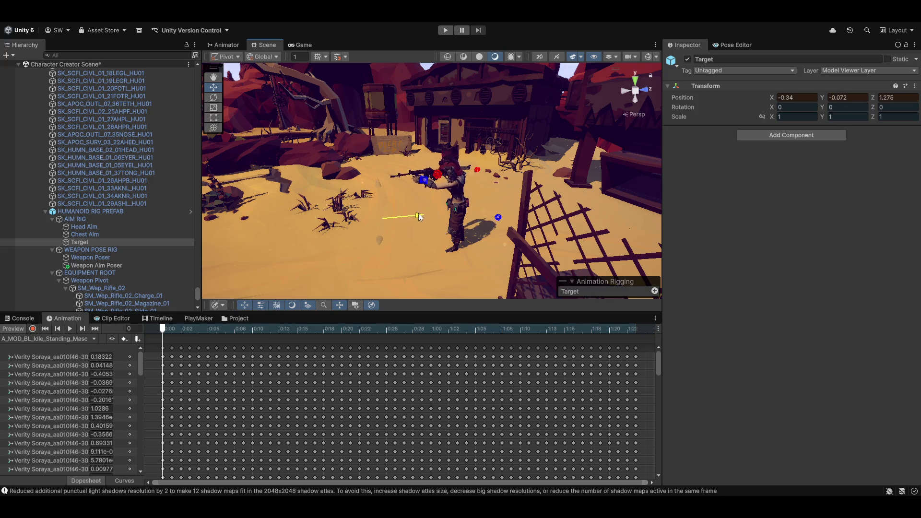
{"action": "left_click_drag", "start_coordinate": [418, 213], "coordinate": [633, 211]}
{"action": "left_click_drag", "start_coordinate": [697, 212], "coordinate": [815, 214]}
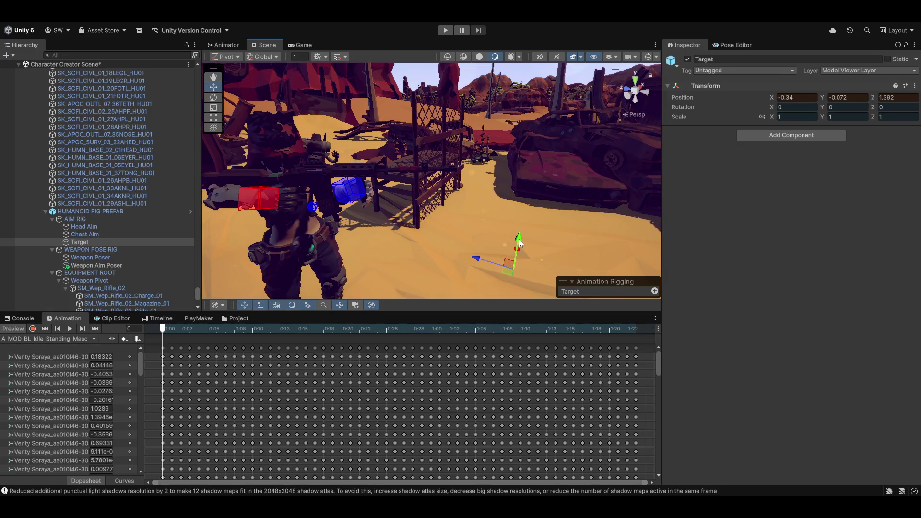
Push the Target out front and right to about X 2.21, Y 0.011, Z 8.55.
{"action": "mouse_move", "coordinate": [520, 243]}
{"action": "left_mouse_down"}
{"action": "mouse_move", "coordinate": [537, 101]}
{"action": "mouse_move", "coordinate": [528, 210]}
{"action": "mouse_move", "coordinate": [543, 247]}
{"action": "left_mouse_up"}
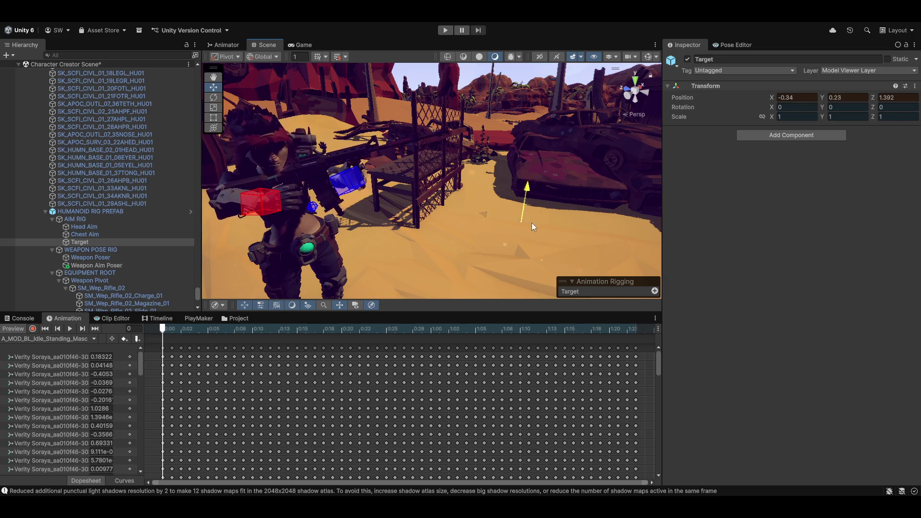
{"action": "left_click_drag", "start_coordinate": [482, 248], "coordinate": [463, 240]}
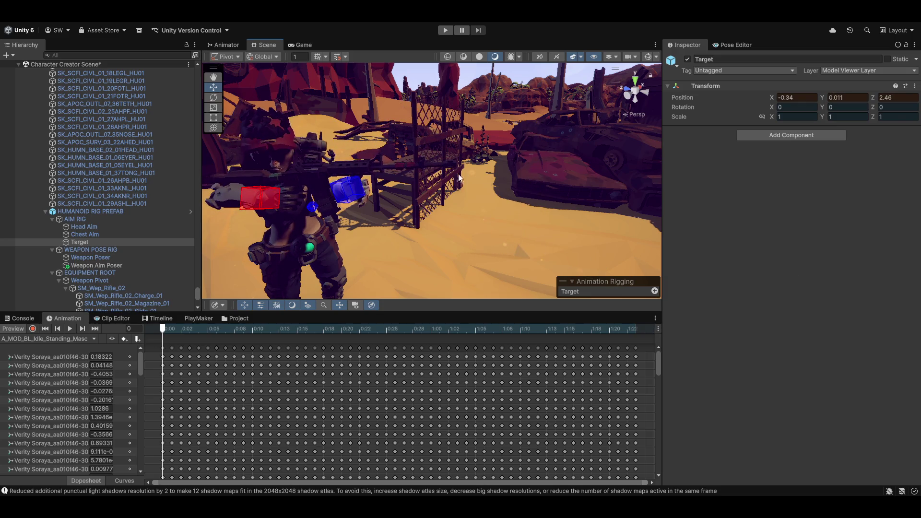
{"action": "mouse_move", "coordinate": [566, 220]}
{"action": "left_mouse_down"}
{"action": "mouse_move", "coordinate": [609, 218]}
{"action": "mouse_move", "coordinate": [453, 189]}
{"action": "mouse_move", "coordinate": [597, 162]}
{"action": "left_mouse_up"}
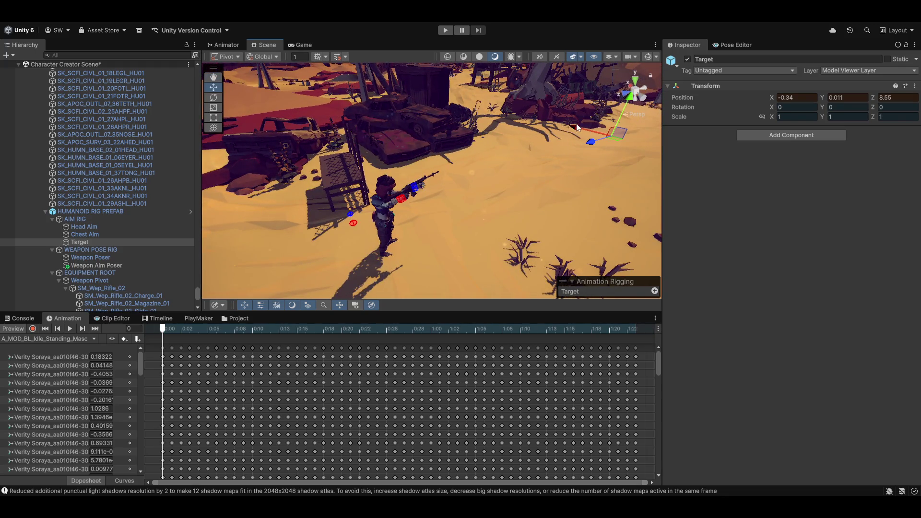
{"action": "left_click_drag", "start_coordinate": [577, 127], "coordinate": [658, 172]}
{"action": "mouse_move", "coordinate": [574, 183]}
{"action": "left_mouse_down"}
{"action": "mouse_move", "coordinate": [486, 232]}
{"action": "mouse_move", "coordinate": [405, 210]}
{"action": "mouse_move", "coordinate": [434, 187]}
{"action": "mouse_move", "coordinate": [499, 192]}
{"action": "mouse_move", "coordinate": [572, 180]}
{"action": "mouse_move", "coordinate": [541, 183]}
{"action": "left_mouse_up"}
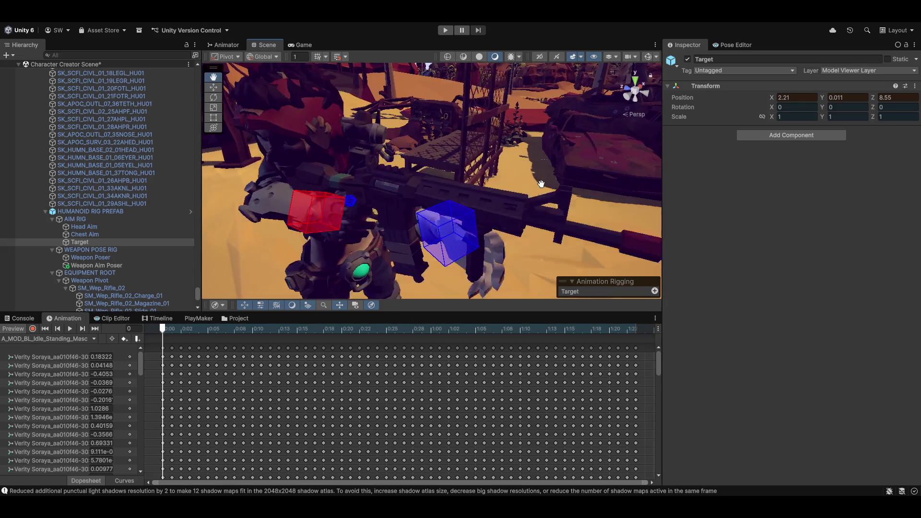
{"action": "scroll", "coordinate": [345, 217], "scroll_direction": "down", "scroll_amount": 5}
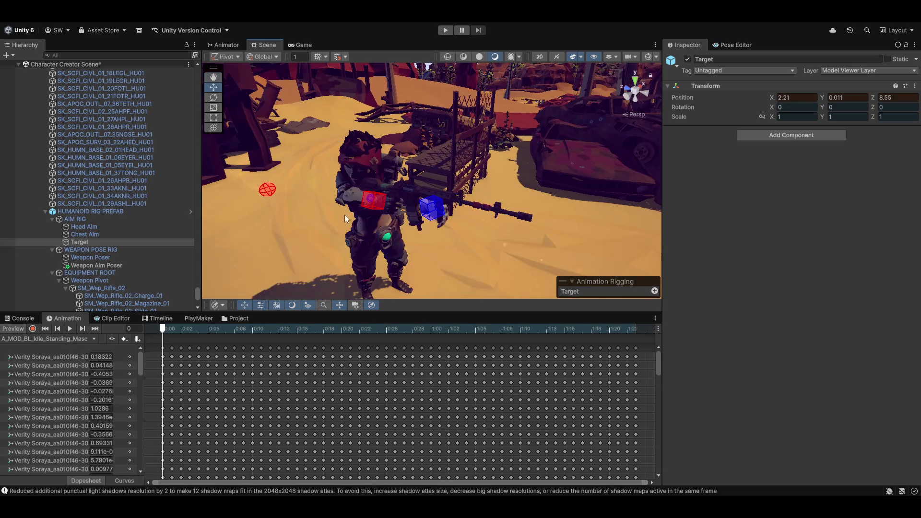
{"action": "left_click", "coordinate": [80, 227]}
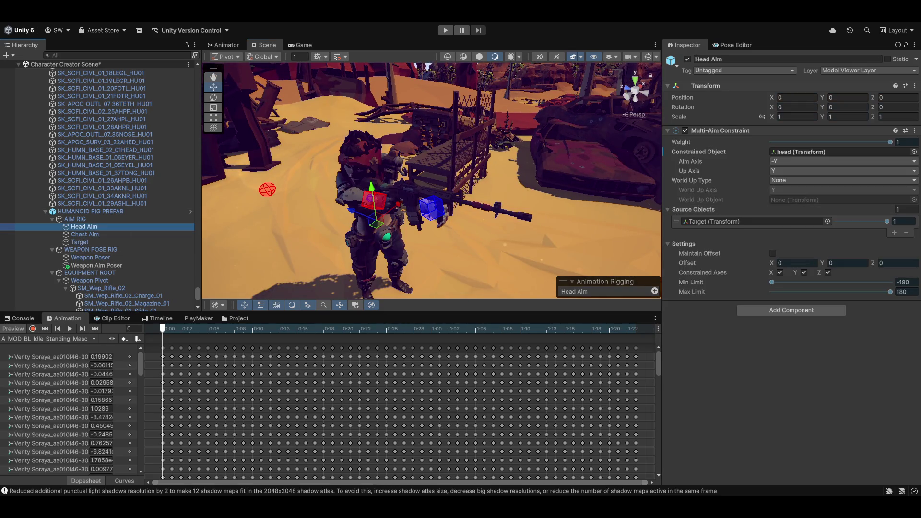
{"action": "left_click", "coordinate": [891, 142]}
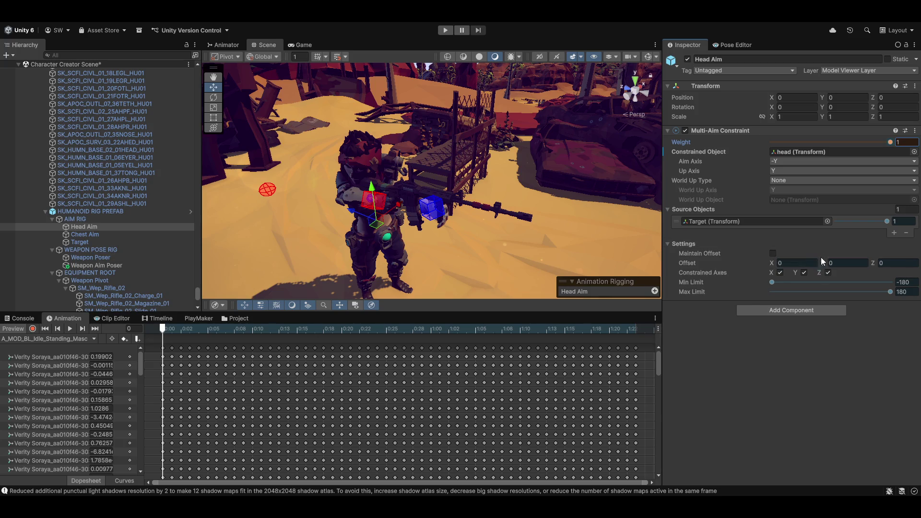
{"action": "type", "text": "2.9"}
{"action": "mouse_move", "coordinate": [772, 260]}
{"action": "left_mouse_down"}
{"action": "mouse_move", "coordinate": [826, 271]}
{"action": "mouse_move", "coordinate": [462, 332]}
{"action": "mouse_move", "coordinate": [697, 328]}
{"action": "mouse_move", "coordinate": [695, 317]}
{"action": "left_mouse_up"}
{"action": "mouse_move", "coordinate": [467, 152]}
{"action": "left_mouse_down"}
{"action": "mouse_move", "coordinate": [435, 193]}
{"action": "mouse_move", "coordinate": [115, 197]}
{"action": "mouse_move", "coordinate": [331, 221]}
{"action": "left_mouse_up"}
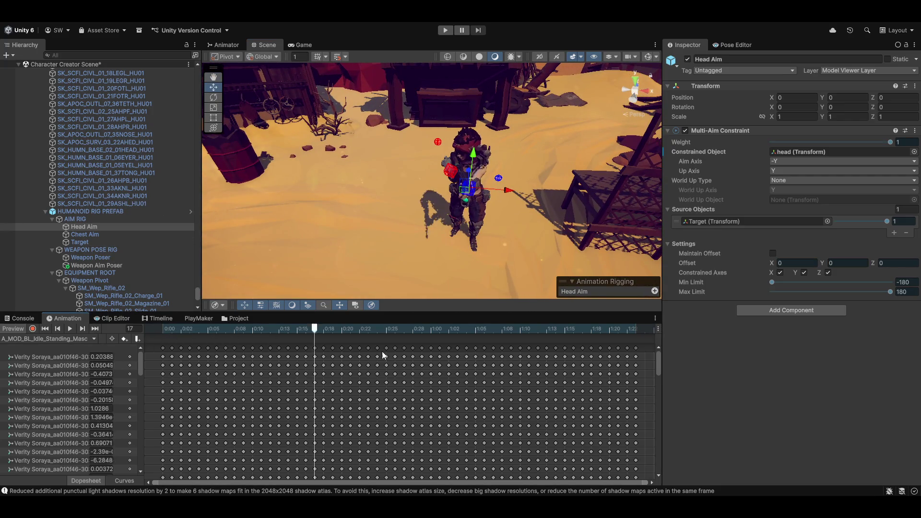
{"action": "mouse_move", "coordinate": [442, 223]}
{"action": "left_mouse_down"}
{"action": "mouse_move", "coordinate": [438, 241]}
{"action": "mouse_move", "coordinate": [404, 229]}
{"action": "mouse_move", "coordinate": [555, 237]}
{"action": "mouse_move", "coordinate": [831, 210]}
{"action": "mouse_move", "coordinate": [17, 209]}
{"action": "mouse_move", "coordinate": [896, 240]}
{"action": "mouse_move", "coordinate": [887, 224]}
{"action": "left_mouse_up"}
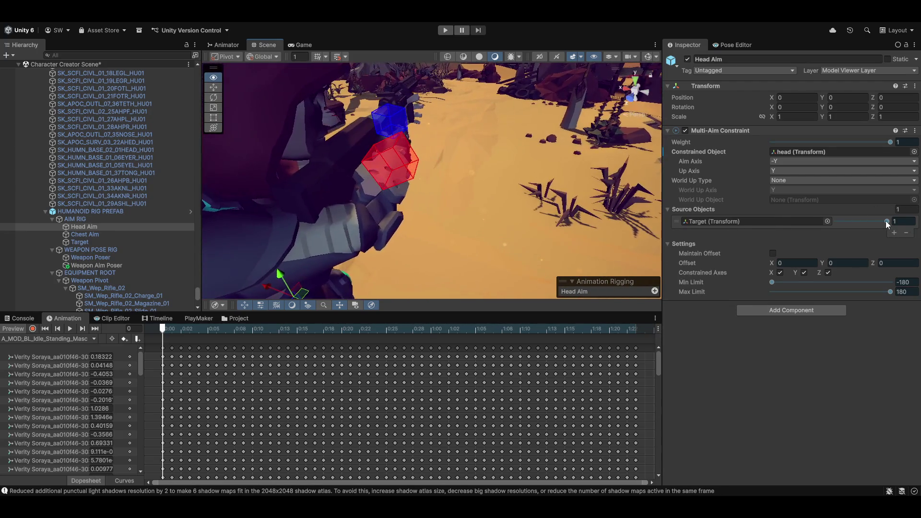
{"action": "left_click_drag", "start_coordinate": [614, 205], "coordinate": [364, 247]}
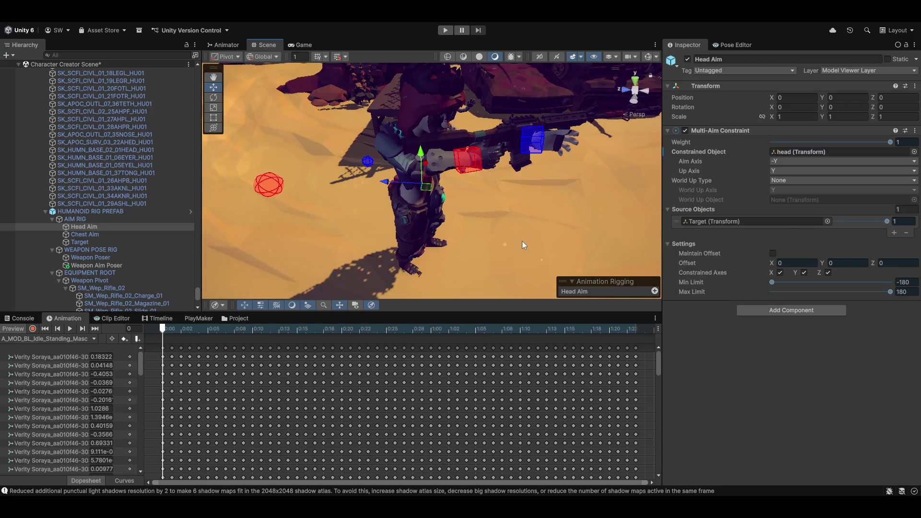
{"action": "mouse_move", "coordinate": [527, 238]}
{"action": "left_mouse_down"}
{"action": "mouse_move", "coordinate": [508, 248]}
{"action": "mouse_move", "coordinate": [354, 247]}
{"action": "mouse_move", "coordinate": [425, 242]}
{"action": "mouse_move", "coordinate": [426, 230]}
{"action": "mouse_move", "coordinate": [417, 209]}
{"action": "mouse_move", "coordinate": [179, 145]}
{"action": "mouse_move", "coordinate": [95, 160]}
{"action": "mouse_move", "coordinate": [372, 208]}
{"action": "mouse_move", "coordinate": [608, 220]}
{"action": "left_mouse_up"}
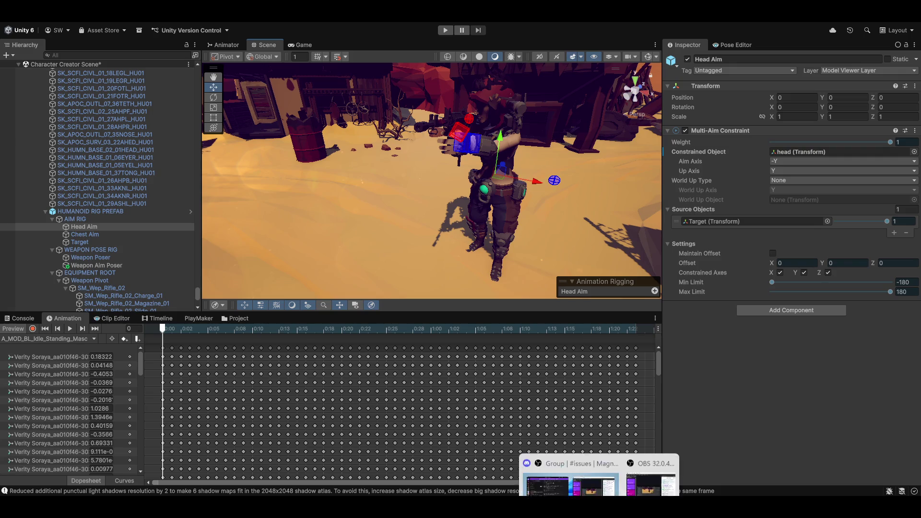
{"action": "mouse_move", "coordinate": [620, 507]}
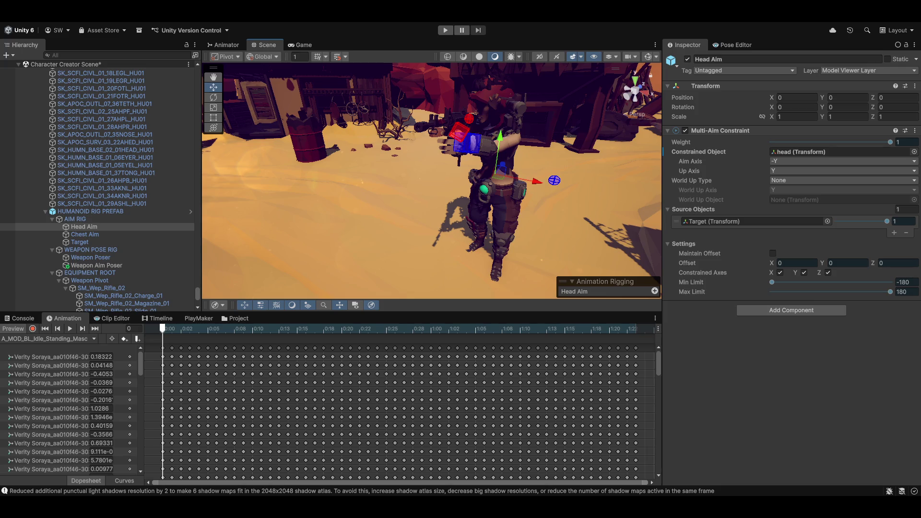
{"action": "mouse_move", "coordinate": [550, 204]}
{"action": "left_mouse_down"}
{"action": "mouse_move", "coordinate": [510, 231]}
{"action": "mouse_move", "coordinate": [472, 226]}
{"action": "mouse_move", "coordinate": [479, 215]}
{"action": "mouse_move", "coordinate": [445, 196]}
{"action": "mouse_move", "coordinate": [272, 185]}
{"action": "mouse_move", "coordinate": [589, 202]}
{"action": "mouse_move", "coordinate": [511, 188]}
{"action": "left_mouse_up"}
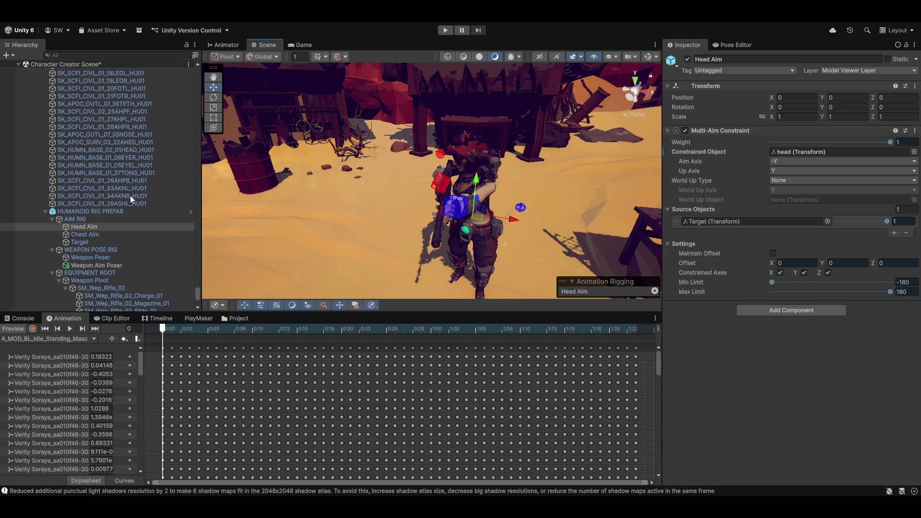
Replace Head Aim's source Target with the Aim object from Firearm Rig Targets and refresh the preview.
{"action": "scroll", "coordinate": [85, 243], "scroll_direction": "down", "scroll_amount": 2}
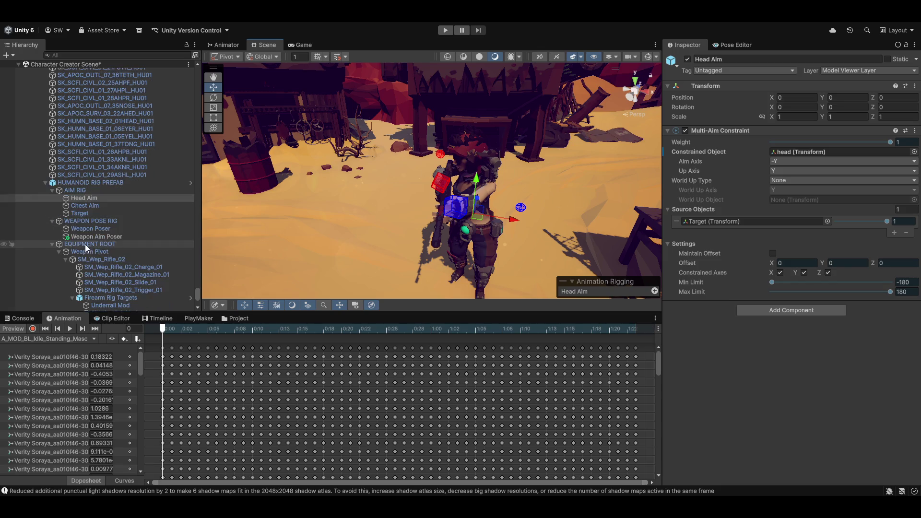
{"action": "scroll", "coordinate": [118, 264], "scroll_direction": "down", "scroll_amount": 4}
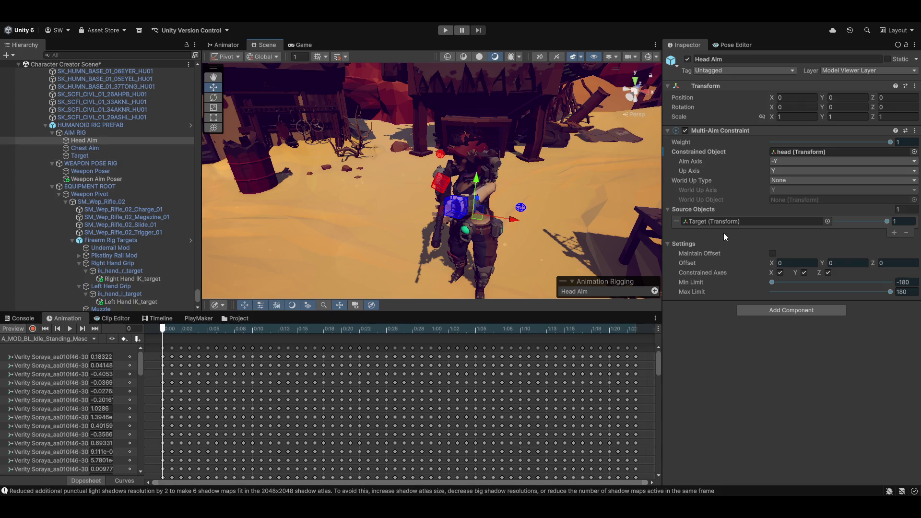
{"action": "scroll", "coordinate": [130, 186], "scroll_direction": "down", "scroll_amount": 5}
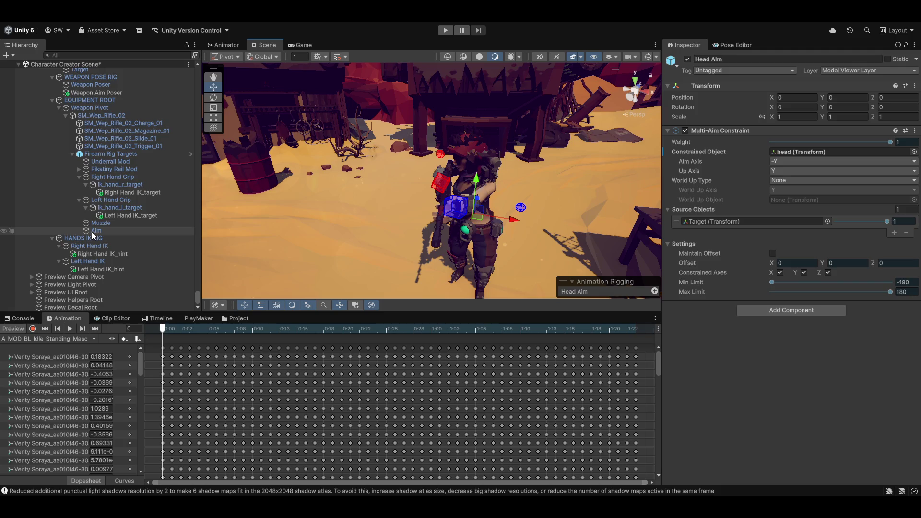
{"action": "left_click_drag", "start_coordinate": [92, 233], "coordinate": [734, 221]}
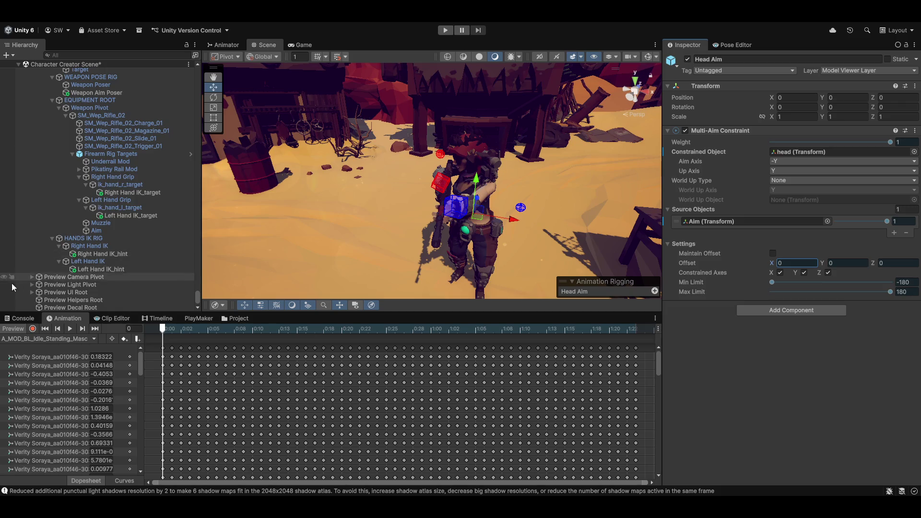
{"action": "left_click", "coordinate": [13, 328]}
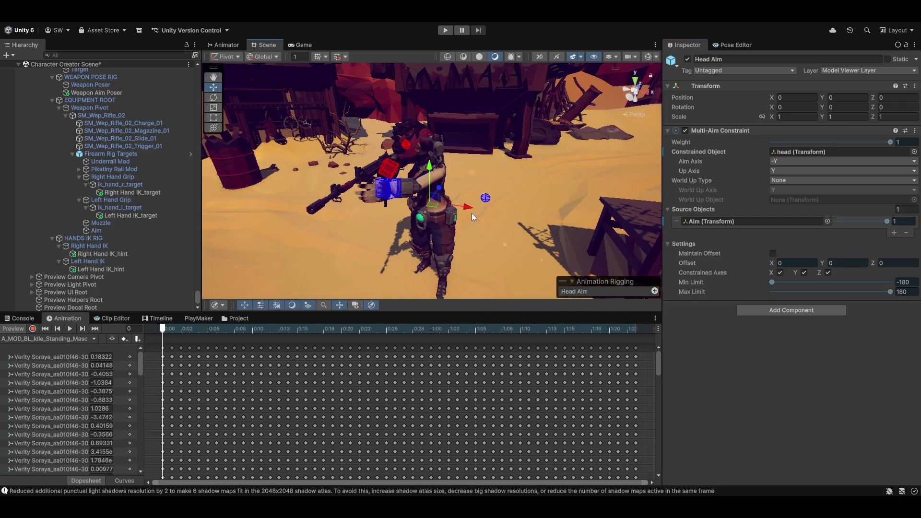
Drag the Aim object with the Move tool to Position 0.091, 0.428, 0.103.
{"action": "left_click", "coordinate": [96, 232]}
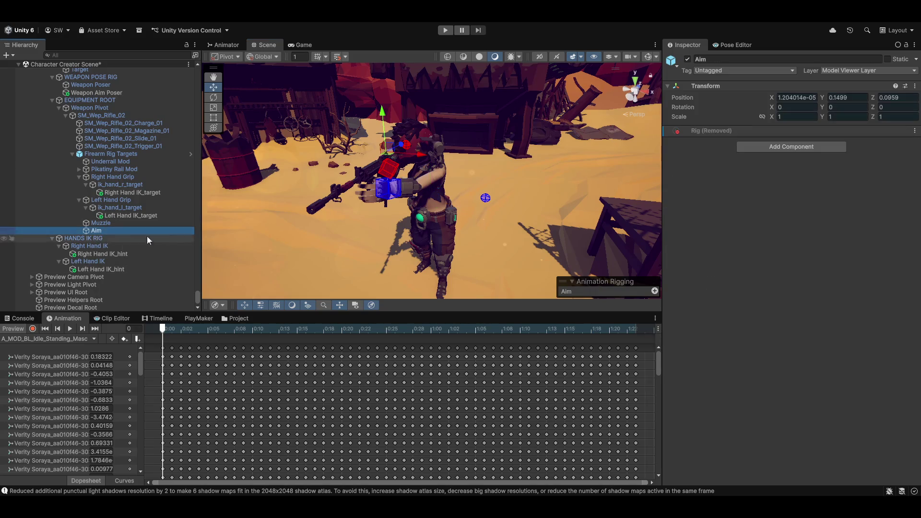
{"action": "mouse_move", "coordinate": [419, 156]}
{"action": "left_mouse_down"}
{"action": "mouse_move", "coordinate": [454, 157]}
{"action": "mouse_move", "coordinate": [396, 151]}
{"action": "left_mouse_up"}
{"action": "mouse_move", "coordinate": [366, 115]}
{"action": "left_mouse_down"}
{"action": "mouse_move", "coordinate": [356, 44]}
{"action": "mouse_move", "coordinate": [350, 62]}
{"action": "left_mouse_up"}
{"action": "key", "text": "q"}
{"action": "left_click_drag", "start_coordinate": [402, 141], "coordinate": [456, 178]}
{"action": "key", "text": "w"}
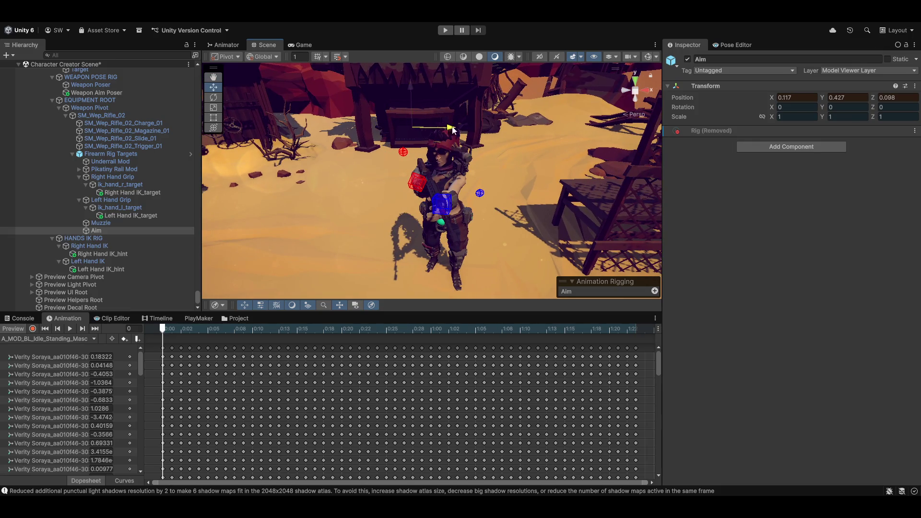
{"action": "mouse_move", "coordinate": [453, 130]}
{"action": "left_mouse_down"}
{"action": "mouse_move", "coordinate": [461, 129]}
{"action": "mouse_move", "coordinate": [451, 130]}
{"action": "left_mouse_up"}
{"action": "mouse_move", "coordinate": [414, 89]}
{"action": "left_mouse_down"}
{"action": "mouse_move", "coordinate": [419, 97]}
{"action": "mouse_move", "coordinate": [423, 68]}
{"action": "mouse_move", "coordinate": [419, 85]}
{"action": "left_mouse_up"}
{"action": "mouse_move", "coordinate": [471, 179]}
{"action": "left_mouse_down"}
{"action": "mouse_move", "coordinate": [346, 136]}
{"action": "mouse_move", "coordinate": [389, 150]}
{"action": "mouse_move", "coordinate": [739, 176]}
{"action": "mouse_move", "coordinate": [853, 196]}
{"action": "mouse_move", "coordinate": [545, 268]}
{"action": "left_mouse_up"}
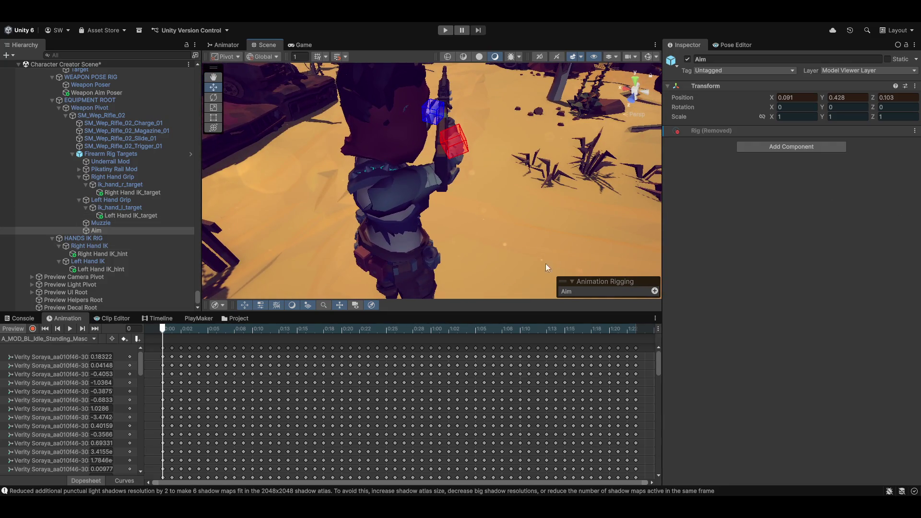
{"action": "scroll", "coordinate": [490, 199], "scroll_direction": "down", "scroll_amount": 3}
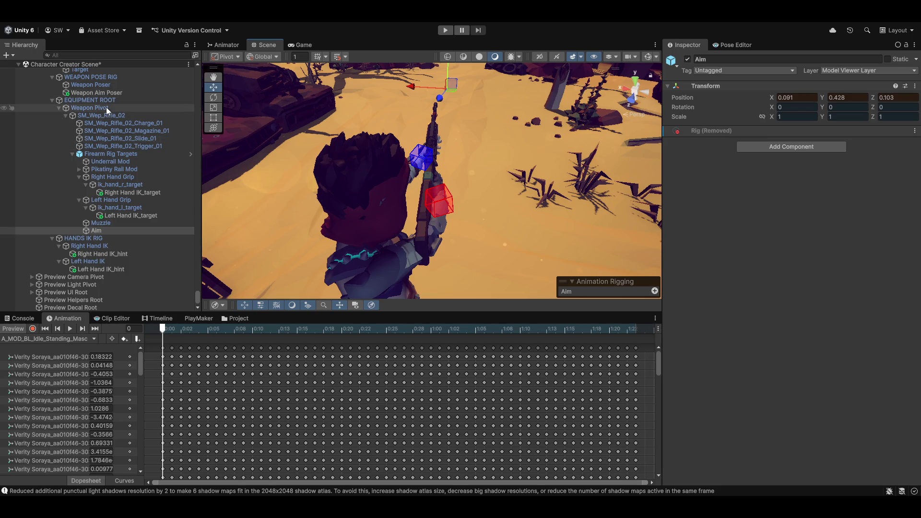
{"action": "scroll", "coordinate": [71, 109], "scroll_direction": "up", "scroll_amount": 3}
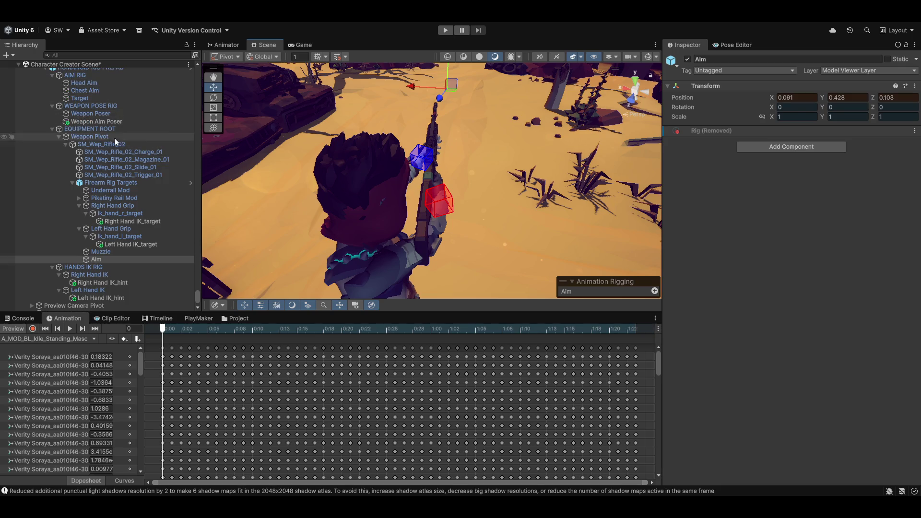
Drag Weapon Aim Poser down to Position 0.02, 0.258, -0.748, then view the face and rifle up close.
{"action": "left_click", "coordinate": [83, 122]}
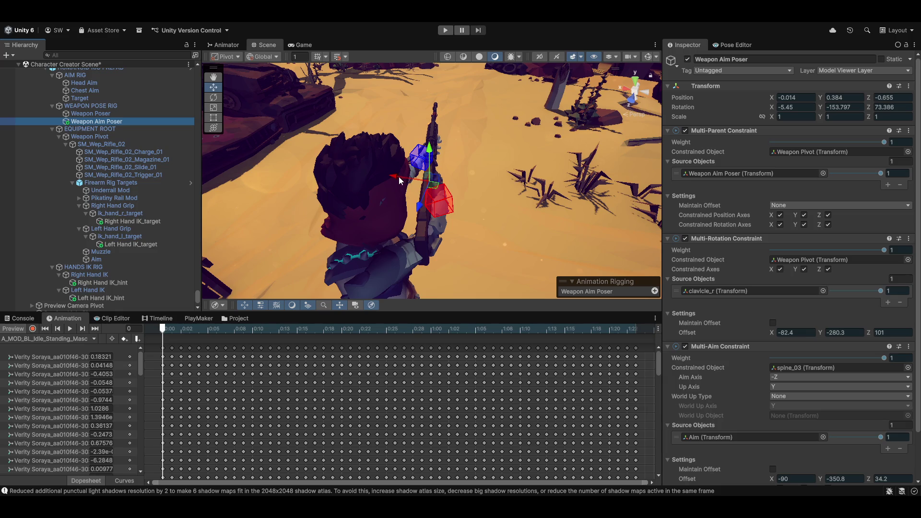
{"action": "mouse_move", "coordinate": [399, 176]}
{"action": "left_mouse_down"}
{"action": "mouse_move", "coordinate": [384, 178]}
{"action": "mouse_move", "coordinate": [399, 200]}
{"action": "mouse_move", "coordinate": [390, 222]}
{"action": "left_mouse_up"}
{"action": "mouse_move", "coordinate": [475, 211]}
{"action": "left_mouse_down"}
{"action": "mouse_move", "coordinate": [77, 165]}
{"action": "mouse_move", "coordinate": [655, 155]}
{"action": "mouse_move", "coordinate": [288, 154]}
{"action": "mouse_move", "coordinate": [660, 137]}
{"action": "left_mouse_up"}
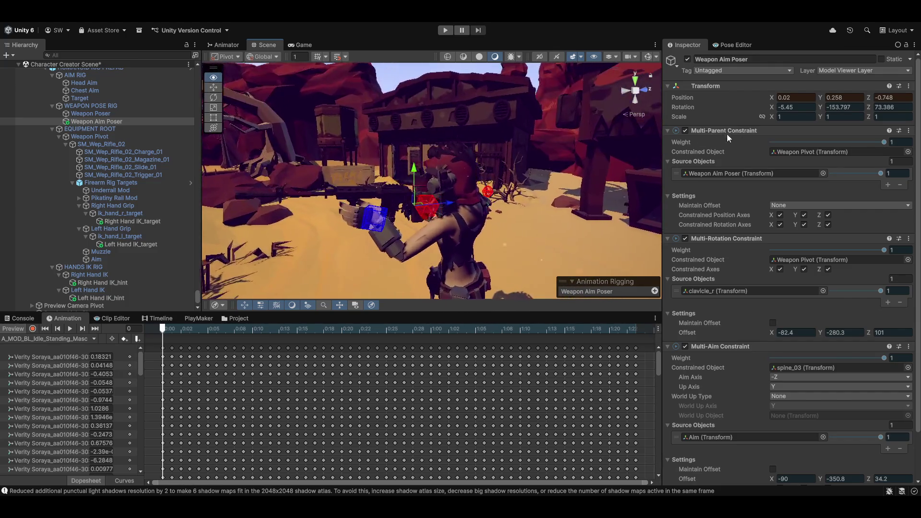
{"action": "mouse_move", "coordinate": [727, 134]}
{"action": "left_mouse_down"}
{"action": "mouse_move", "coordinate": [794, 151]}
{"action": "mouse_move", "coordinate": [896, 146]}
{"action": "mouse_move", "coordinate": [120, 140]}
{"action": "mouse_move", "coordinate": [134, 201]}
{"action": "left_mouse_up"}
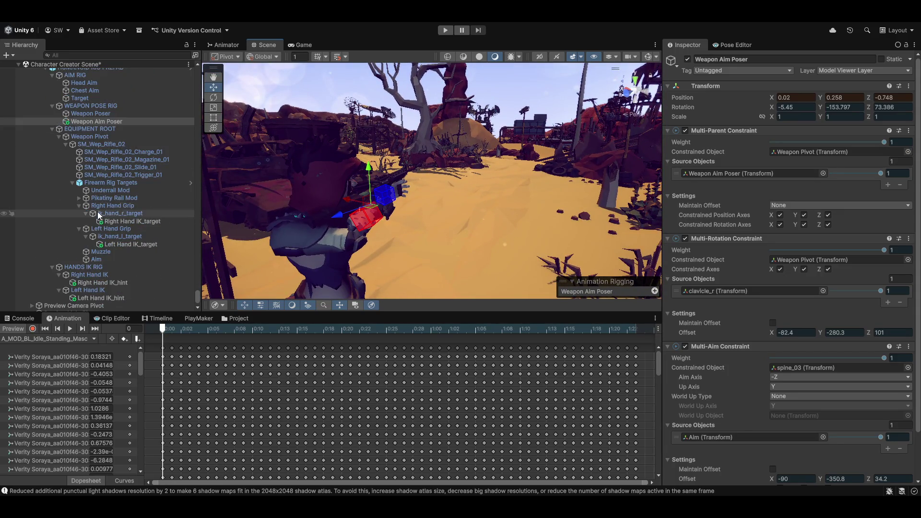
{"action": "scroll", "coordinate": [91, 250], "scroll_direction": "up", "scroll_amount": 3}
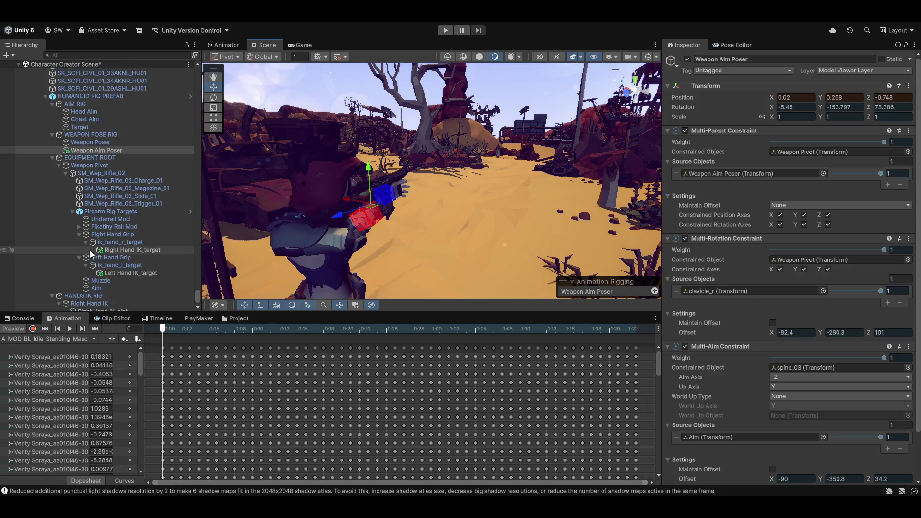
{"action": "left_click", "coordinate": [94, 127]}
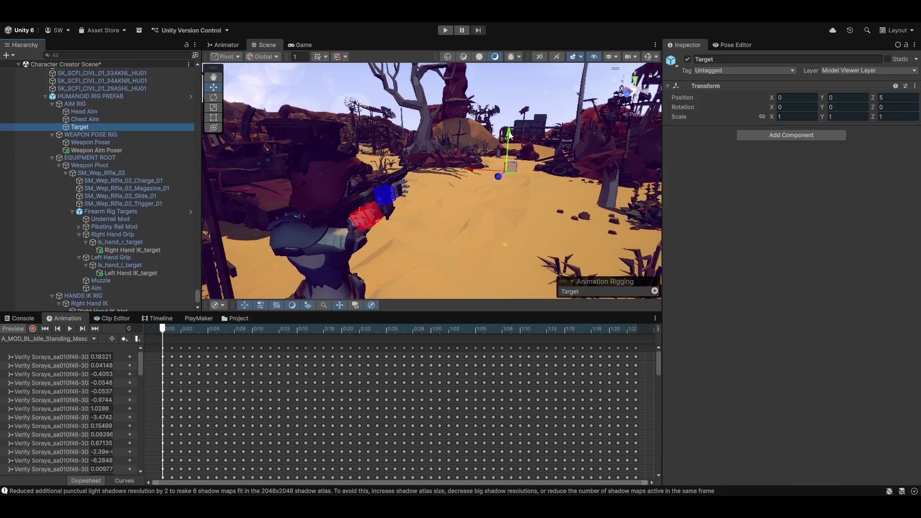
{"action": "mouse_move", "coordinate": [510, 136]}
{"action": "left_mouse_down"}
{"action": "mouse_move", "coordinate": [503, 168]}
{"action": "mouse_move", "coordinate": [497, 144]}
{"action": "mouse_move", "coordinate": [488, 153]}
{"action": "mouse_move", "coordinate": [485, 144]}
{"action": "mouse_move", "coordinate": [408, 173]}
{"action": "mouse_move", "coordinate": [311, 189]}
{"action": "mouse_move", "coordinate": [108, 187]}
{"action": "left_mouse_up"}
{"action": "mouse_move", "coordinate": [431, 250]}
{"action": "left_mouse_down"}
{"action": "mouse_move", "coordinate": [308, 250]}
{"action": "mouse_move", "coordinate": [257, 223]}
{"action": "mouse_move", "coordinate": [287, 239]}
{"action": "left_mouse_up"}
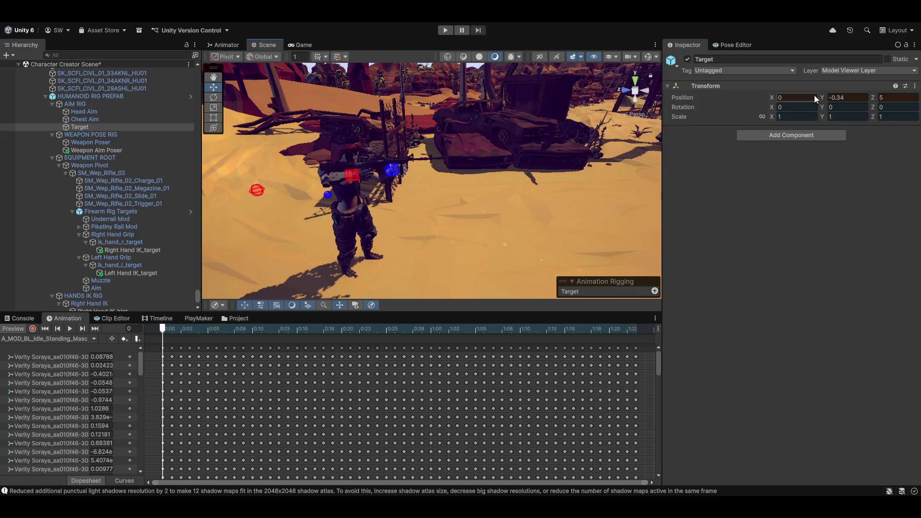
{"action": "left_click", "coordinate": [69, 328]}
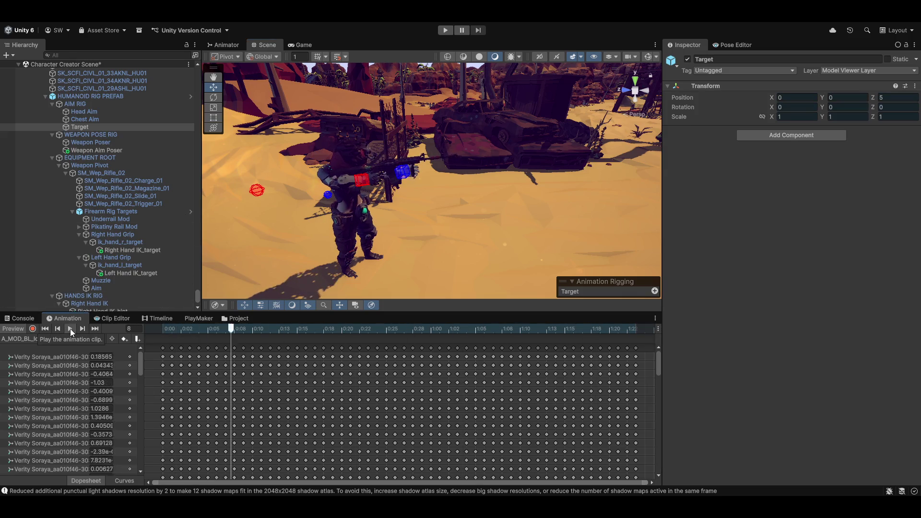
{"action": "left_click", "coordinate": [71, 329]}
{"action": "left_click_drag", "start_coordinate": [305, 330], "coordinate": [3, 353]}
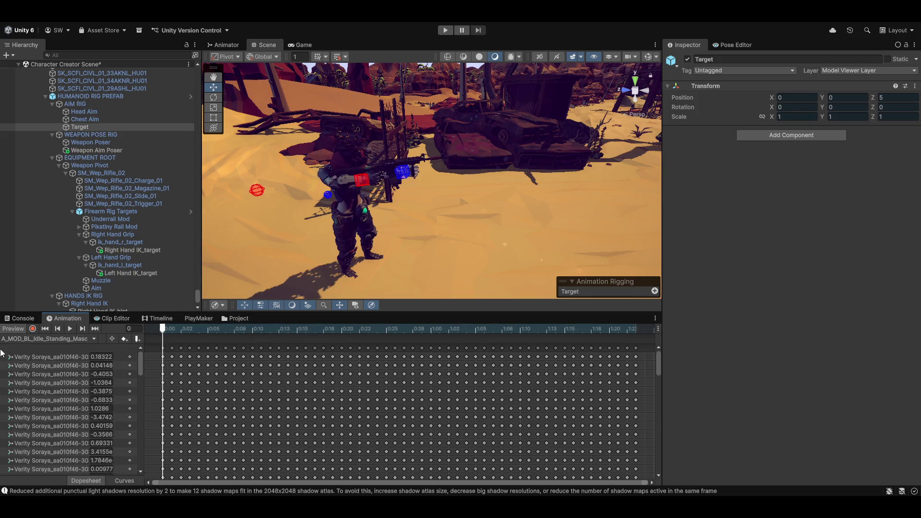
{"action": "scroll", "coordinate": [96, 166], "scroll_direction": "down", "scroll_amount": 3}
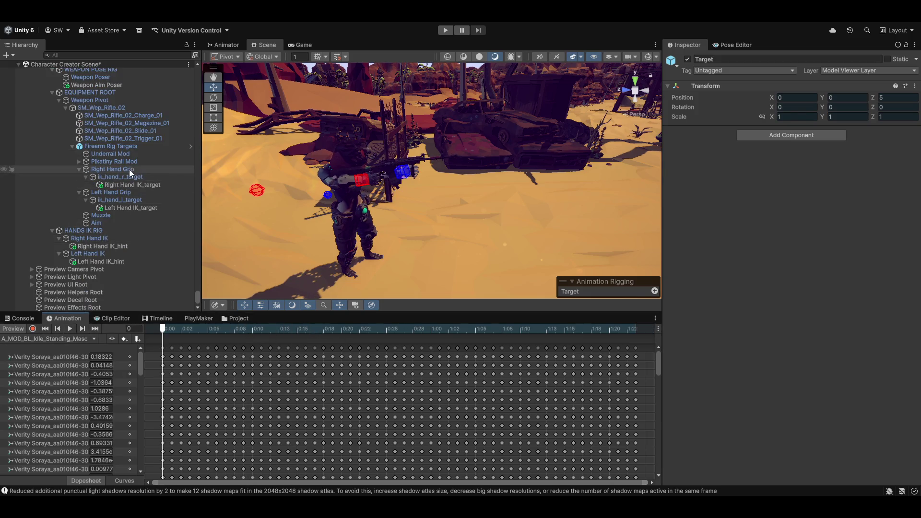
{"action": "left_click", "coordinate": [96, 223]}
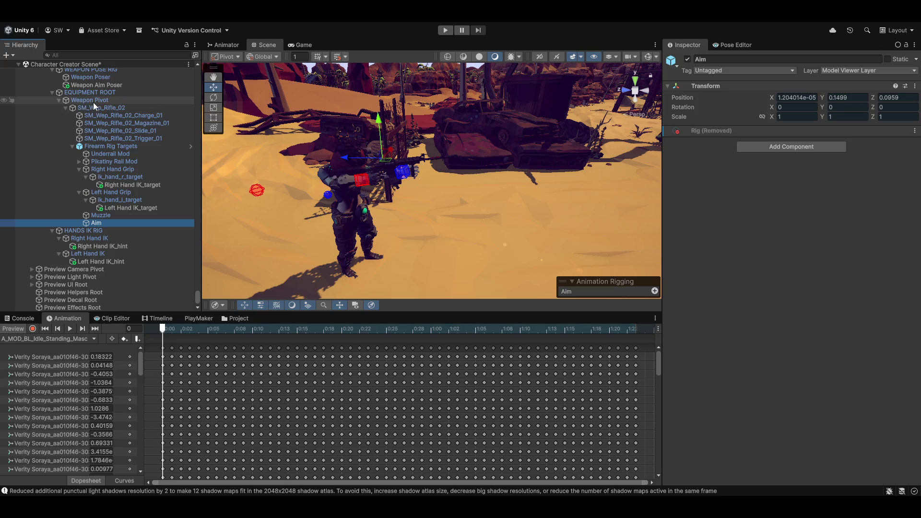
{"action": "scroll", "coordinate": [101, 125], "scroll_direction": "up", "scroll_amount": 3}
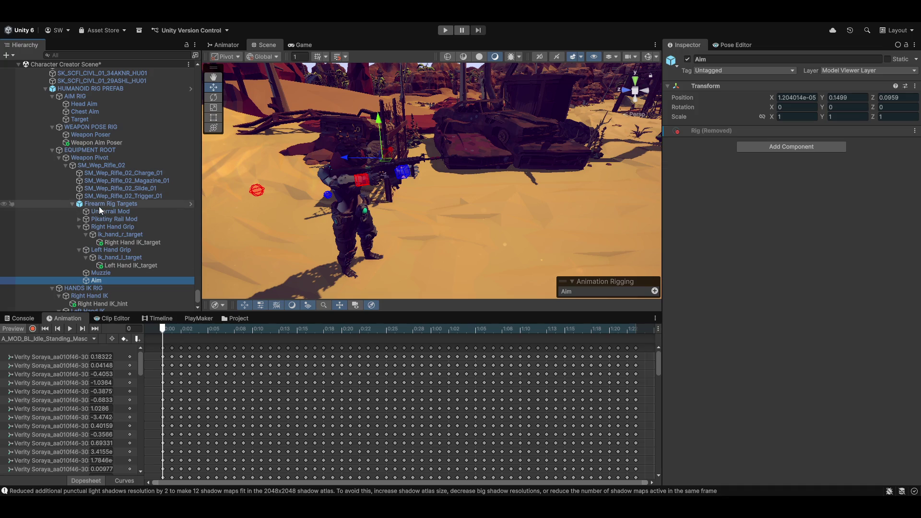
Tick Maintain Offset on Head Aim's Multi-Aim Constraint and refresh the preview.
{"action": "left_click", "coordinate": [84, 104]}
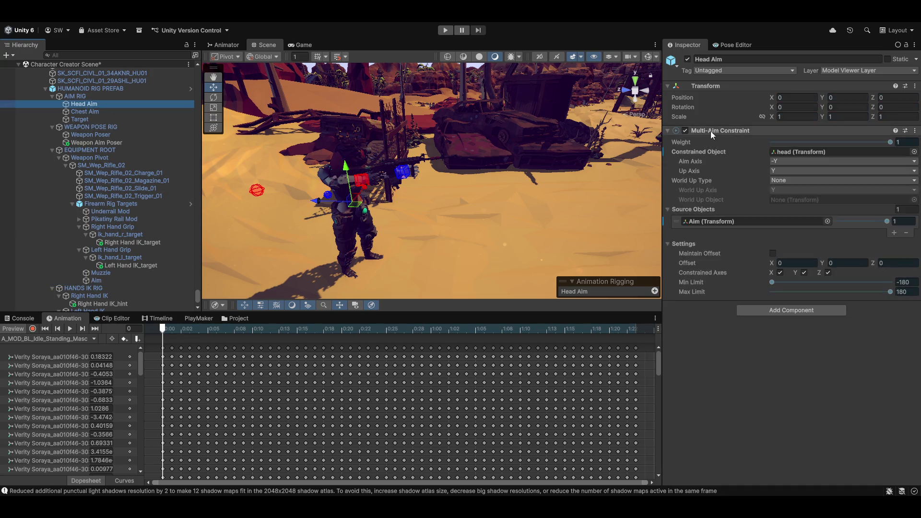
{"action": "left_click", "coordinate": [772, 253]}
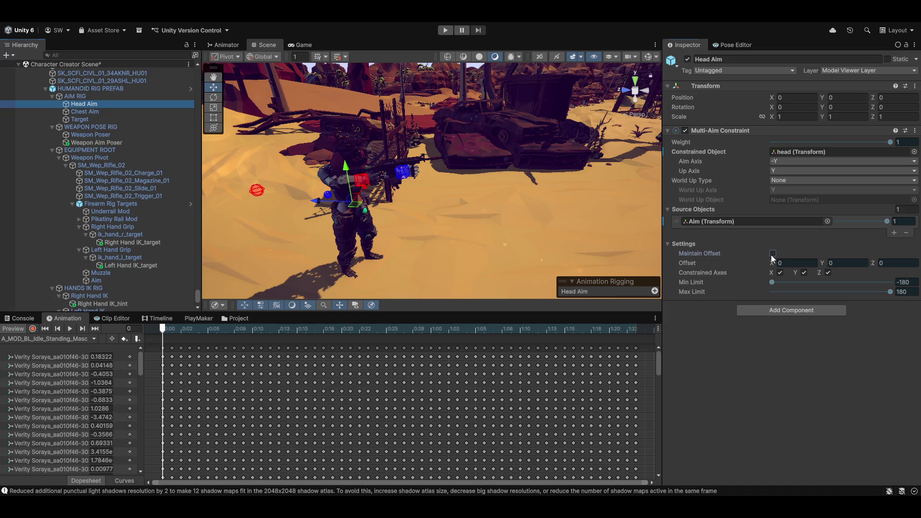
{"action": "left_click", "coordinate": [9, 331]}
{"action": "left_click_drag", "start_coordinate": [483, 177], "coordinate": [285, 172]}
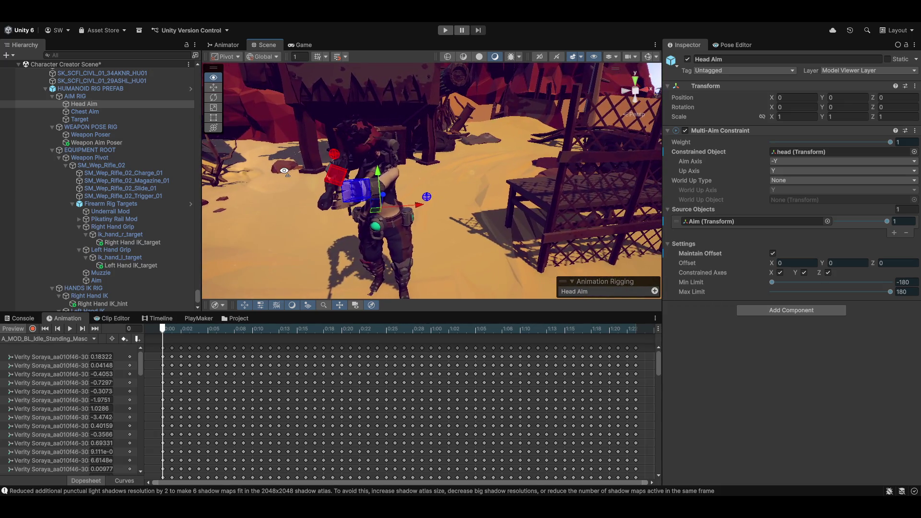
Set Head Aim's offset to X -38.28, Y -30.2, Z -1.99.
{"action": "left_click", "coordinate": [713, 219]}
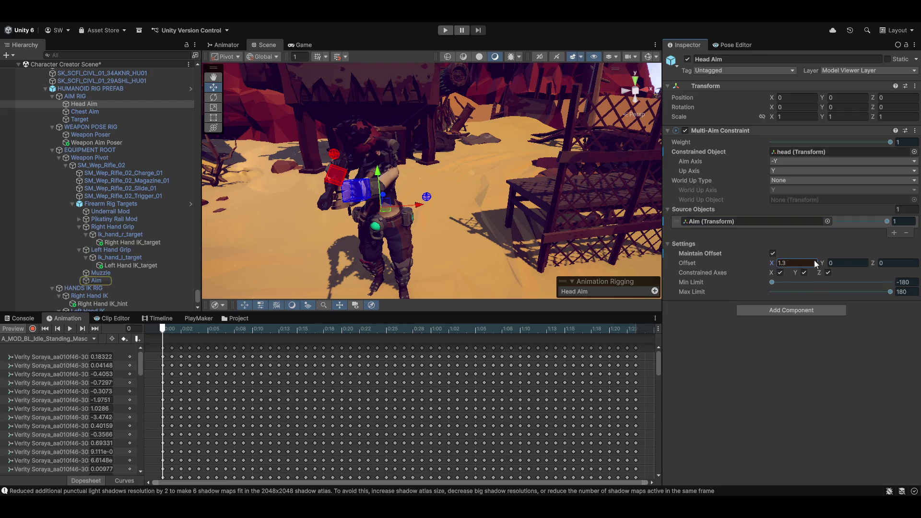
{"action": "type", "text": "-6.46"}
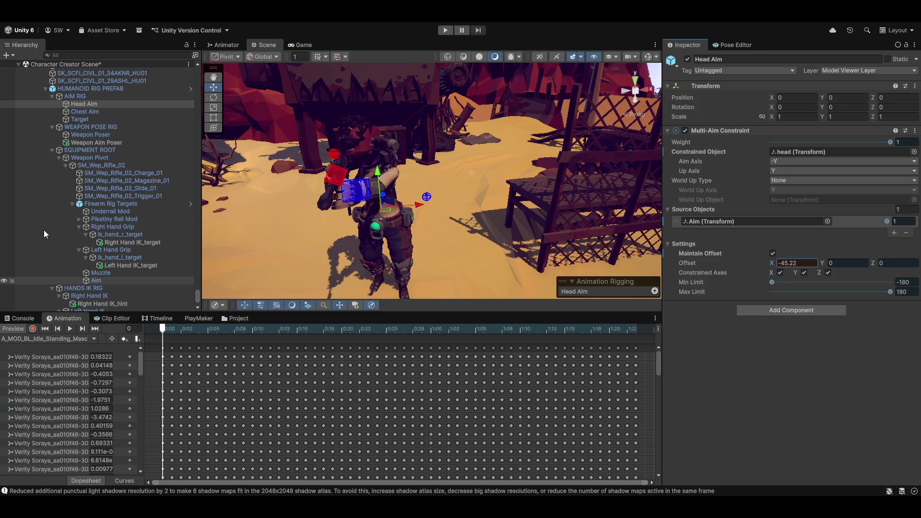
{"action": "type", "text": "-45.48"}
{"action": "left_click", "coordinate": [836, 262]}
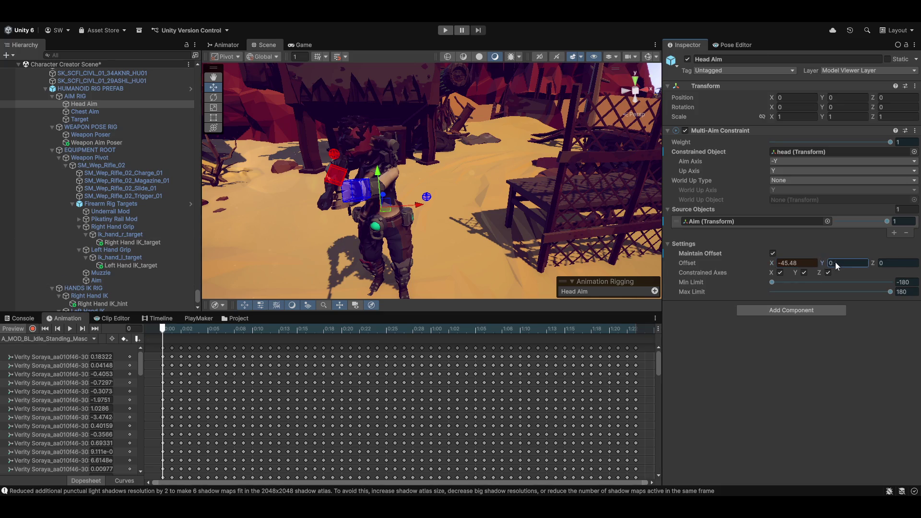
{"action": "type", "text": "6.69"}
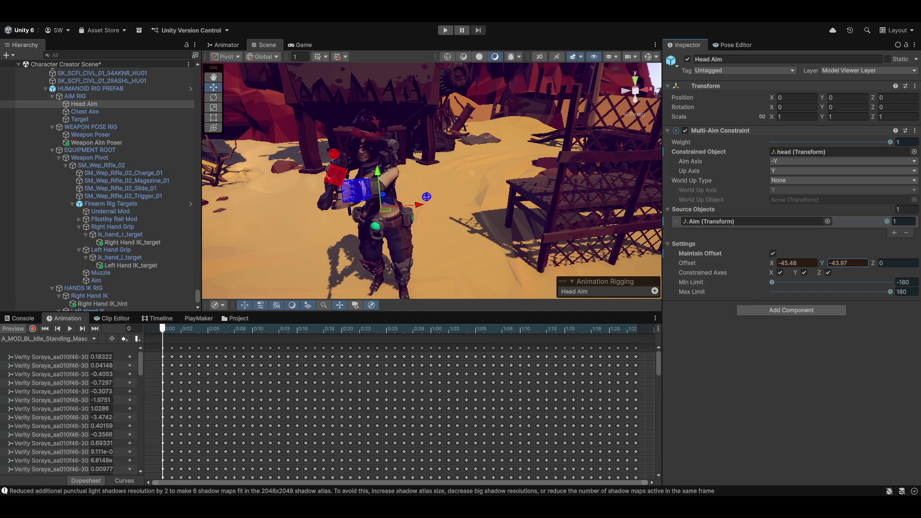
{"action": "left_click", "coordinate": [874, 262]}
{"action": "type", "text": "9.78"}
{"action": "type", "text": "-1.99"}
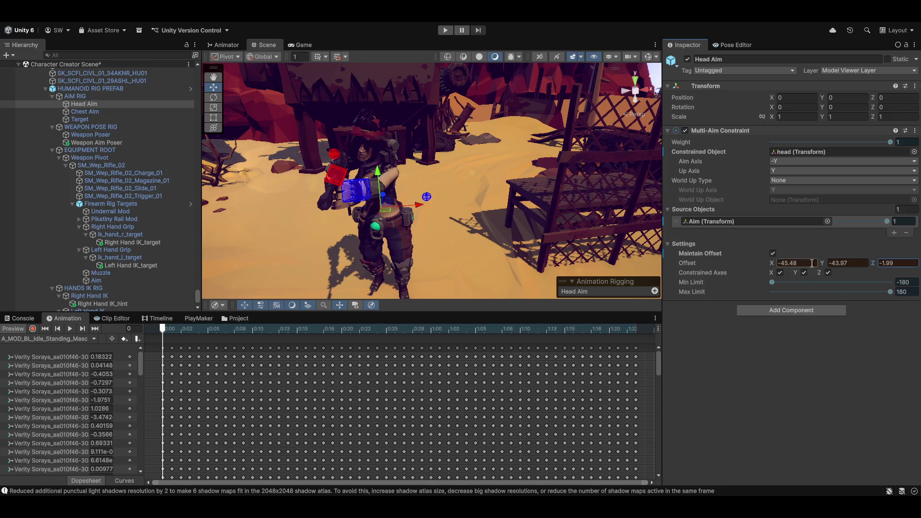
{"action": "left_click_drag", "start_coordinate": [772, 263], "coordinate": [901, 277]}
{"action": "mouse_move", "coordinate": [823, 262]}
{"action": "left_mouse_down"}
{"action": "mouse_move", "coordinate": [764, 261]}
{"action": "mouse_move", "coordinate": [818, 263]}
{"action": "left_mouse_up"}
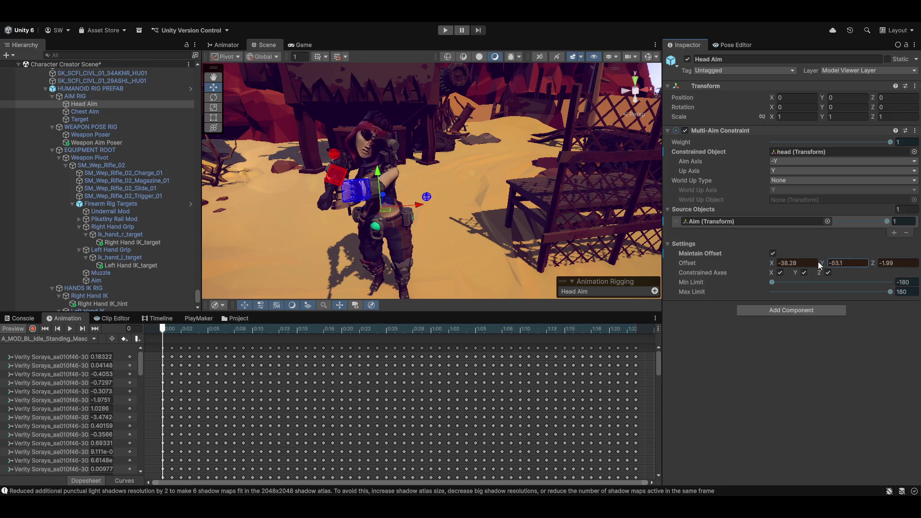
{"action": "mouse_move", "coordinate": [447, 196]}
{"action": "left_mouse_down"}
{"action": "mouse_move", "coordinate": [457, 218]}
{"action": "mouse_move", "coordinate": [661, 218]}
{"action": "mouse_move", "coordinate": [448, 203]}
{"action": "mouse_move", "coordinate": [478, 210]}
{"action": "mouse_move", "coordinate": [468, 212]}
{"action": "left_mouse_up"}
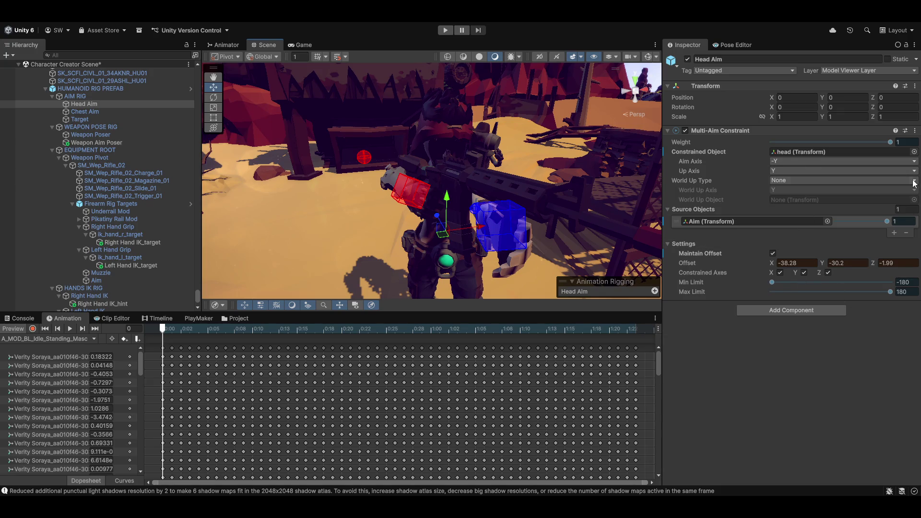
Copy the Head Aim Multi-Aim Constraint values and paste back the -38.28, -30.2, -1.99 offset with preview off.
{"action": "left_click", "coordinate": [915, 130]}
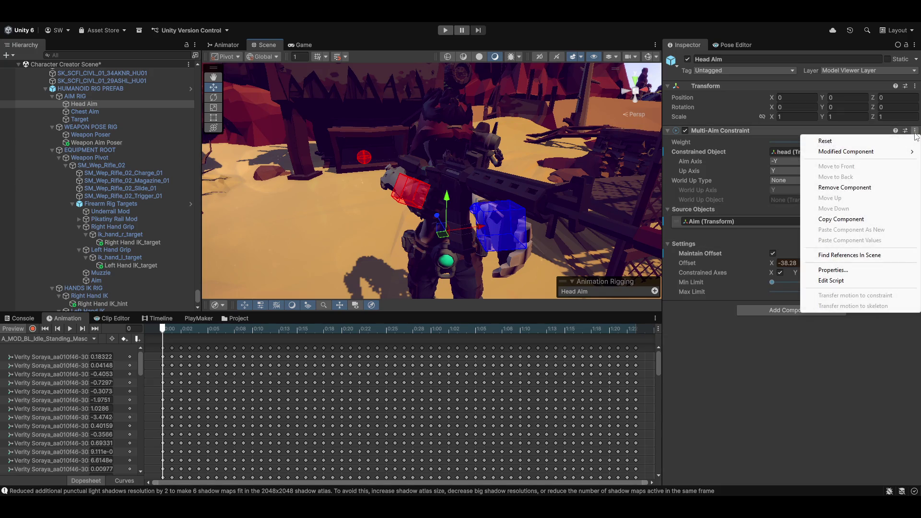
{"action": "left_click", "coordinate": [860, 219]}
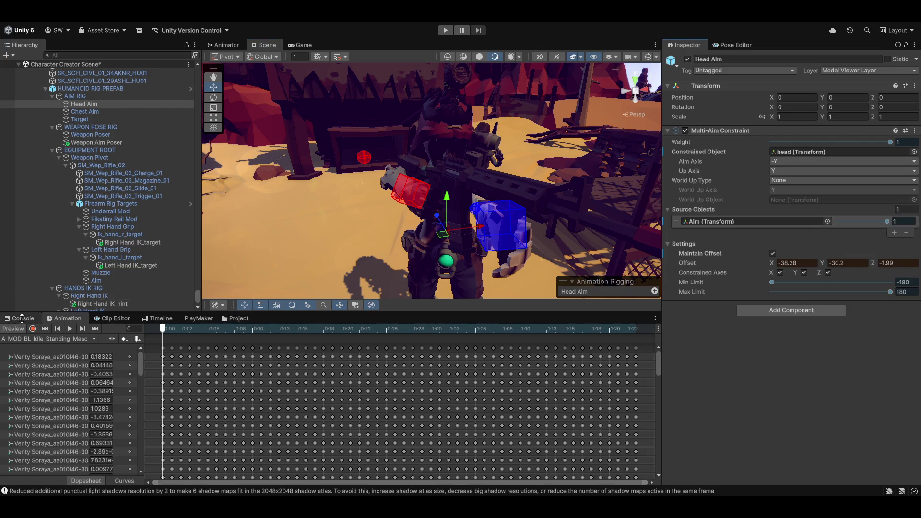
{"action": "left_click", "coordinate": [9, 330]}
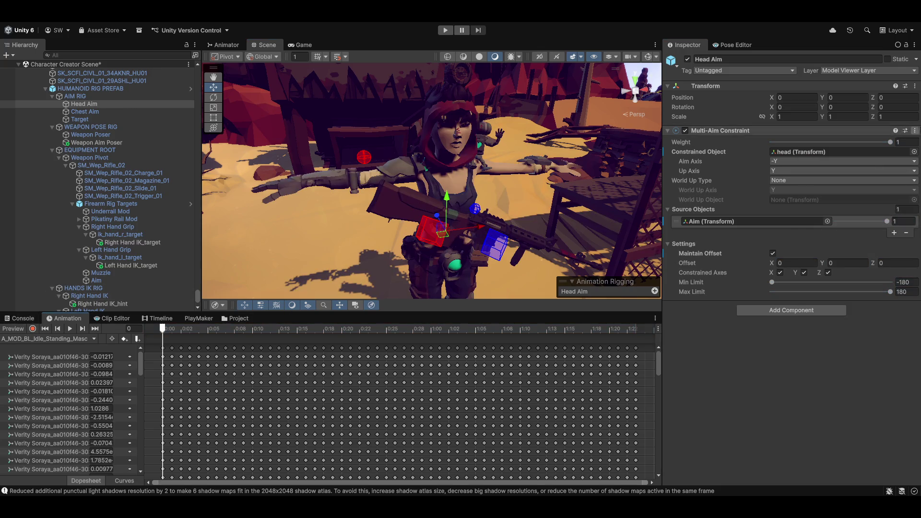
{"action": "left_click", "coordinate": [916, 131]}
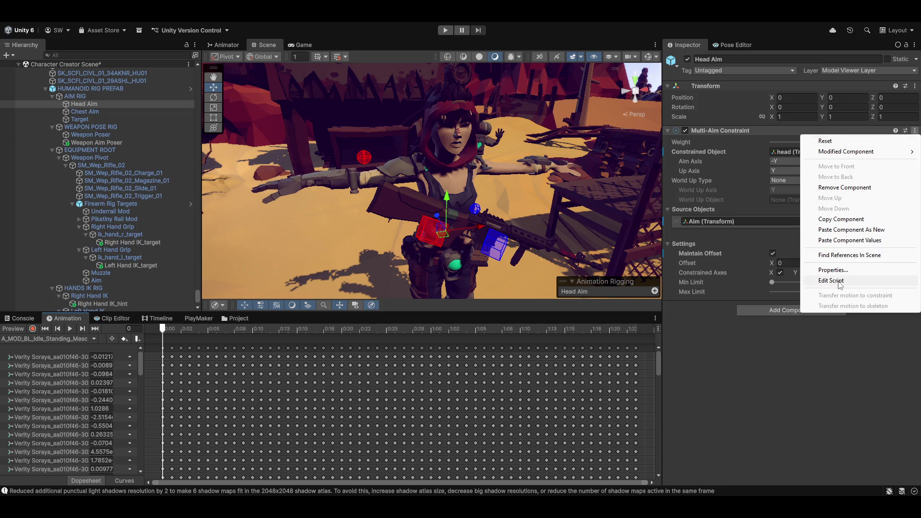
{"action": "left_click", "coordinate": [844, 240]}
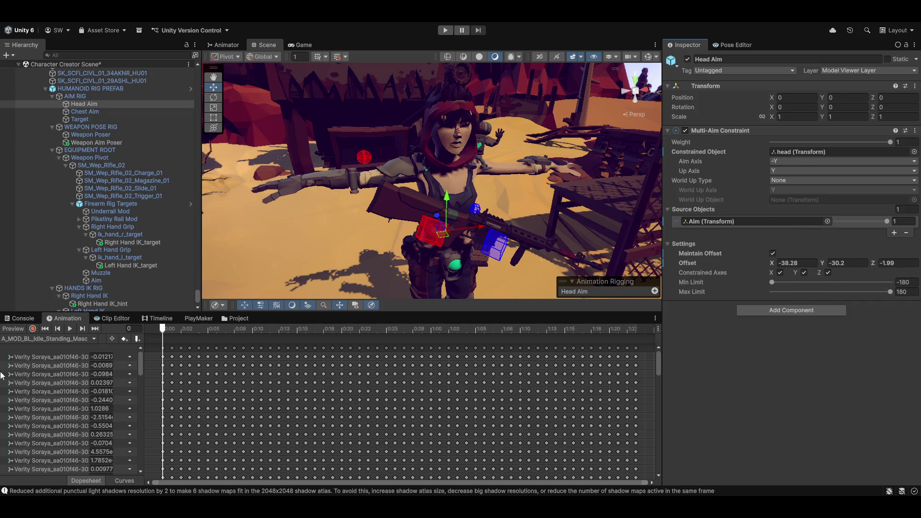
Preview the idle aiming pose and orbit and zoom around the character.
{"action": "left_click", "coordinate": [19, 330]}
{"action": "mouse_move", "coordinate": [402, 188]}
{"action": "left_mouse_down"}
{"action": "mouse_move", "coordinate": [387, 217]}
{"action": "mouse_move", "coordinate": [385, 210]}
{"action": "mouse_move", "coordinate": [803, 149]}
{"action": "mouse_move", "coordinate": [697, 161]}
{"action": "mouse_move", "coordinate": [898, 165]}
{"action": "mouse_move", "coordinate": [163, 193]}
{"action": "mouse_move", "coordinate": [123, 216]}
{"action": "mouse_move", "coordinate": [572, 155]}
{"action": "mouse_move", "coordinate": [457, 163]}
{"action": "mouse_move", "coordinate": [426, 96]}
{"action": "left_mouse_up"}
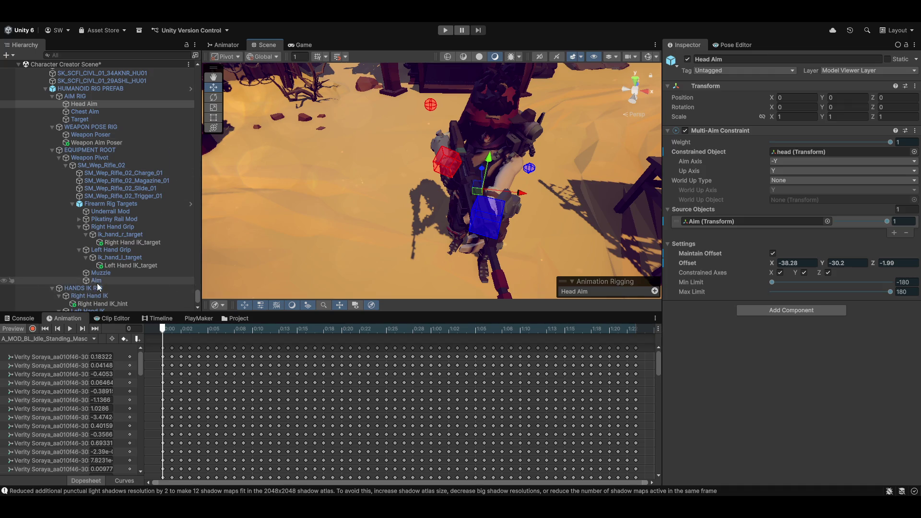
{"action": "scroll", "coordinate": [96, 285], "scroll_direction": "down", "scroll_amount": 3}
{"action": "scroll", "coordinate": [136, 246], "scroll_direction": "up", "scroll_amount": 2}
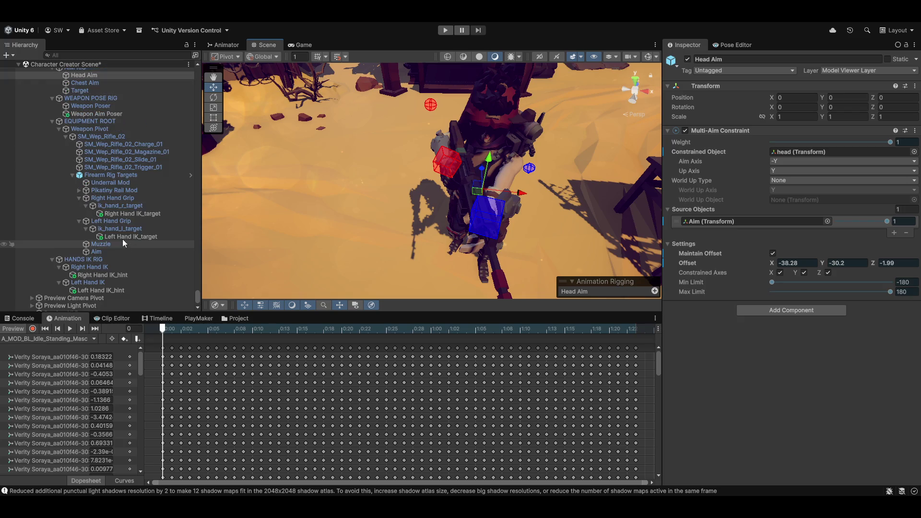
{"action": "scroll", "coordinate": [101, 192], "scroll_direction": "up", "scroll_amount": 2}
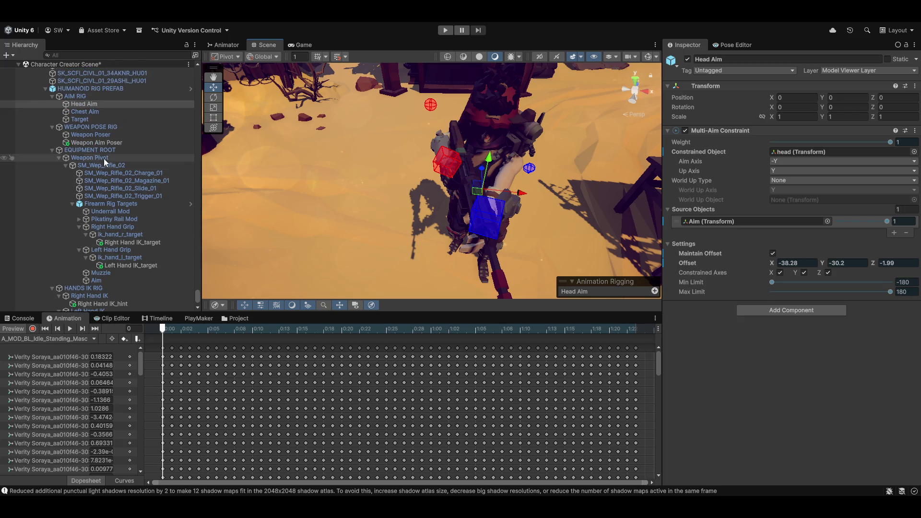
{"action": "scroll", "coordinate": [103, 161], "scroll_direction": "up", "scroll_amount": 2}
Select Weapon Aim Poser, drag it to reposition the rifle, and paste the stored transform values.
{"action": "left_click", "coordinate": [101, 171]}
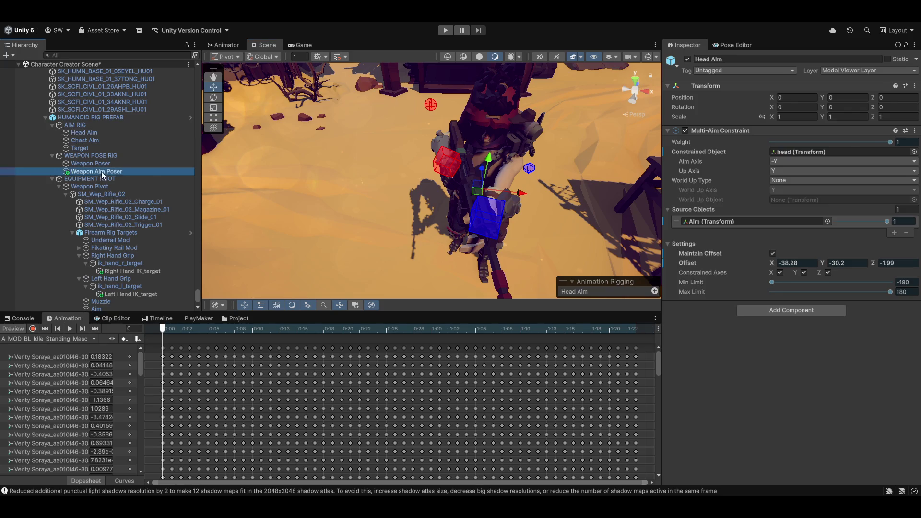
{"action": "left_click_drag", "start_coordinate": [508, 166], "coordinate": [510, 176]}
{"action": "mouse_move", "coordinate": [429, 145]}
{"action": "left_mouse_down"}
{"action": "mouse_move", "coordinate": [343, 195]}
{"action": "mouse_move", "coordinate": [548, 162]}
{"action": "mouse_move", "coordinate": [447, 118]}
{"action": "mouse_move", "coordinate": [388, 137]}
{"action": "mouse_move", "coordinate": [381, 160]}
{"action": "mouse_move", "coordinate": [291, 176]}
{"action": "mouse_move", "coordinate": [399, 185]}
{"action": "mouse_move", "coordinate": [237, 160]}
{"action": "mouse_move", "coordinate": [288, 163]}
{"action": "left_mouse_up"}
{"action": "left_click", "coordinate": [909, 86]}
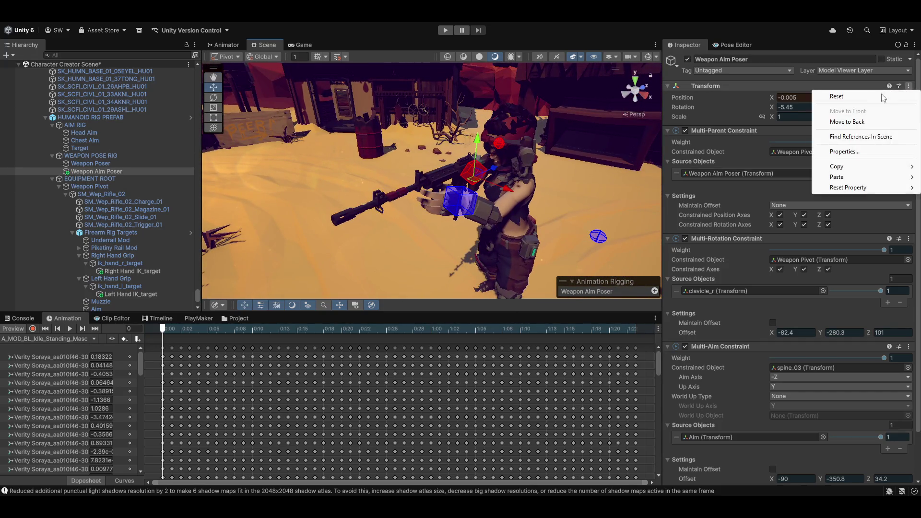
{"action": "mouse_move", "coordinate": [850, 178]}
{"action": "left_click", "coordinate": [757, 217]}
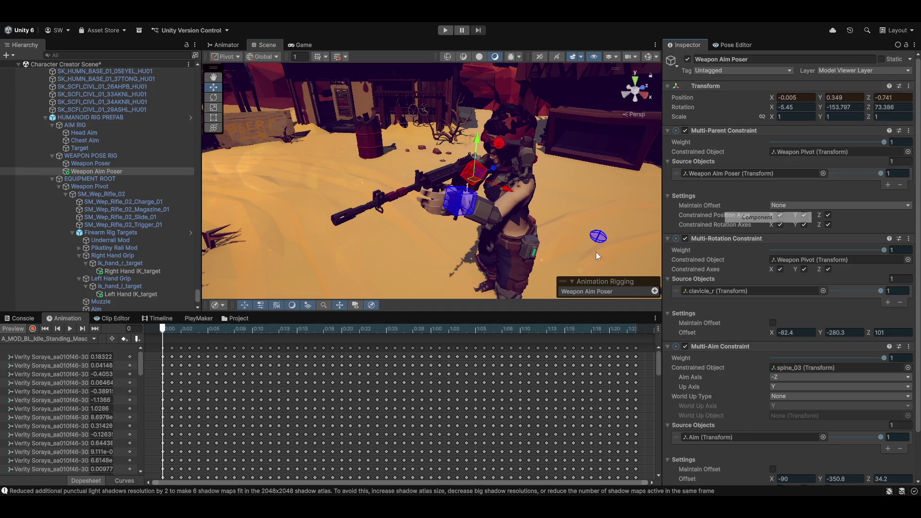
With preview off, restore the aiming transform at position -0.005, 0.349, -0.741.
{"action": "left_click", "coordinate": [11, 330]}
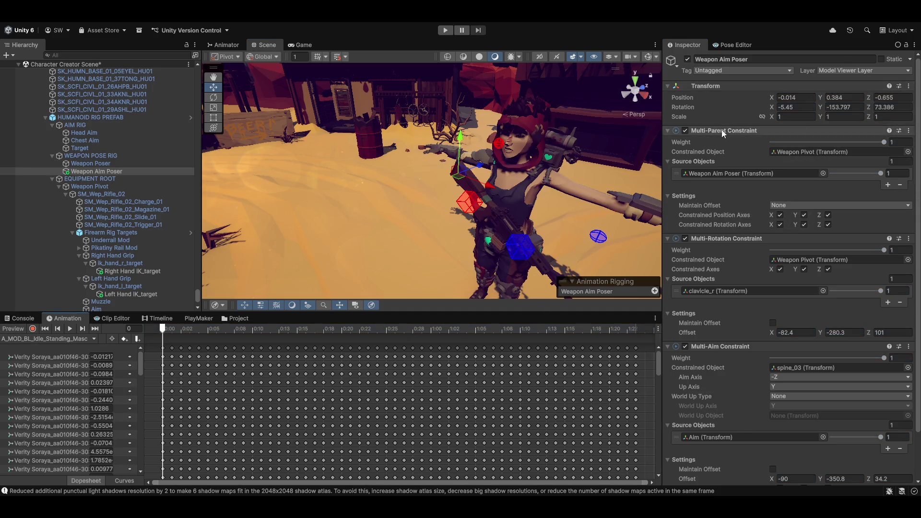
{"action": "left_click", "coordinate": [909, 87]}
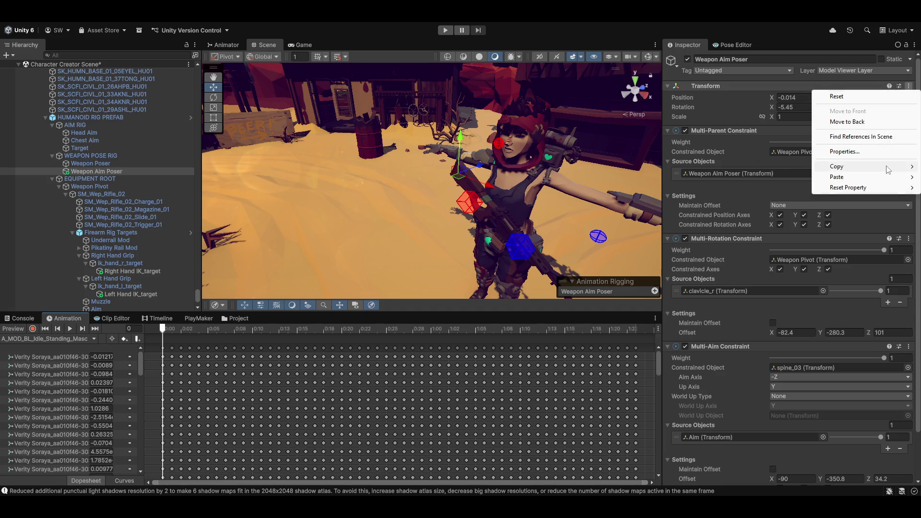
{"action": "mouse_move", "coordinate": [888, 177]}
{"action": "left_click", "coordinate": [758, 236]}
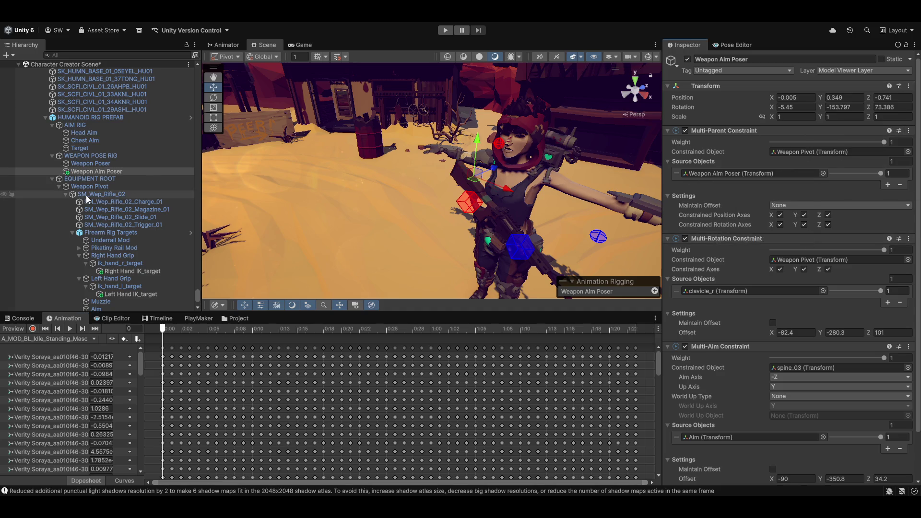
Play the idle animation, orbit to inspect it, and try changing the spine aim's source weight.
{"action": "left_click", "coordinate": [70, 329]}
{"action": "mouse_move", "coordinate": [600, 249]}
{"action": "left_mouse_down"}
{"action": "mouse_move", "coordinate": [471, 201]}
{"action": "mouse_move", "coordinate": [358, 193]}
{"action": "mouse_move", "coordinate": [362, 201]}
{"action": "mouse_move", "coordinate": [344, 202]}
{"action": "mouse_move", "coordinate": [376, 215]}
{"action": "mouse_move", "coordinate": [362, 220]}
{"action": "mouse_move", "coordinate": [583, 237]}
{"action": "left_mouse_up"}
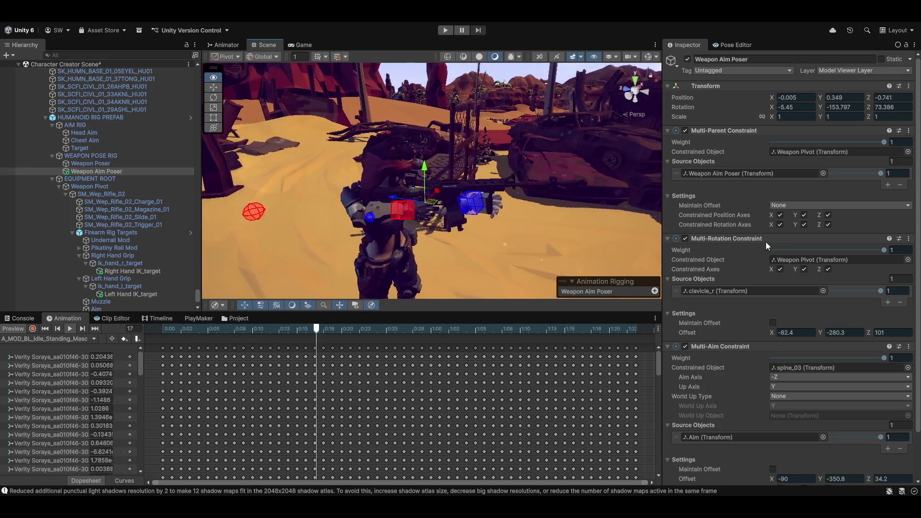
{"action": "mouse_move", "coordinate": [766, 246]}
{"action": "left_mouse_down"}
{"action": "mouse_move", "coordinate": [32, 241]}
{"action": "mouse_move", "coordinate": [839, 245]}
{"action": "mouse_move", "coordinate": [672, 240]}
{"action": "mouse_move", "coordinate": [551, 208]}
{"action": "left_mouse_up"}
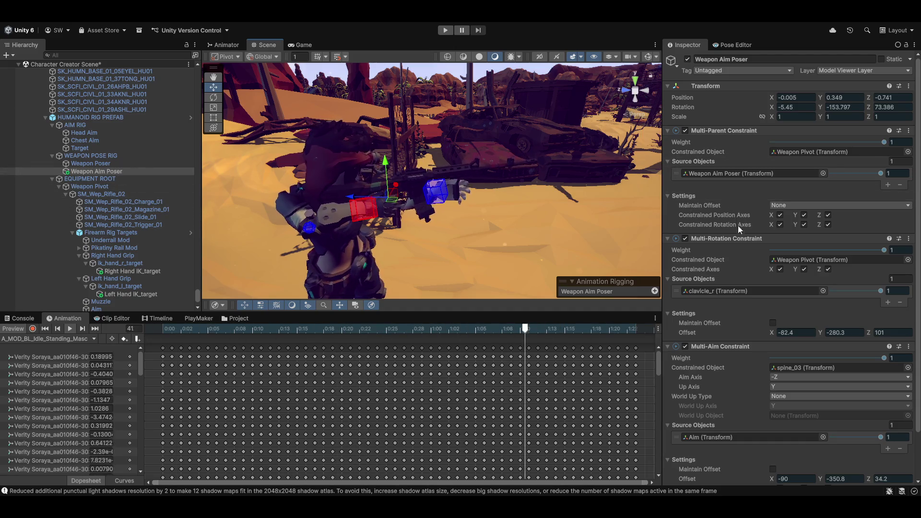
{"action": "scroll", "coordinate": [746, 249], "scroll_direction": "down", "scroll_amount": 3}
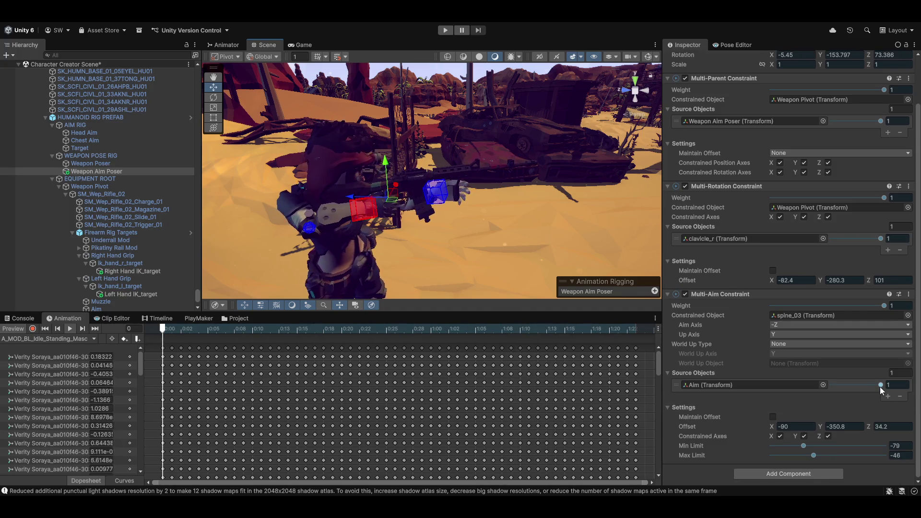
{"action": "left_click_drag", "start_coordinate": [879, 387], "coordinate": [823, 387]}
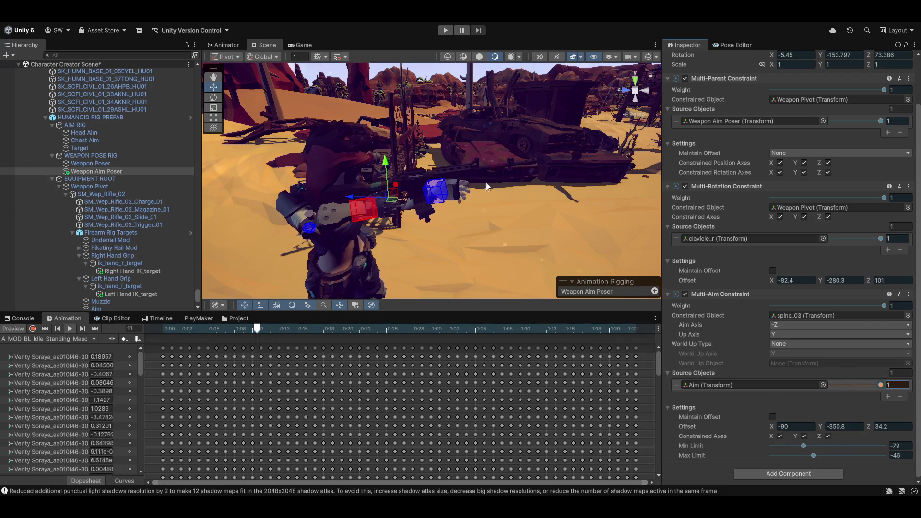
Switch the Animation window to the A_MOD_BL_Walk_F_Masc clip and play it.
{"action": "left_click", "coordinate": [43, 339]}
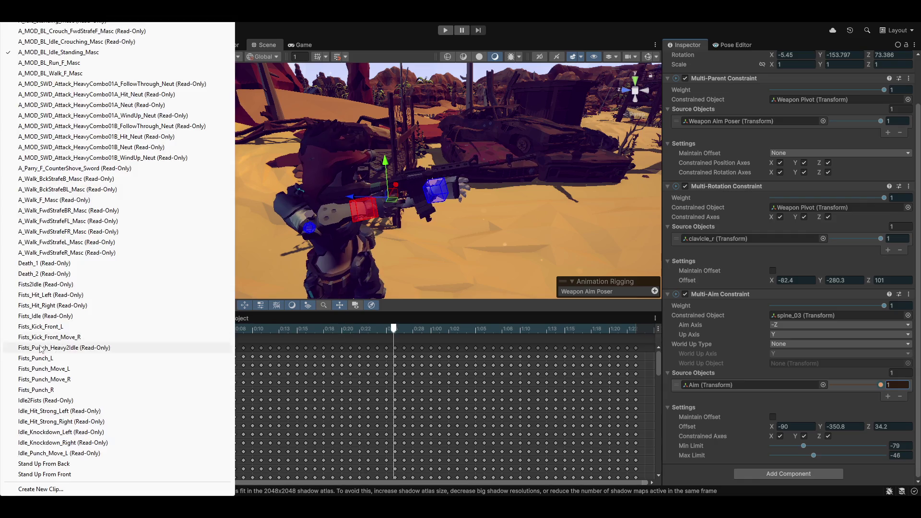
{"action": "left_click", "coordinate": [72, 74]}
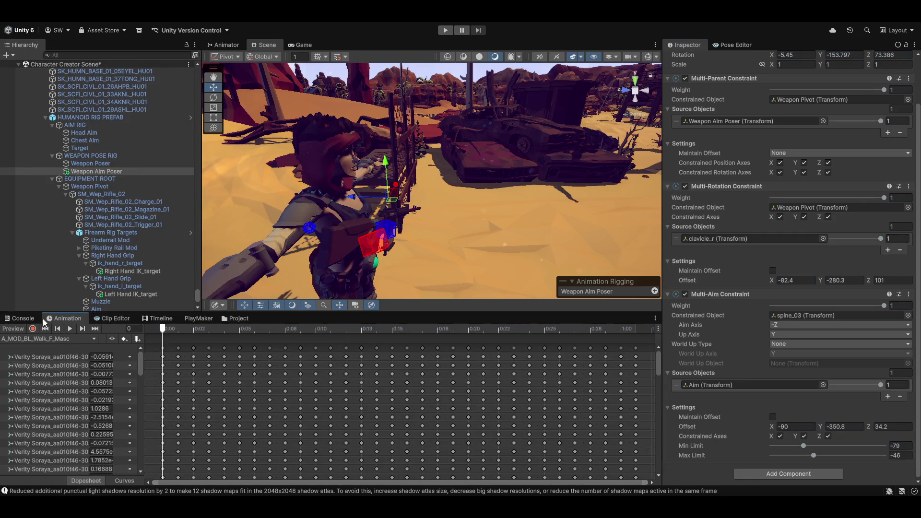
{"action": "left_click", "coordinate": [71, 329]}
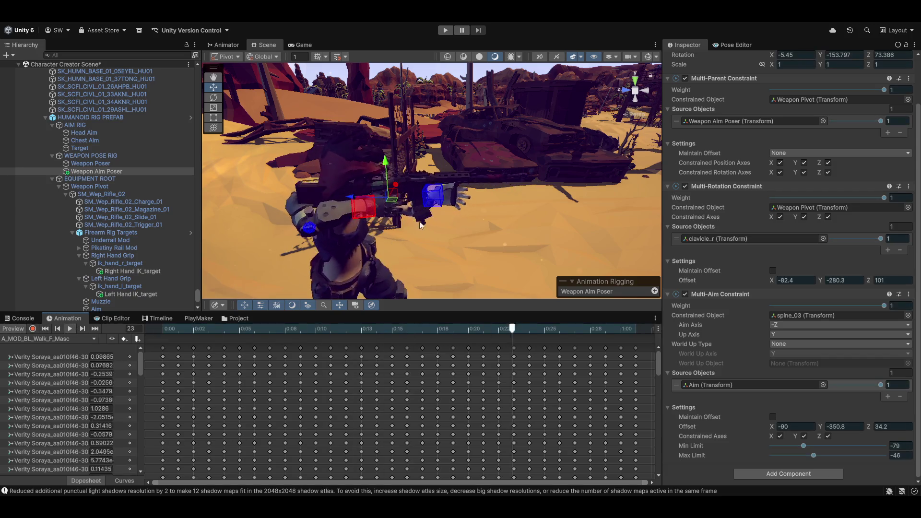
Inspect the walking character from several angles, nudging the rifle pose sideways and vertically.
{"action": "mouse_move", "coordinate": [504, 220]}
{"action": "left_mouse_down"}
{"action": "mouse_move", "coordinate": [569, 246]}
{"action": "mouse_move", "coordinate": [315, 202]}
{"action": "mouse_move", "coordinate": [281, 241]}
{"action": "mouse_move", "coordinate": [417, 197]}
{"action": "mouse_move", "coordinate": [440, 179]}
{"action": "mouse_move", "coordinate": [378, 235]}
{"action": "mouse_move", "coordinate": [871, 197]}
{"action": "mouse_move", "coordinate": [817, 200]}
{"action": "mouse_move", "coordinate": [840, 220]}
{"action": "left_mouse_up"}
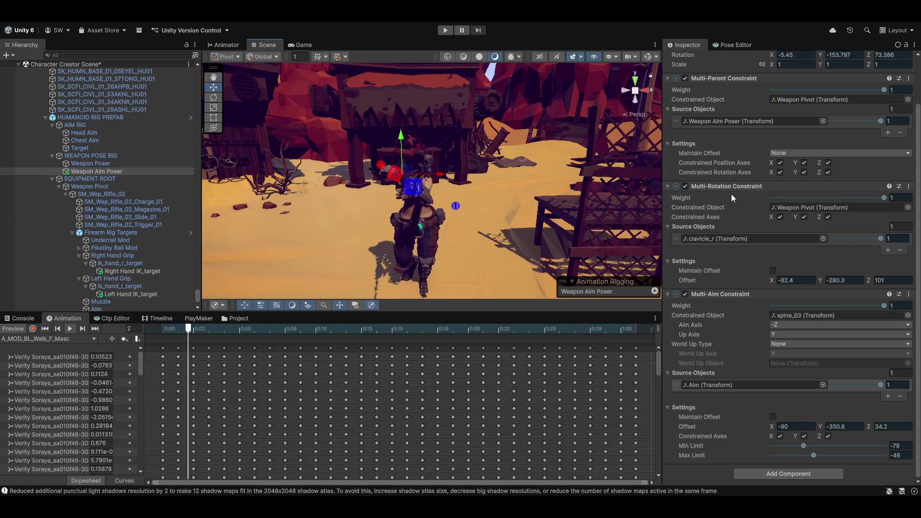
{"action": "mouse_move", "coordinate": [394, 146]}
{"action": "left_mouse_down"}
{"action": "mouse_move", "coordinate": [427, 185]}
{"action": "mouse_move", "coordinate": [416, 224]}
{"action": "mouse_move", "coordinate": [445, 220]}
{"action": "left_mouse_up"}
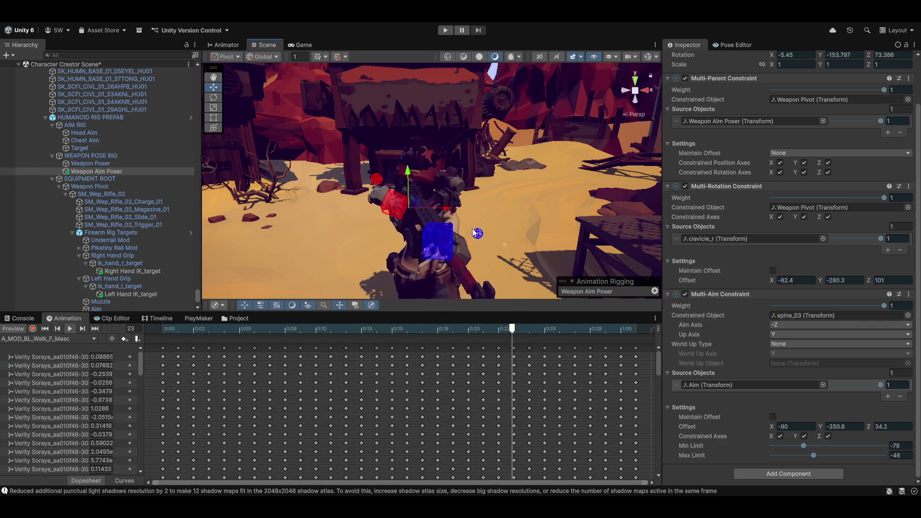
{"action": "left_click_drag", "start_coordinate": [447, 211], "coordinate": [431, 211]}
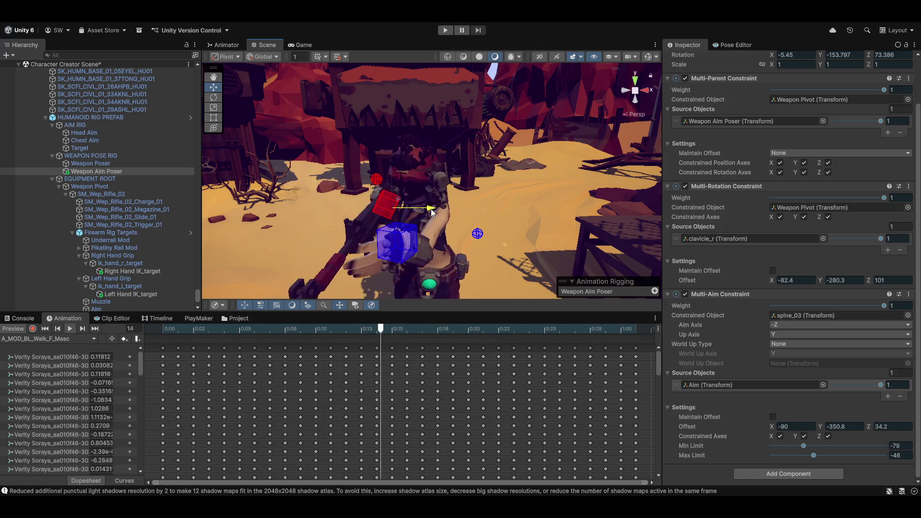
{"action": "left_click_drag", "start_coordinate": [392, 178], "coordinate": [396, 180]}
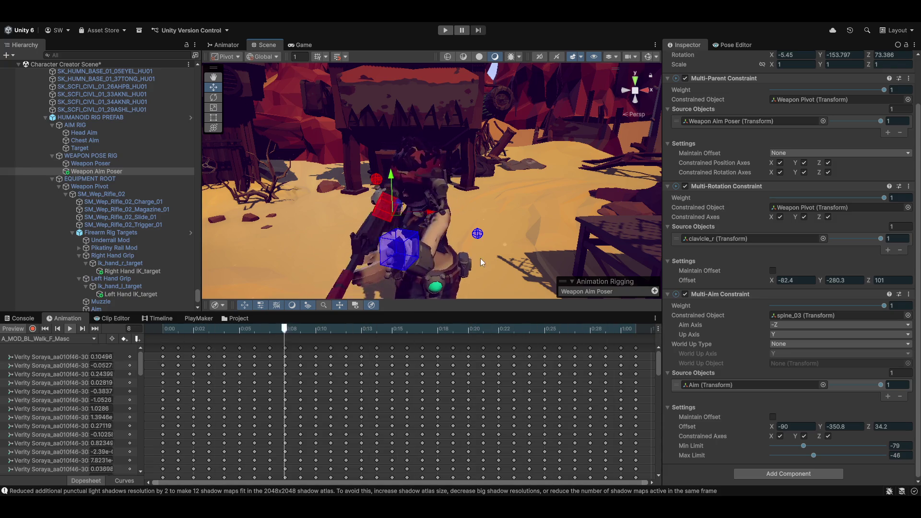
{"action": "mouse_move", "coordinate": [431, 216]}
{"action": "left_mouse_down"}
{"action": "mouse_move", "coordinate": [499, 252]}
{"action": "mouse_move", "coordinate": [646, 235]}
{"action": "mouse_move", "coordinate": [833, 248]}
{"action": "left_mouse_up"}
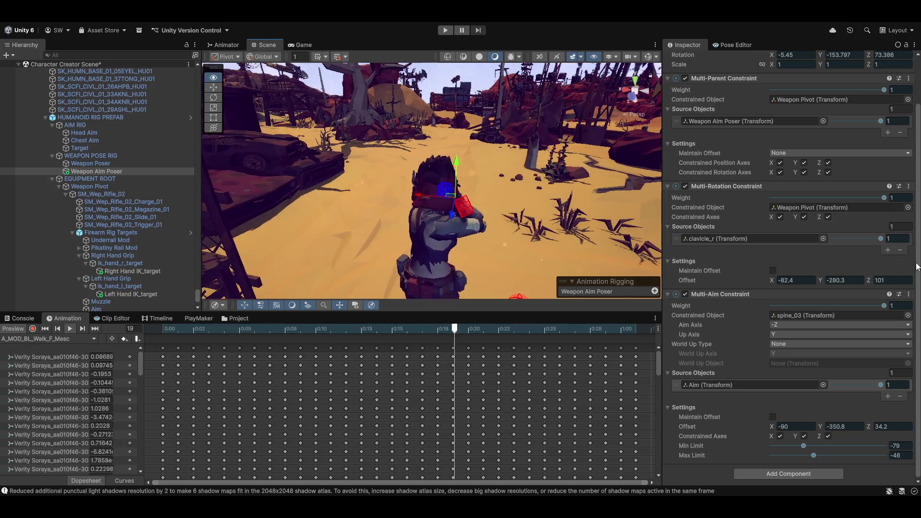
{"action": "mouse_move", "coordinate": [407, 240]}
{"action": "left_mouse_down"}
{"action": "mouse_move", "coordinate": [428, 260]}
{"action": "mouse_move", "coordinate": [432, 288]}
{"action": "mouse_move", "coordinate": [453, 240]}
{"action": "mouse_move", "coordinate": [442, 224]}
{"action": "mouse_move", "coordinate": [314, 202]}
{"action": "mouse_move", "coordinate": [223, 205]}
{"action": "mouse_move", "coordinate": [204, 110]}
{"action": "left_mouse_up"}
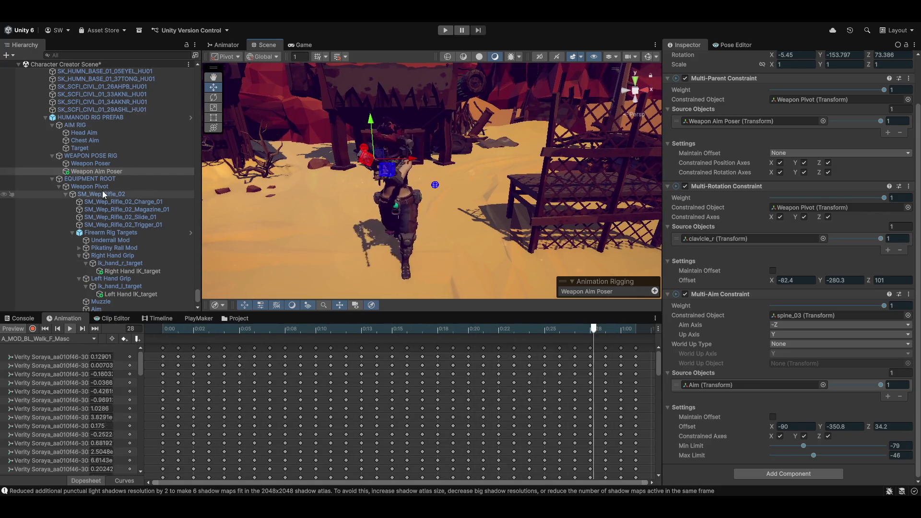
{"action": "scroll", "coordinate": [130, 221], "scroll_direction": "down", "scroll_amount": 3}
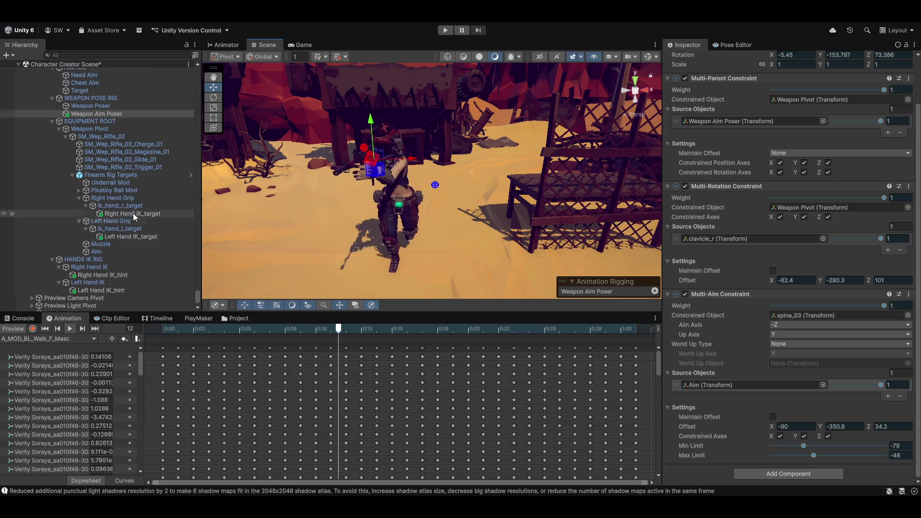
Select the Aim target and drag it upward and sideways.
{"action": "left_click", "coordinate": [99, 254]}
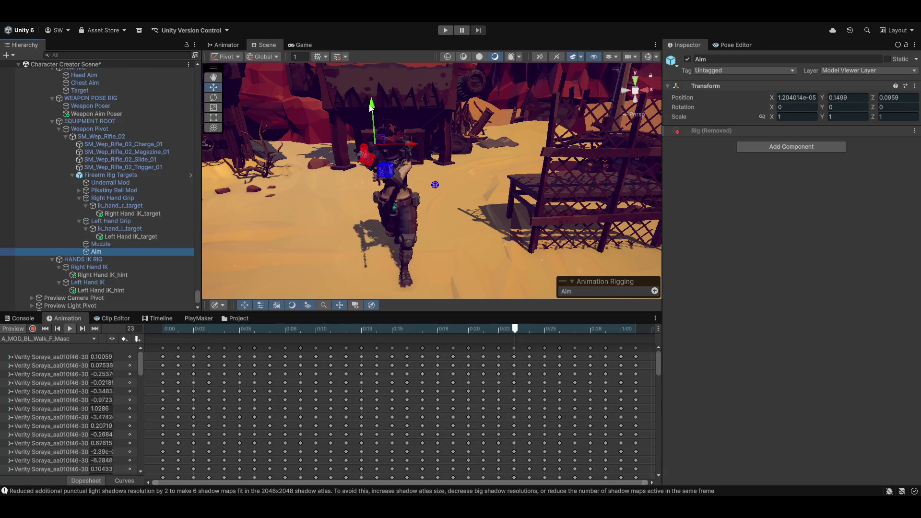
{"action": "left_click_drag", "start_coordinate": [372, 106], "coordinate": [376, 90]}
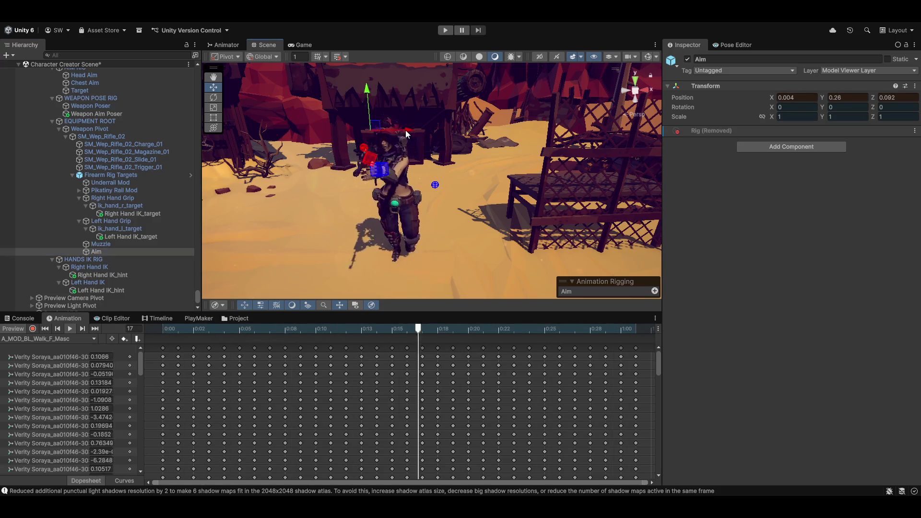
{"action": "mouse_move", "coordinate": [405, 130]}
{"action": "left_mouse_down"}
{"action": "mouse_move", "coordinate": [454, 183]}
{"action": "mouse_move", "coordinate": [382, 212]}
{"action": "left_mouse_up"}
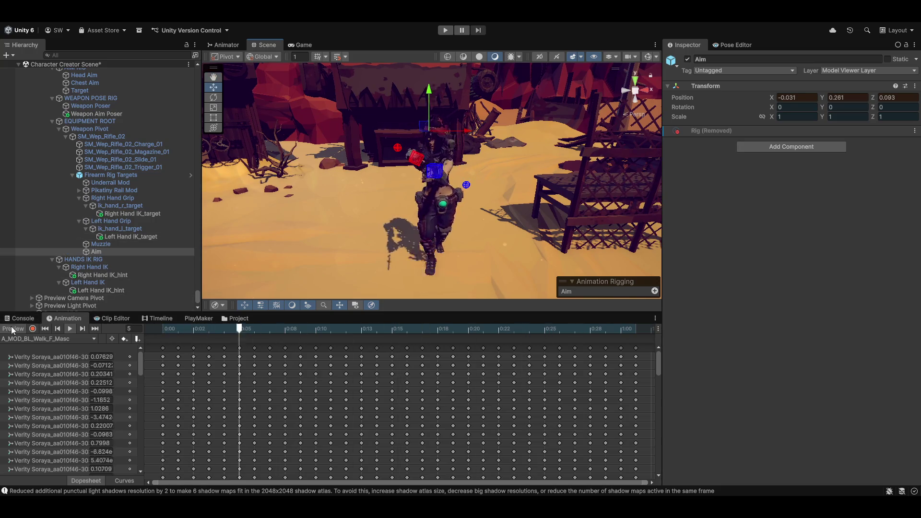
Copy the Aim transform's component values and paste the stored values back onto Aim.
{"action": "left_click", "coordinate": [915, 86]}
{"action": "mouse_move", "coordinate": [842, 170]}
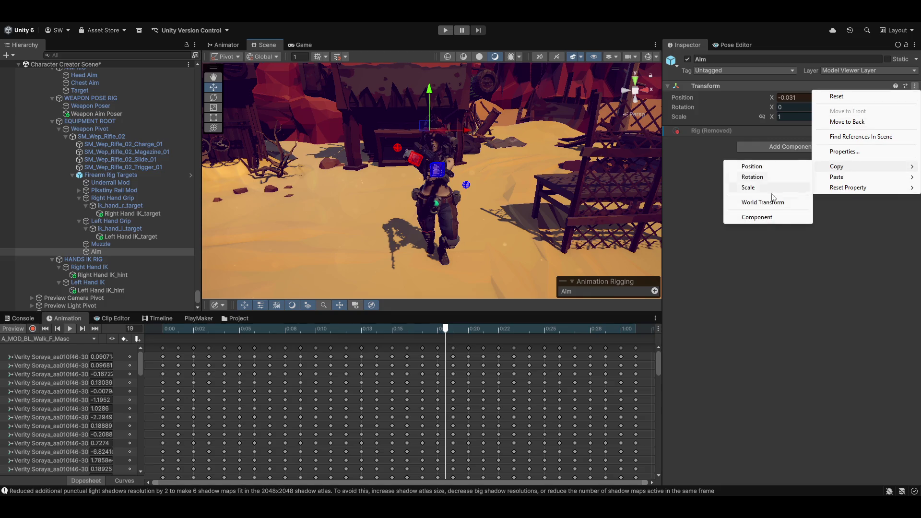
{"action": "left_click", "coordinate": [757, 217]}
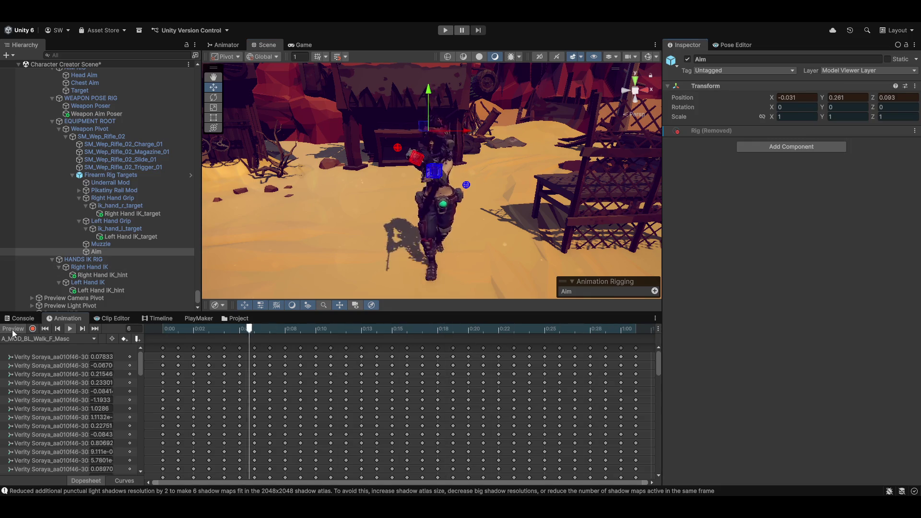
{"action": "left_click", "coordinate": [915, 85]}
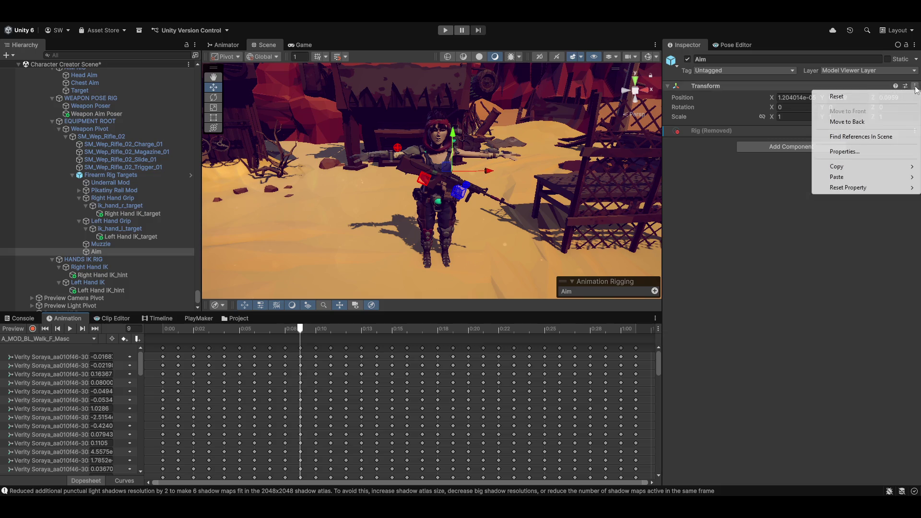
{"action": "mouse_move", "coordinate": [848, 180]}
{"action": "left_click", "coordinate": [770, 240]}
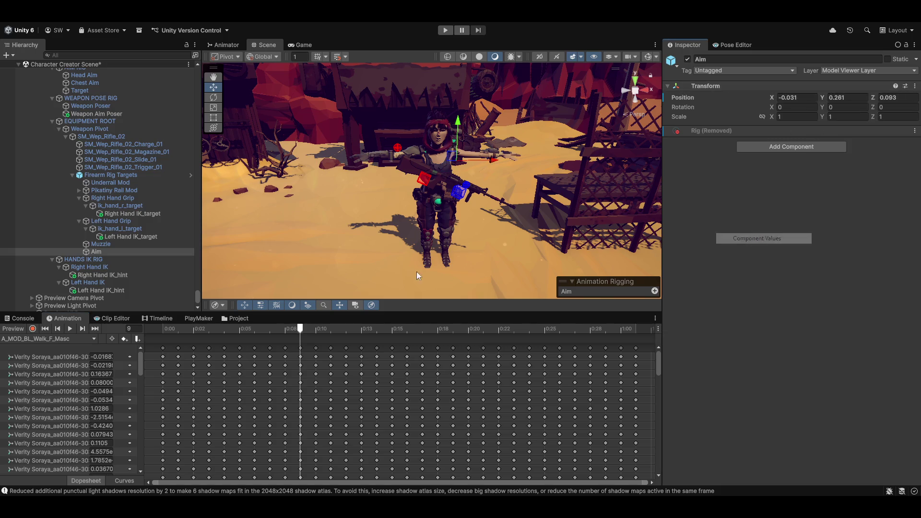
Preview the walk pose and drag Aim up-left to X -0.098, Y 0.275, Z 0.092.
{"action": "left_click", "coordinate": [13, 330]}
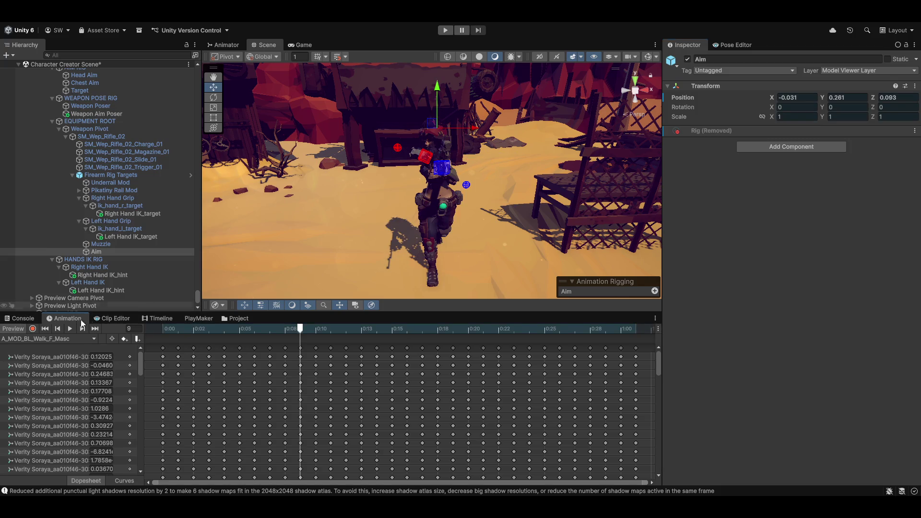
{"action": "mouse_move", "coordinate": [413, 151]}
{"action": "left_mouse_down"}
{"action": "mouse_move", "coordinate": [474, 162]}
{"action": "mouse_move", "coordinate": [188, 168]}
{"action": "mouse_move", "coordinate": [235, 219]}
{"action": "left_mouse_up"}
{"action": "mouse_move", "coordinate": [366, 247]}
{"action": "left_mouse_down"}
{"action": "mouse_move", "coordinate": [397, 232]}
{"action": "mouse_move", "coordinate": [458, 235]}
{"action": "left_mouse_up"}
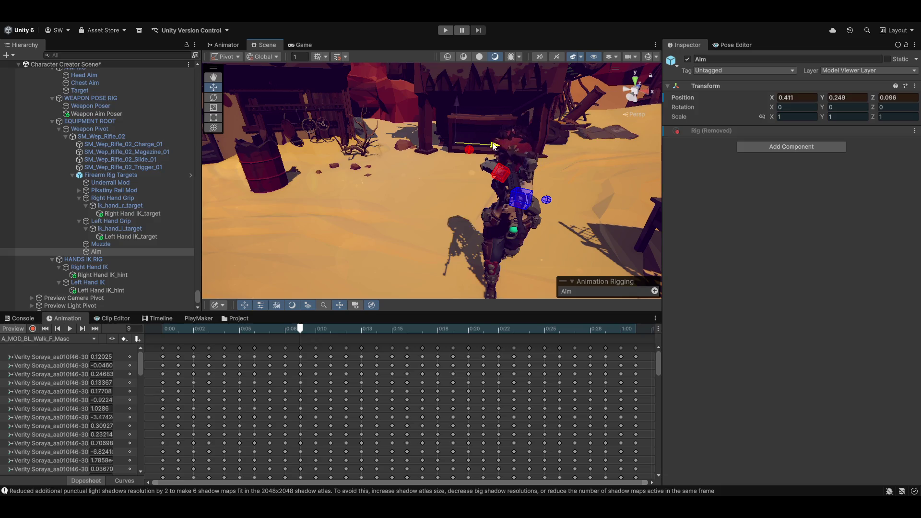
{"action": "mouse_move", "coordinate": [577, 153]}
{"action": "left_mouse_down"}
{"action": "mouse_move", "coordinate": [568, 152]}
{"action": "mouse_move", "coordinate": [543, 95]}
{"action": "left_mouse_up"}
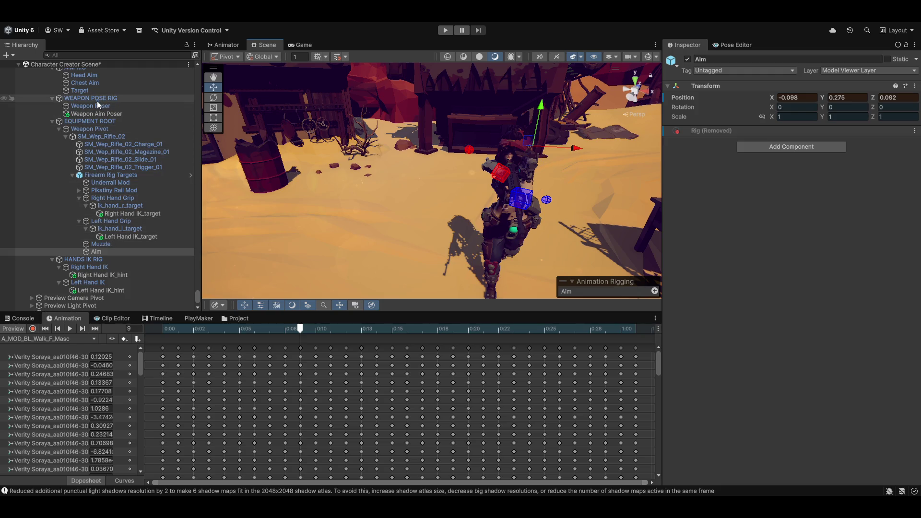
Try Weapon Aim Poser Multi-Aim Offset X values near -85, retype -90, then frame the object.
{"action": "left_click", "coordinate": [98, 114]}
{"action": "scroll", "coordinate": [717, 352], "scroll_direction": "down", "scroll_amount": 3}
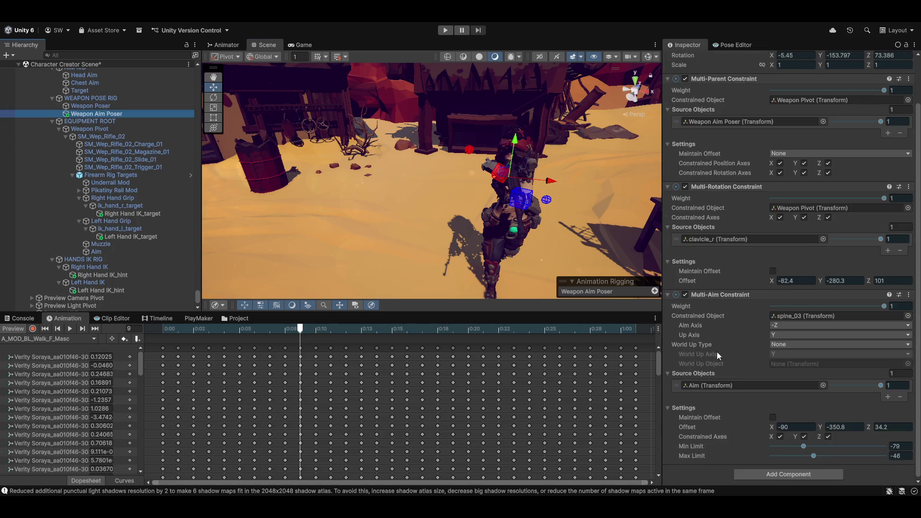
{"action": "left_click_drag", "start_coordinate": [772, 425], "coordinate": [781, 424]}
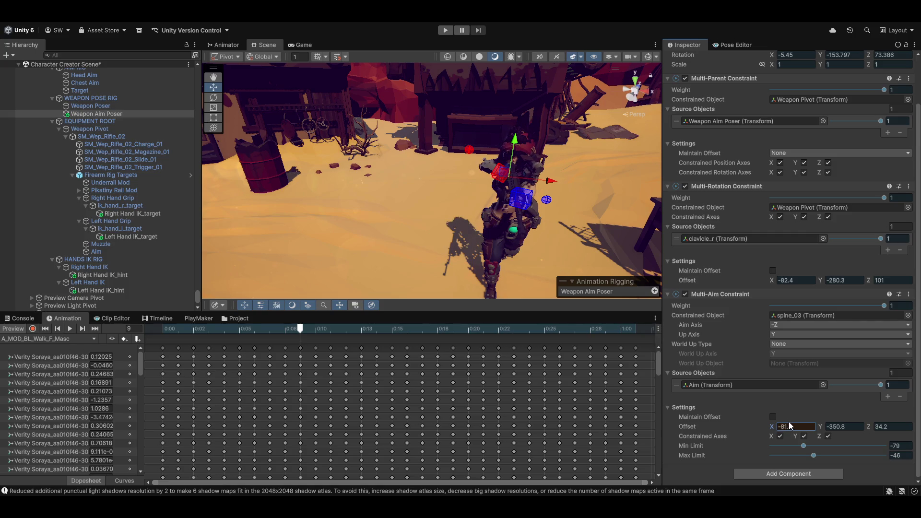
{"action": "left_click", "coordinate": [789, 423]}
{"action": "type", "text": "90"}
{"action": "mouse_move", "coordinate": [509, 247]}
{"action": "left_mouse_down"}
{"action": "mouse_move", "coordinate": [499, 249]}
{"action": "mouse_move", "coordinate": [711, 223]}
{"action": "mouse_move", "coordinate": [769, 260]}
{"action": "mouse_move", "coordinate": [762, 236]}
{"action": "mouse_move", "coordinate": [741, 255]}
{"action": "left_mouse_up"}
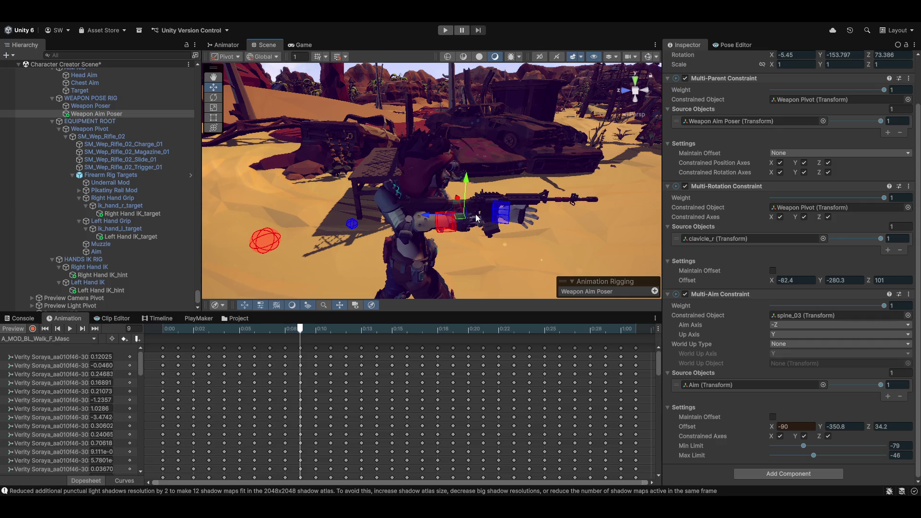
{"action": "mouse_move", "coordinate": [477, 219]}
{"action": "left_mouse_down"}
{"action": "mouse_move", "coordinate": [240, 199]}
{"action": "mouse_move", "coordinate": [682, 209]}
{"action": "mouse_move", "coordinate": [489, 203]}
{"action": "left_mouse_up"}
{"action": "key", "text": "f"}
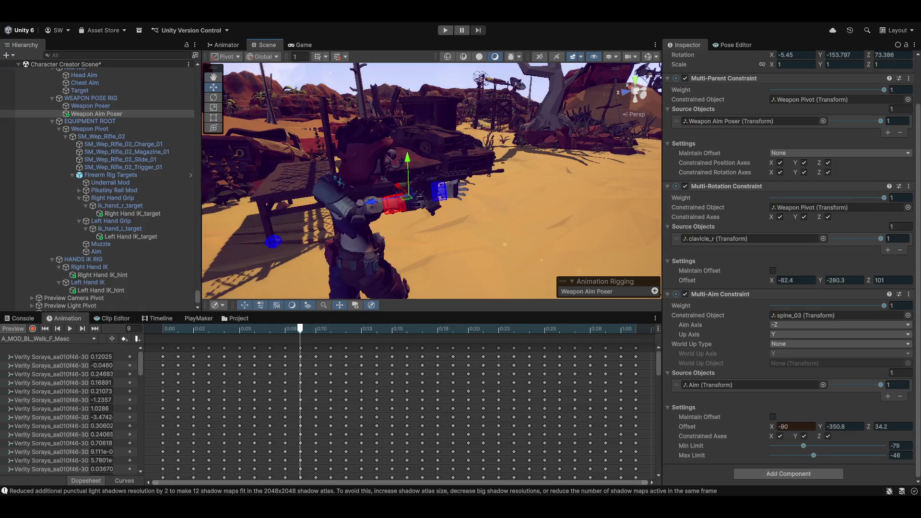
{"action": "scroll", "coordinate": [845, 243], "scroll_direction": "up", "scroll_amount": 3}
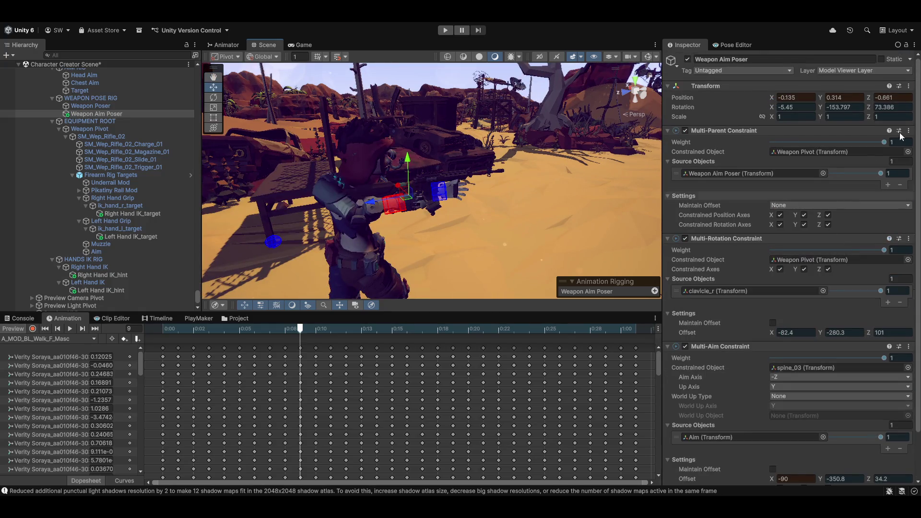
Paste the stored transform component values onto Weapon Aim Poser, zeroing its rotation.
{"action": "left_click", "coordinate": [909, 86]}
{"action": "mouse_move", "coordinate": [857, 177]}
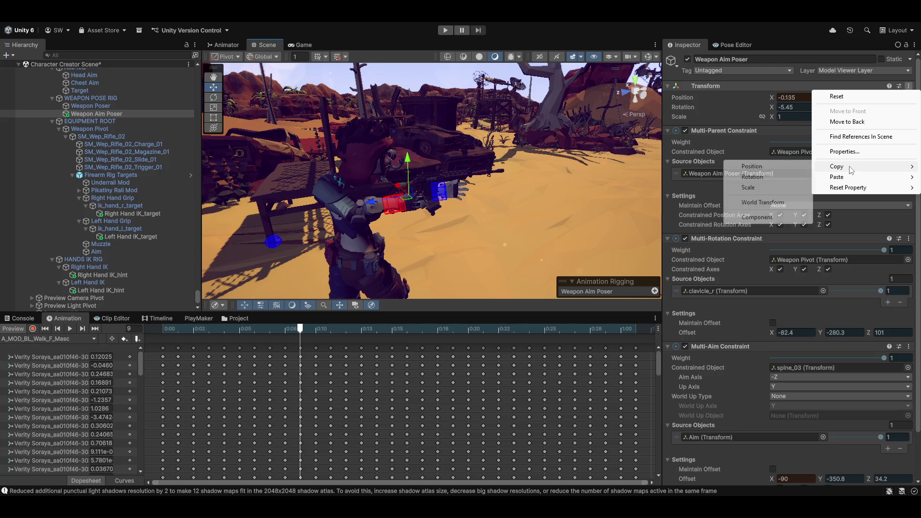
{"action": "left_click", "coordinate": [757, 217]}
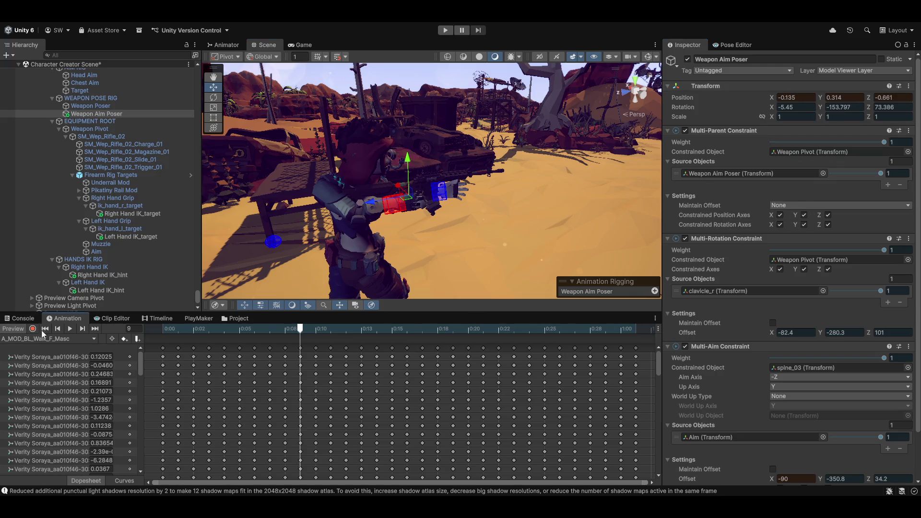
{"action": "left_click", "coordinate": [912, 86]}
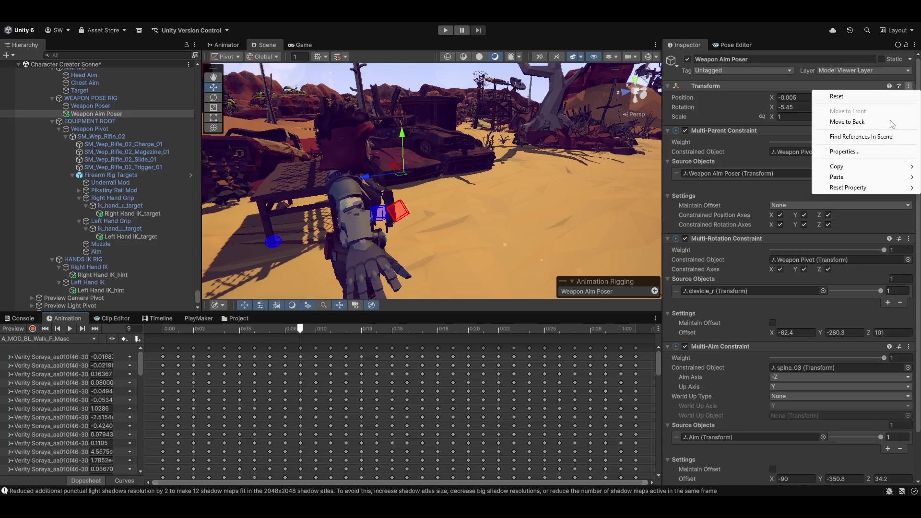
{"action": "mouse_move", "coordinate": [853, 178]}
{"action": "left_click", "coordinate": [745, 237]}
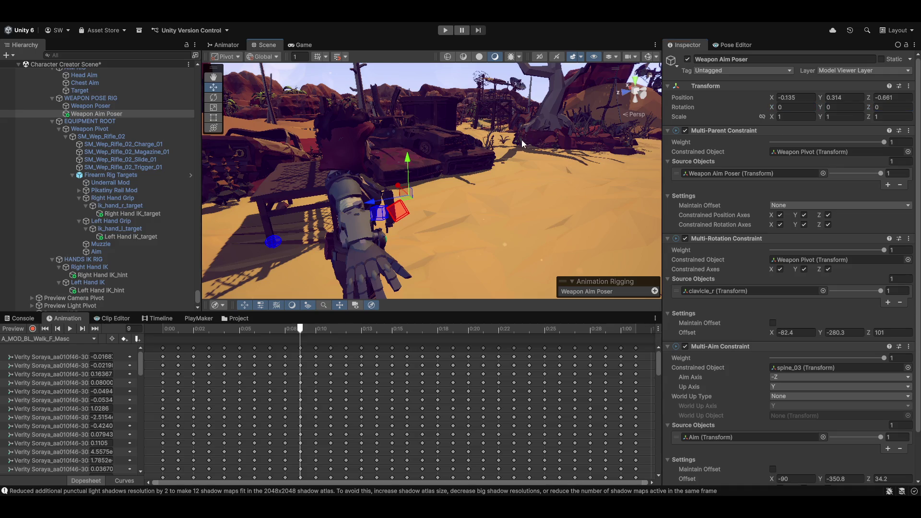
Turn the walk preview back on and drag Multi-Aim Offset Y to -356.9.
{"action": "left_click", "coordinate": [13, 331]}
{"action": "mouse_move", "coordinate": [379, 206]}
{"action": "left_mouse_down"}
{"action": "mouse_move", "coordinate": [470, 213]}
{"action": "mouse_move", "coordinate": [448, 205]}
{"action": "mouse_move", "coordinate": [361, 233]}
{"action": "mouse_move", "coordinate": [183, 220]}
{"action": "left_mouse_up"}
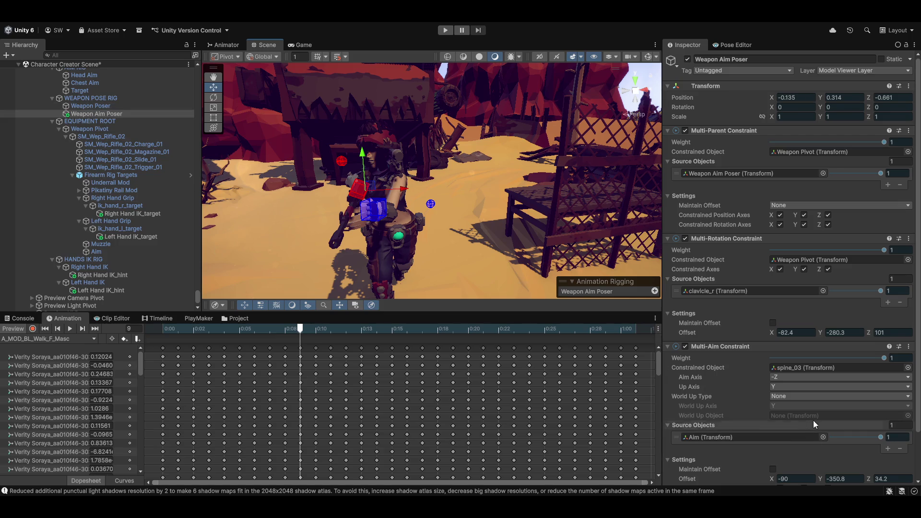
{"action": "scroll", "coordinate": [813, 420], "scroll_direction": "down", "scroll_amount": 3}
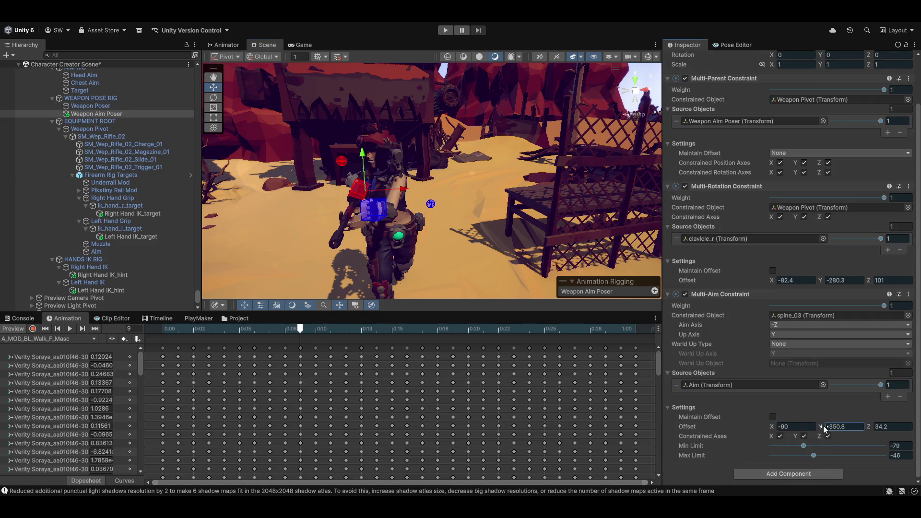
{"action": "left_click_drag", "start_coordinate": [825, 429], "coordinate": [813, 435]}
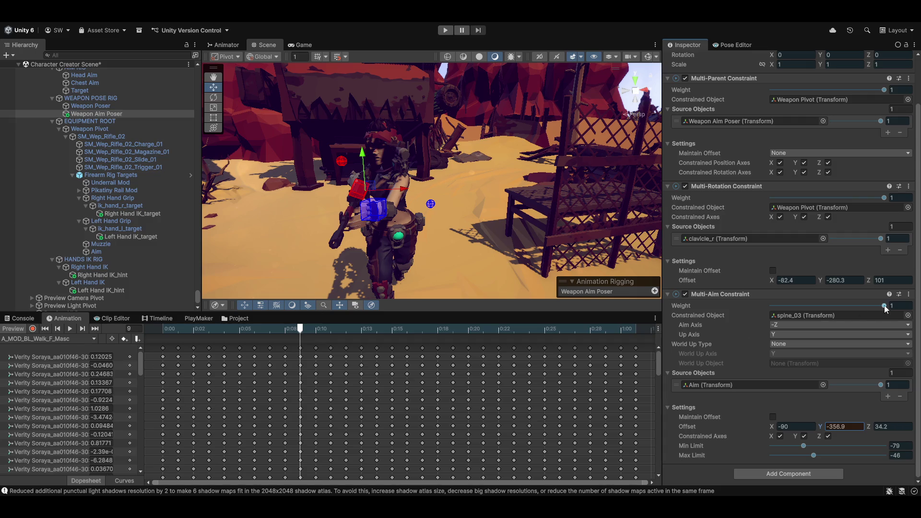
With preview off, drag Multi-Aim Constraint above Multi-Rotation Constraint, then re-enable the walk preview.
{"action": "left_click", "coordinate": [8, 330]}
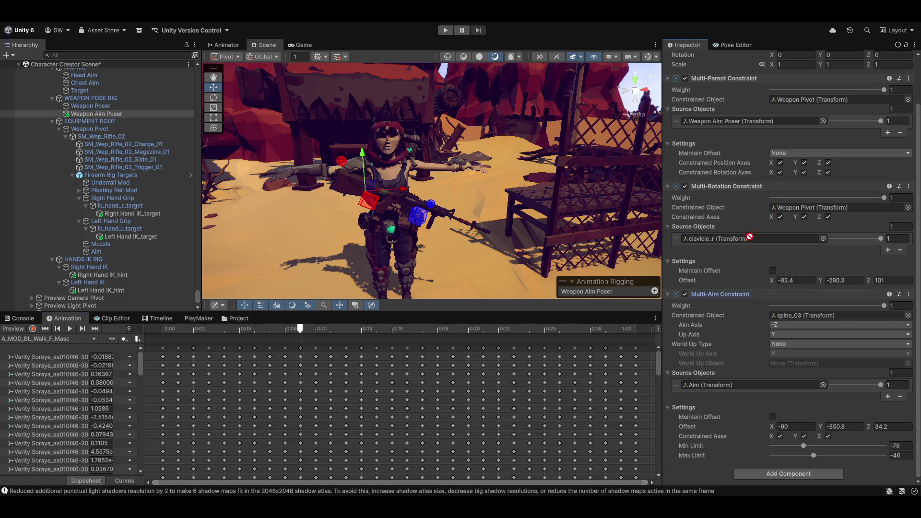
{"action": "mouse_move", "coordinate": [747, 105]}
{"action": "left_mouse_down"}
{"action": "mouse_move", "coordinate": [722, 76]}
{"action": "mouse_move", "coordinate": [710, 243]}
{"action": "left_mouse_up"}
{"action": "left_click_drag", "start_coordinate": [707, 300], "coordinate": [724, 180]}
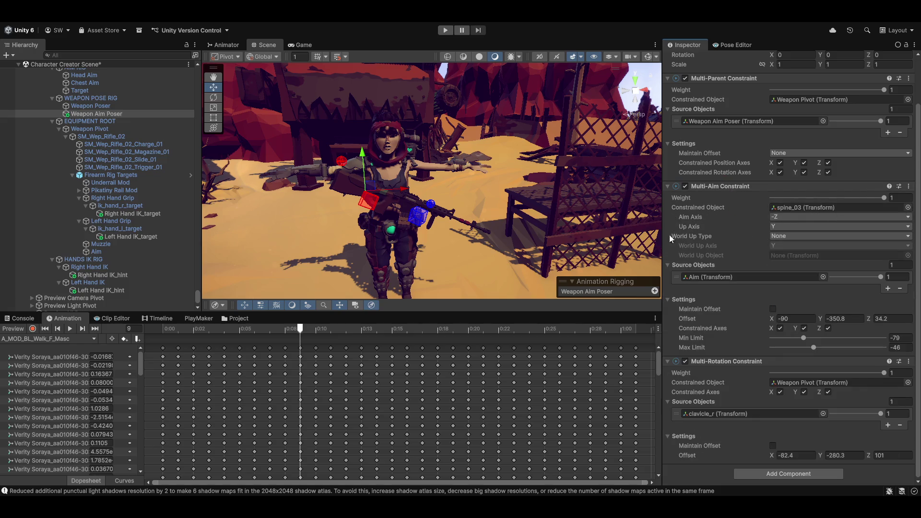
{"action": "left_click", "coordinate": [7, 331]}
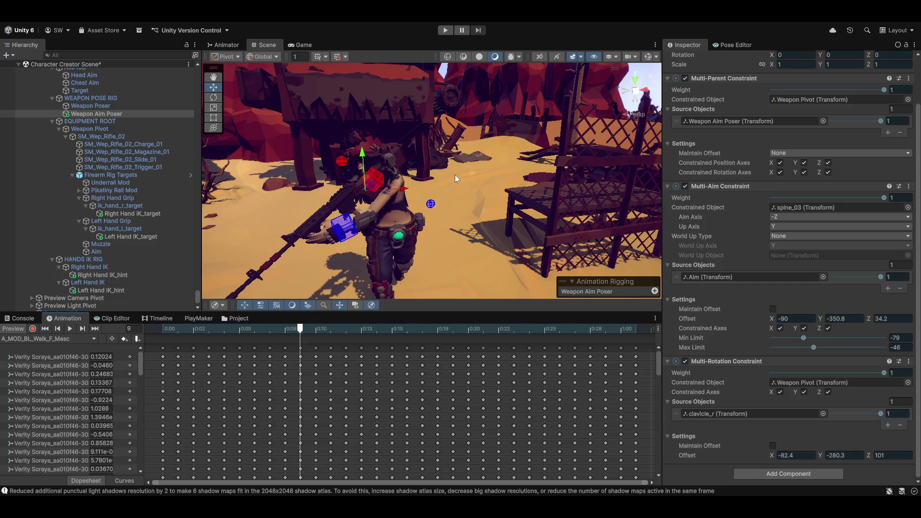
{"action": "mouse_move", "coordinate": [478, 196]}
{"action": "left_mouse_down"}
{"action": "mouse_move", "coordinate": [521, 202]}
{"action": "mouse_move", "coordinate": [512, 201]}
{"action": "left_mouse_up"}
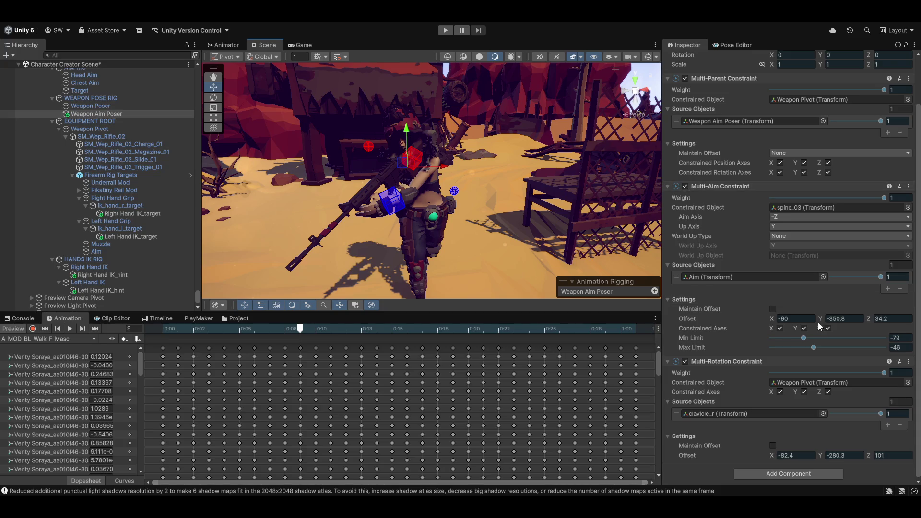
{"action": "left_click", "coordinate": [785, 217]}
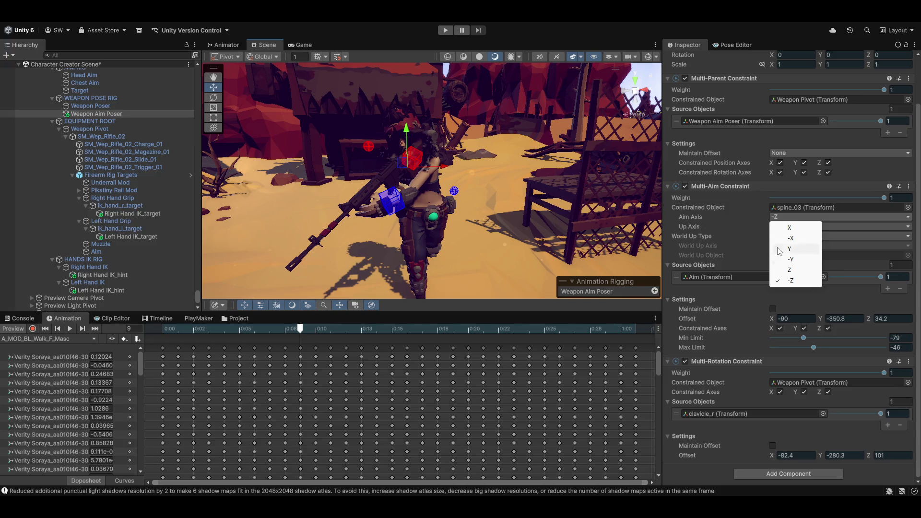
{"action": "left_click", "coordinate": [791, 260]}
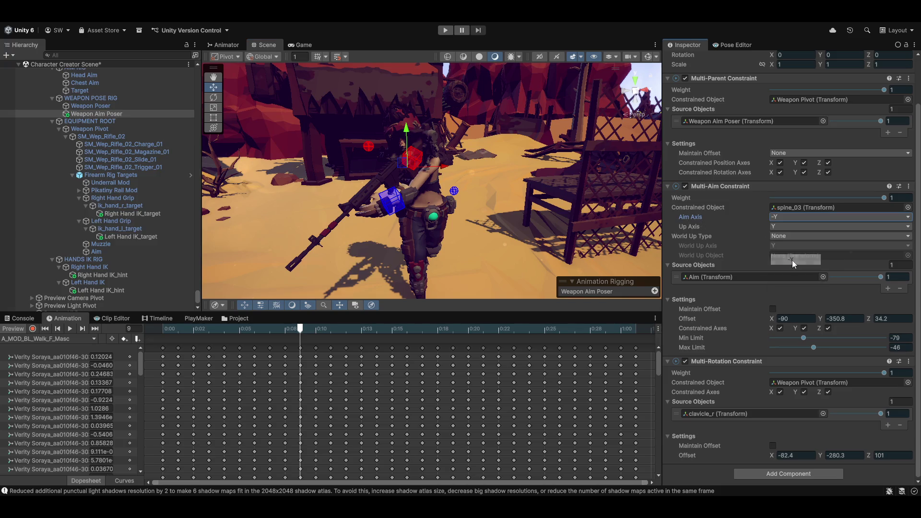
{"action": "left_click", "coordinate": [11, 330]}
{"action": "left_click", "coordinate": [10, 333]}
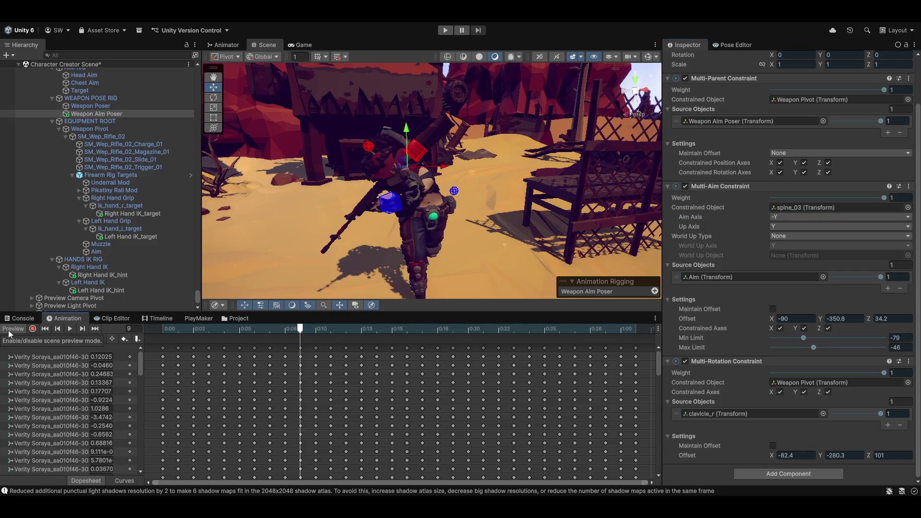
{"action": "mouse_move", "coordinate": [435, 183]}
{"action": "left_mouse_down"}
{"action": "mouse_move", "coordinate": [660, 181]}
{"action": "mouse_move", "coordinate": [707, 234]}
{"action": "left_mouse_up"}
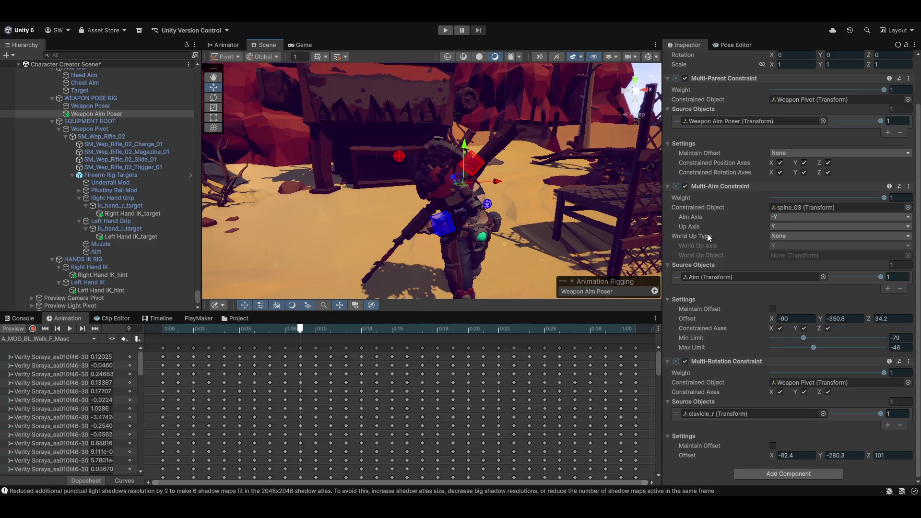
{"action": "left_click", "coordinate": [771, 218]}
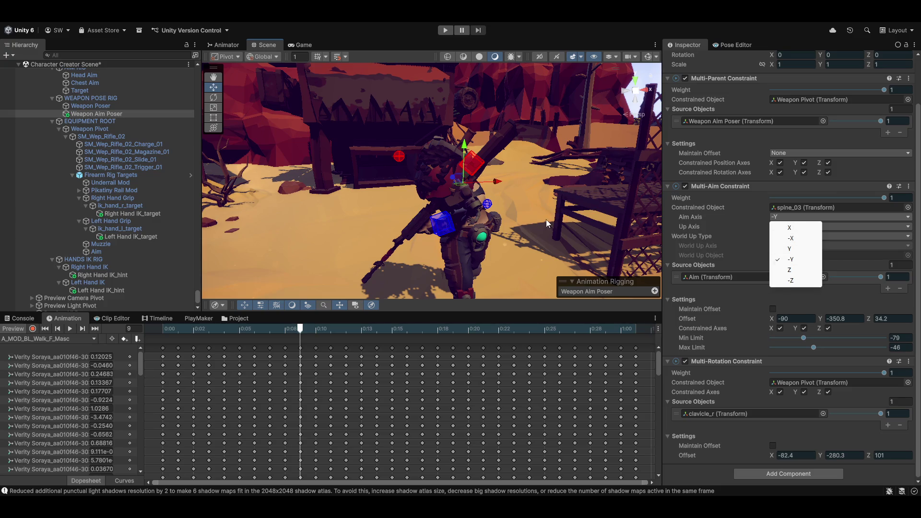
{"action": "left_click", "coordinate": [449, 184]}
{"action": "key", "text": "ctrl+z"}
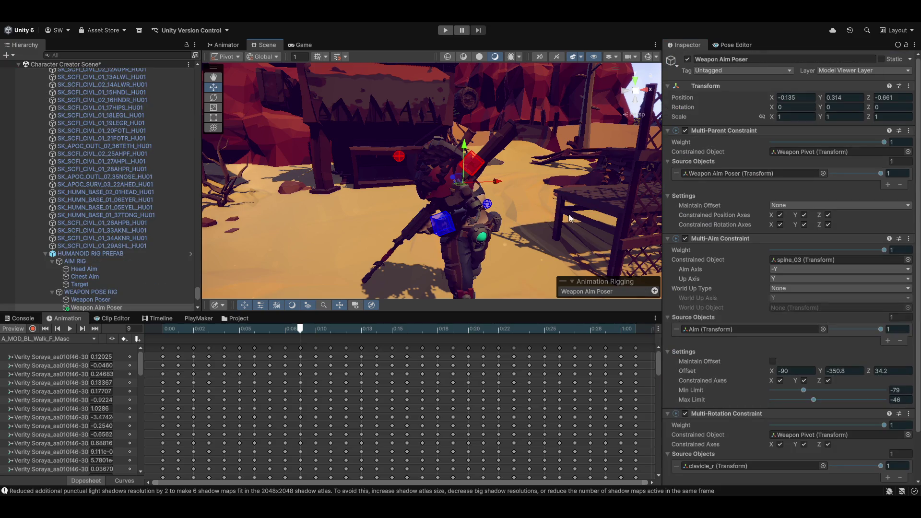
{"action": "key", "text": "ctrl+z"}
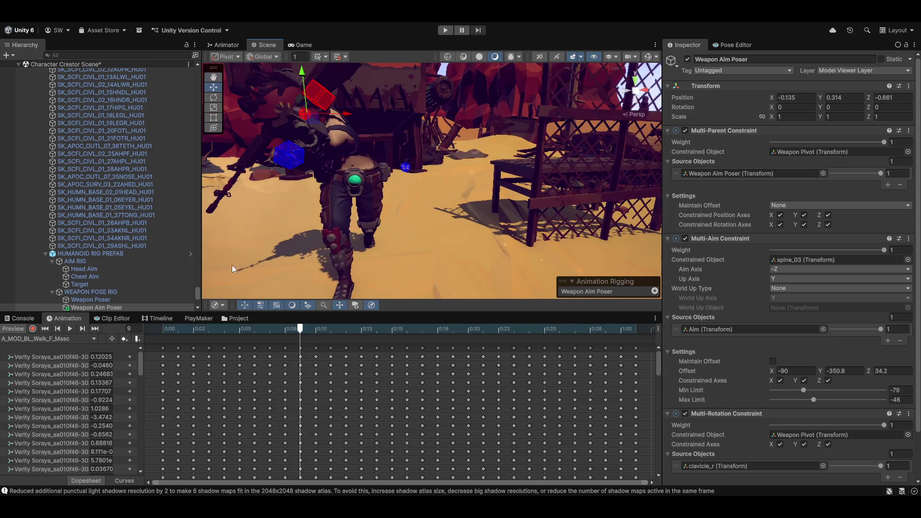
Scrub the spine Multi-Aim offset to about X -61.6, Y -361.8, Z 27.9 and check from behind.
{"action": "scroll", "coordinate": [731, 283], "scroll_direction": "down", "scroll_amount": 2}
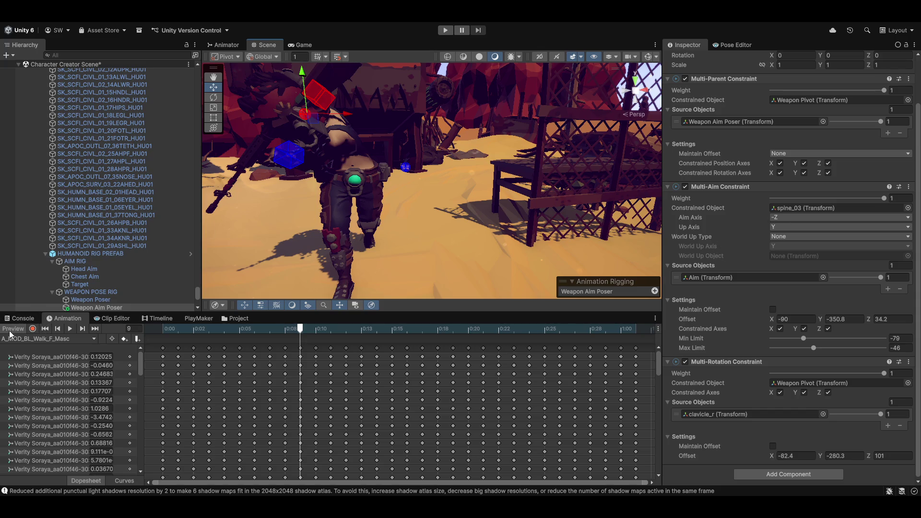
{"action": "left_click_drag", "start_coordinate": [341, 189], "coordinate": [348, 189]}
{"action": "left_click_drag", "start_coordinate": [349, 189], "coordinate": [355, 190]}
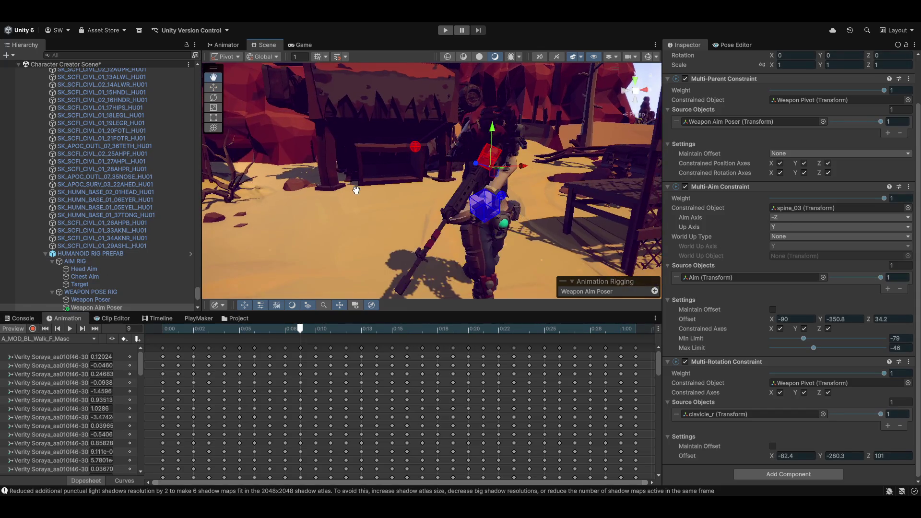
{"action": "left_click_drag", "start_coordinate": [427, 193], "coordinate": [499, 249]}
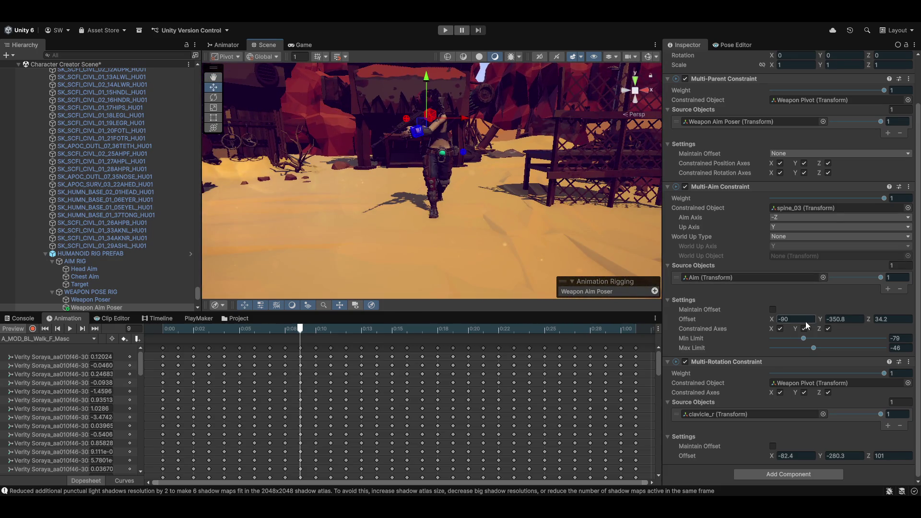
{"action": "mouse_move", "coordinate": [773, 318]}
{"action": "left_mouse_down"}
{"action": "mouse_move", "coordinate": [807, 310]}
{"action": "mouse_move", "coordinate": [799, 310]}
{"action": "mouse_move", "coordinate": [820, 321]}
{"action": "mouse_move", "coordinate": [879, 322]}
{"action": "left_mouse_up"}
{"action": "mouse_move", "coordinate": [422, 180]}
{"action": "left_mouse_down"}
{"action": "mouse_move", "coordinate": [453, 257]}
{"action": "mouse_move", "coordinate": [424, 259]}
{"action": "left_mouse_up"}
{"action": "scroll", "coordinate": [115, 269], "scroll_direction": "down", "scroll_amount": 3}
{"action": "scroll", "coordinate": [119, 293], "scroll_direction": "down", "scroll_amount": 4}
{"action": "scroll", "coordinate": [119, 298], "scroll_direction": "down", "scroll_amount": 3}
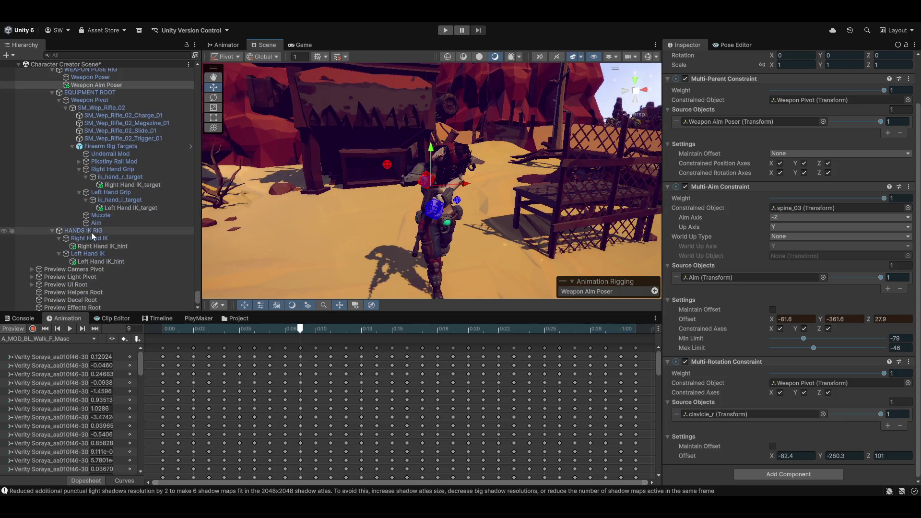
Drag the Aim target along X and Y to about -0.33, 0.432, -0.092, then frame it.
{"action": "left_click", "coordinate": [96, 223]}
{"action": "mouse_move", "coordinate": [477, 168]}
{"action": "left_mouse_down"}
{"action": "mouse_move", "coordinate": [528, 154]}
{"action": "mouse_move", "coordinate": [503, 160]}
{"action": "left_mouse_up"}
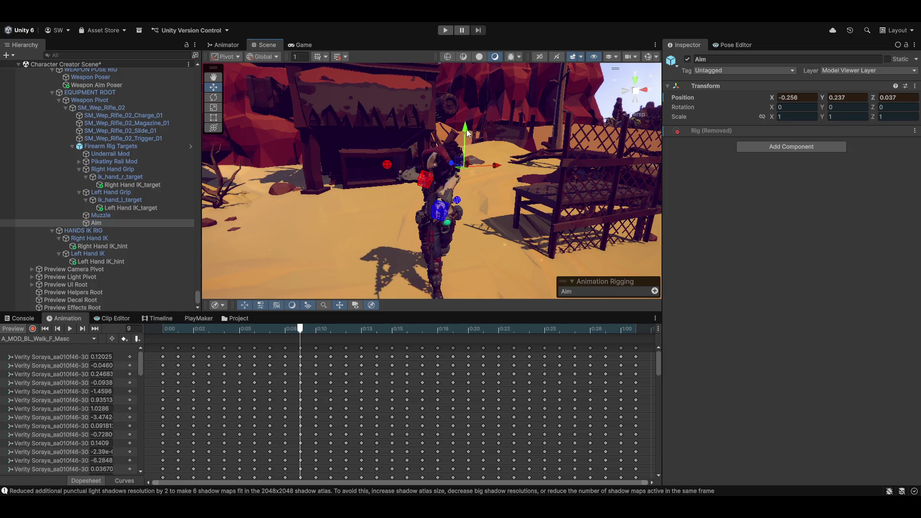
{"action": "left_click_drag", "start_coordinate": [467, 133], "coordinate": [448, 172]}
{"action": "mouse_move", "coordinate": [495, 172]}
{"action": "left_mouse_down"}
{"action": "mouse_move", "coordinate": [440, 171]}
{"action": "mouse_move", "coordinate": [501, 165]}
{"action": "mouse_move", "coordinate": [565, 214]}
{"action": "mouse_move", "coordinate": [524, 168]}
{"action": "left_mouse_up"}
{"action": "mouse_move", "coordinate": [494, 129]}
{"action": "left_mouse_down"}
{"action": "mouse_move", "coordinate": [483, 51]}
{"action": "mouse_move", "coordinate": [498, 89]}
{"action": "left_mouse_up"}
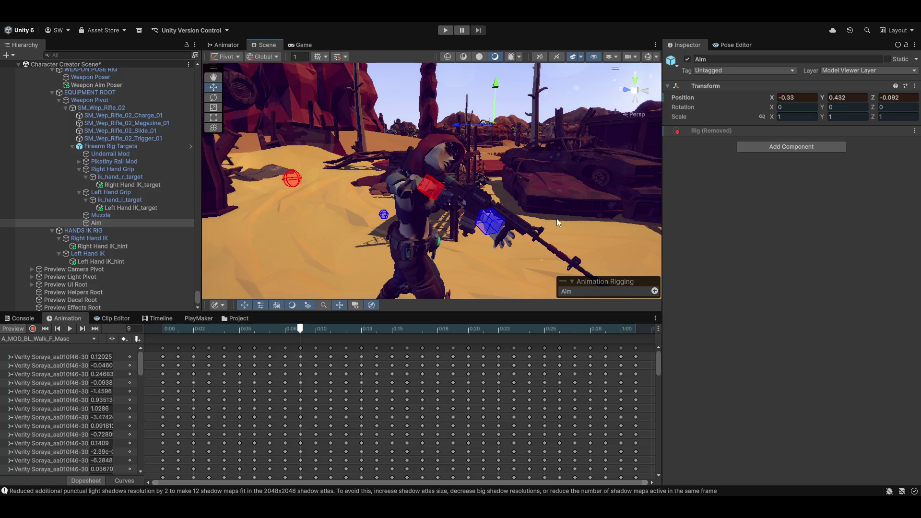
{"action": "mouse_move", "coordinate": [557, 218]}
{"action": "left_mouse_down"}
{"action": "mouse_move", "coordinate": [362, 228]}
{"action": "mouse_move", "coordinate": [422, 234]}
{"action": "mouse_move", "coordinate": [370, 218]}
{"action": "mouse_move", "coordinate": [610, 189]}
{"action": "mouse_move", "coordinate": [700, 215]}
{"action": "mouse_move", "coordinate": [542, 219]}
{"action": "left_mouse_up"}
{"action": "key", "text": "f"}
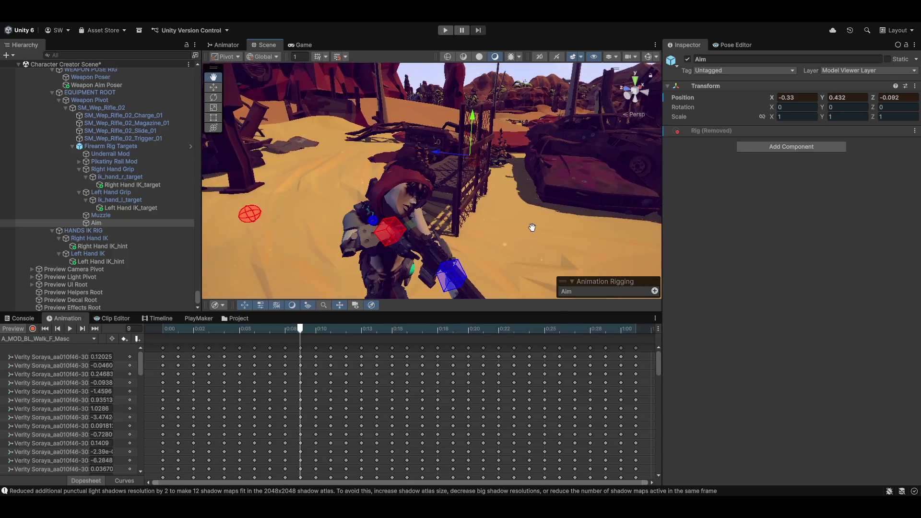
{"action": "key", "text": "w"}
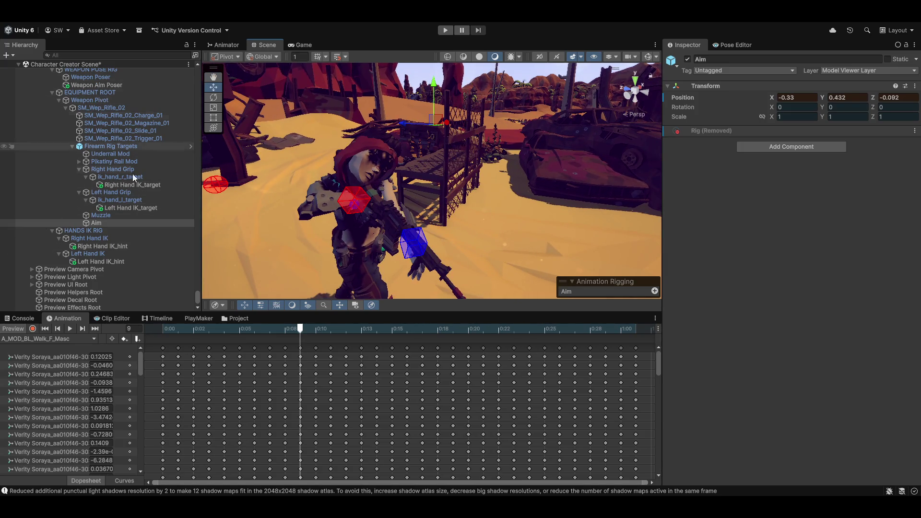
{"action": "scroll", "coordinate": [96, 144], "scroll_direction": "up", "scroll_amount": 3}
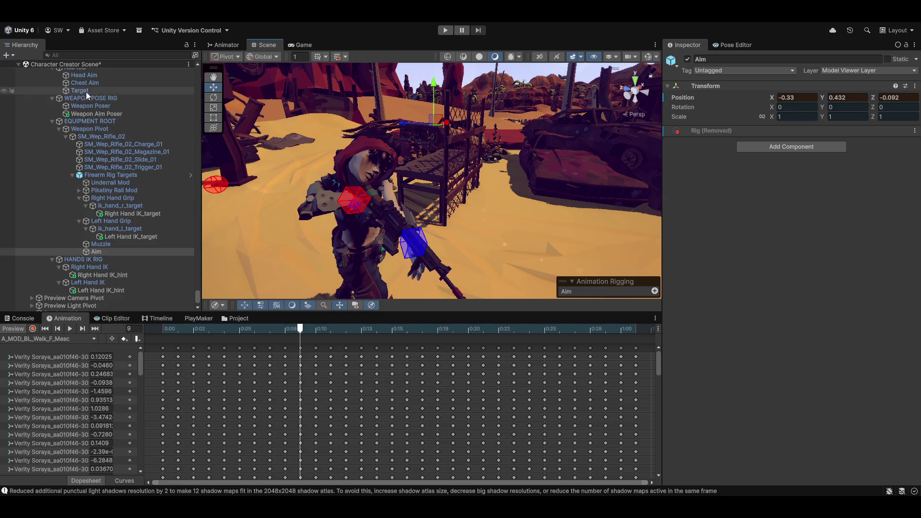
Make Target the Head Aim source object and enter 0 for the X and Y offsets.
{"action": "left_click", "coordinate": [86, 75]}
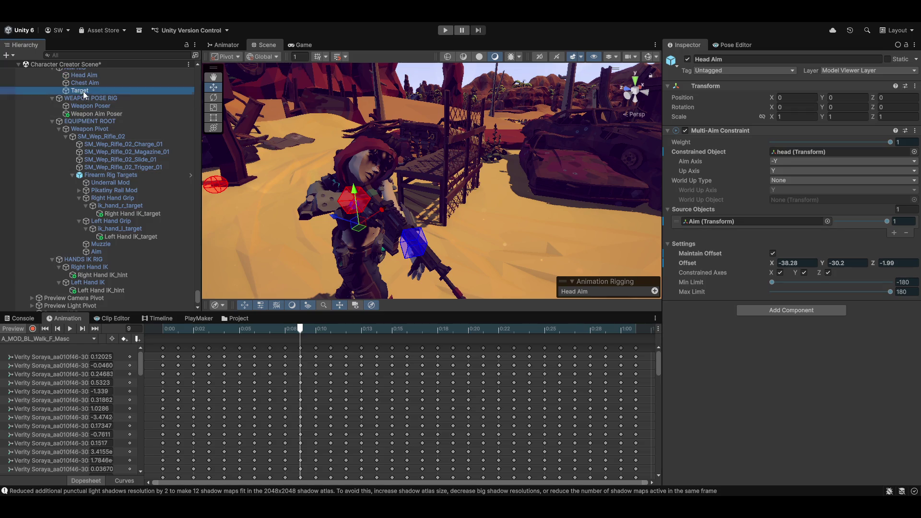
{"action": "left_click_drag", "start_coordinate": [82, 91], "coordinate": [738, 224]}
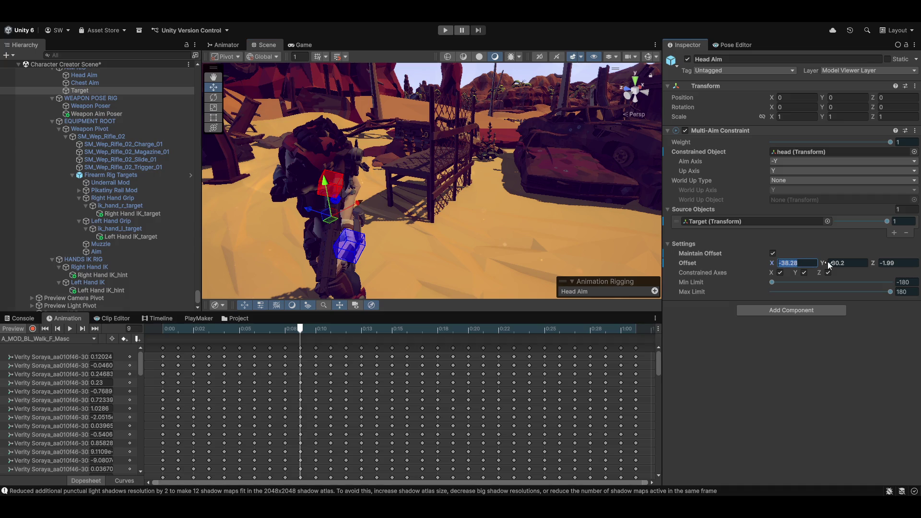
{"action": "type", "text": "0"}
{"action": "key", "text": "Tab"}
{"action": "type", "text": "0"}
{"action": "key", "text": "Tab"}
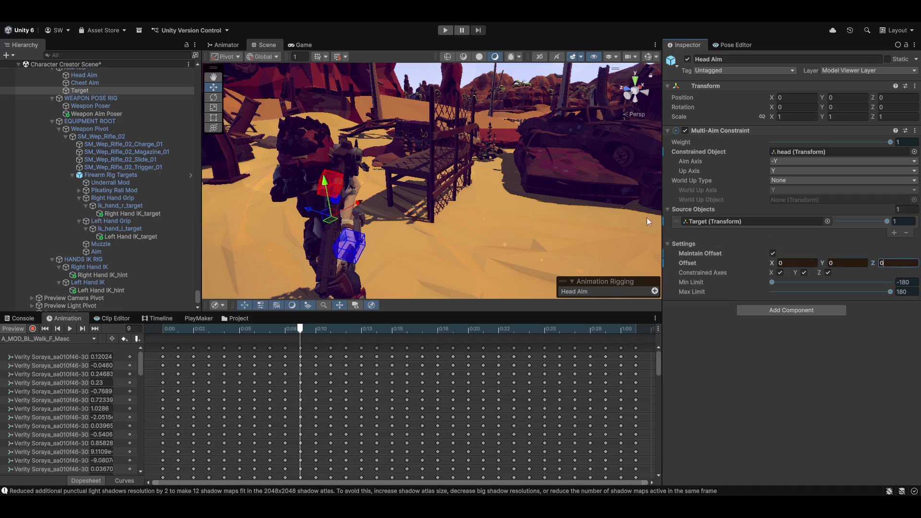
Undo an accidental forward move of Head Aim along Z.
{"action": "mouse_move", "coordinate": [480, 216]}
{"action": "left_mouse_down"}
{"action": "mouse_move", "coordinate": [389, 249]}
{"action": "mouse_move", "coordinate": [485, 204]}
{"action": "mouse_move", "coordinate": [695, 215]}
{"action": "mouse_move", "coordinate": [472, 224]}
{"action": "left_mouse_up"}
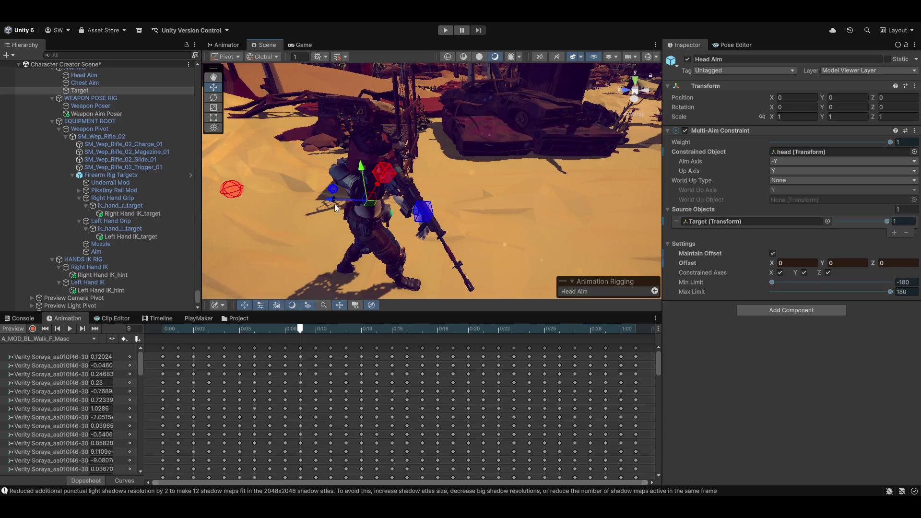
{"action": "left_click_drag", "start_coordinate": [335, 207], "coordinate": [413, 200]}
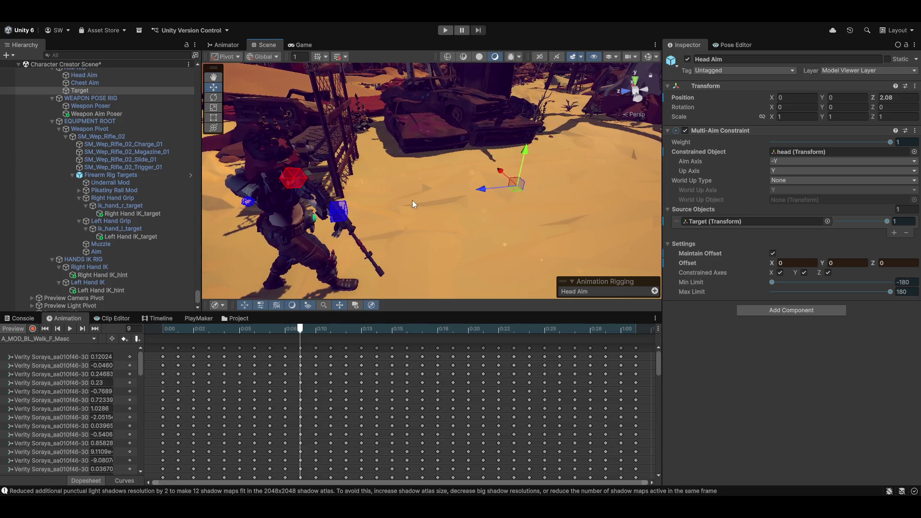
{"action": "key", "text": "ctrl+z"}
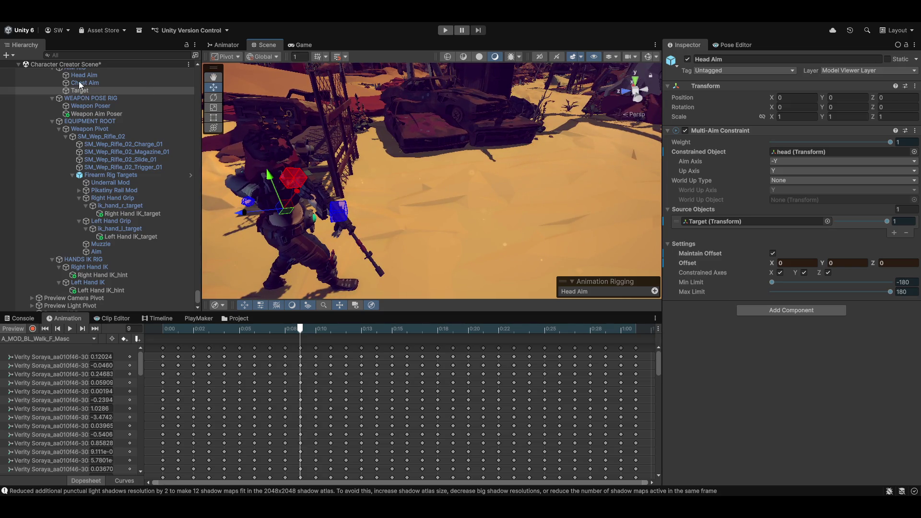
Select the Target object at (-2.75, 0, 5) and orbit the view around the character.
{"action": "left_click", "coordinate": [78, 90]}
{"action": "mouse_move", "coordinate": [436, 153]}
{"action": "left_mouse_down"}
{"action": "mouse_move", "coordinate": [484, 141]}
{"action": "mouse_move", "coordinate": [431, 130]}
{"action": "mouse_move", "coordinate": [434, 209]}
{"action": "mouse_move", "coordinate": [424, 233]}
{"action": "mouse_move", "coordinate": [461, 106]}
{"action": "mouse_move", "coordinate": [405, 100]}
{"action": "left_mouse_up"}
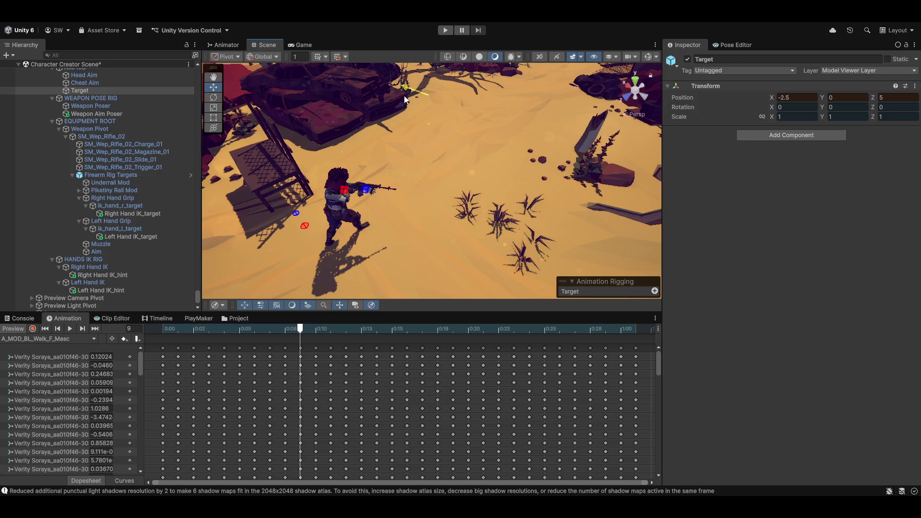
{"action": "mouse_move", "coordinate": [508, 138]}
{"action": "left_mouse_down"}
{"action": "mouse_move", "coordinate": [456, 191]}
{"action": "mouse_move", "coordinate": [289, 239]}
{"action": "mouse_move", "coordinate": [314, 227]}
{"action": "mouse_move", "coordinate": [143, 189]}
{"action": "mouse_move", "coordinate": [129, 157]}
{"action": "mouse_move", "coordinate": [114, 164]}
{"action": "mouse_move", "coordinate": [201, 164]}
{"action": "left_mouse_up"}
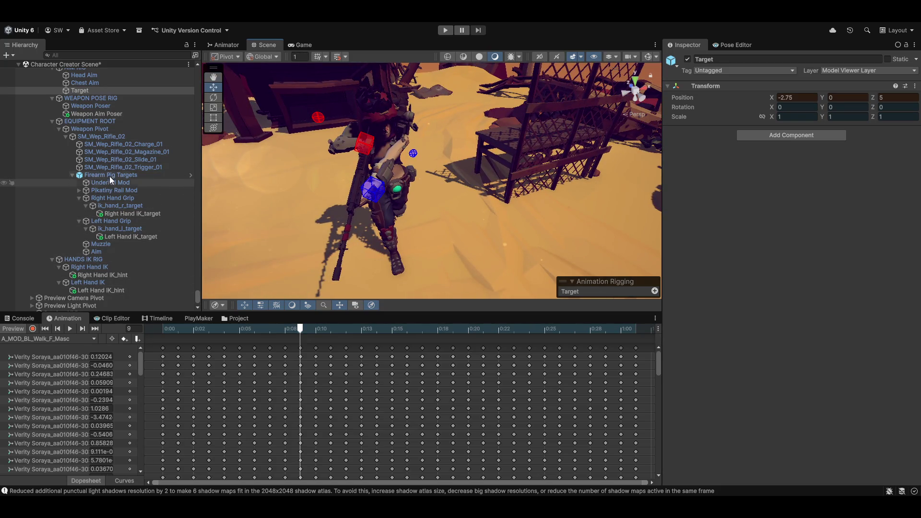
Inspect the Weapon Pivot, Weapon Poser and Weapon Aim Poser rig objects.
{"action": "left_click", "coordinate": [105, 128]}
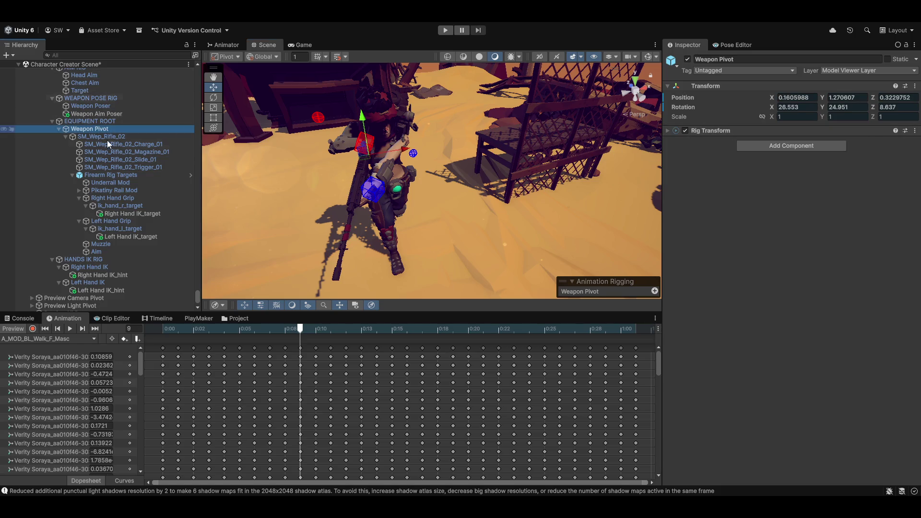
{"action": "left_click", "coordinate": [668, 131]}
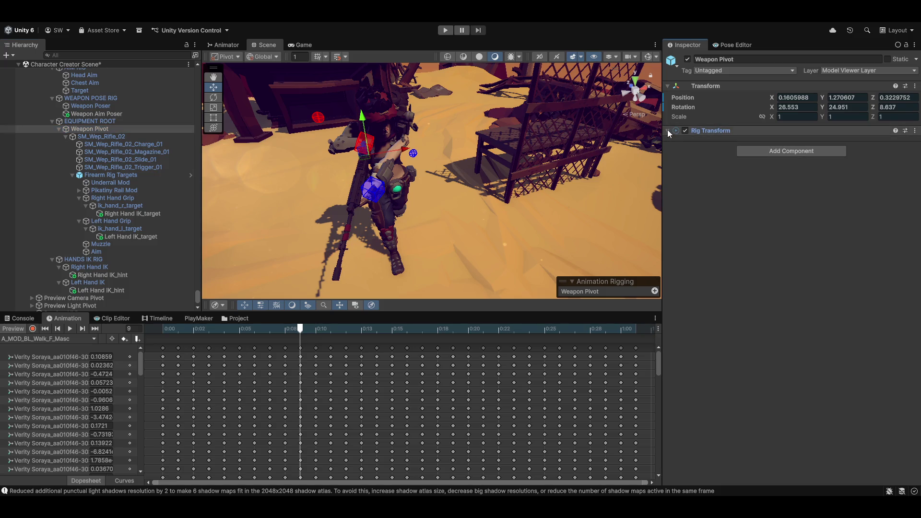
{"action": "left_click", "coordinate": [100, 106]}
{"action": "left_click", "coordinate": [99, 113]}
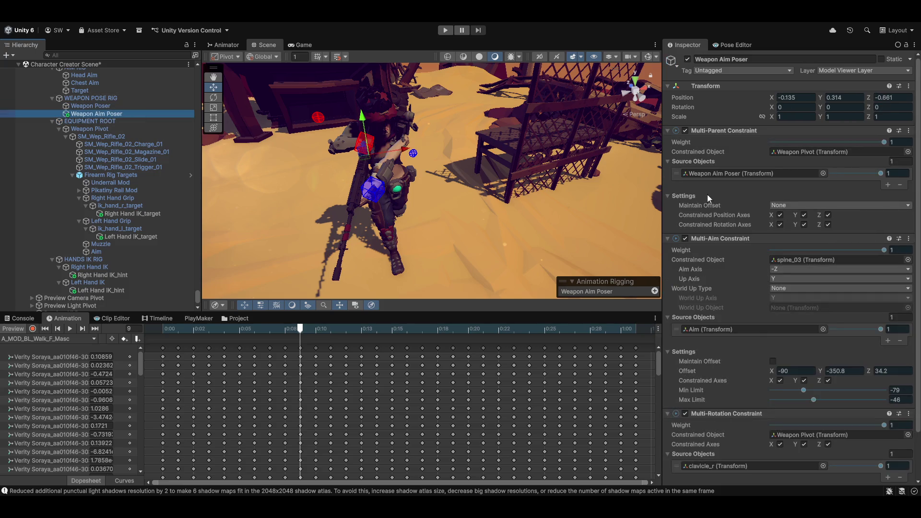
{"action": "scroll", "coordinate": [720, 269], "scroll_direction": "down", "scroll_amount": 3}
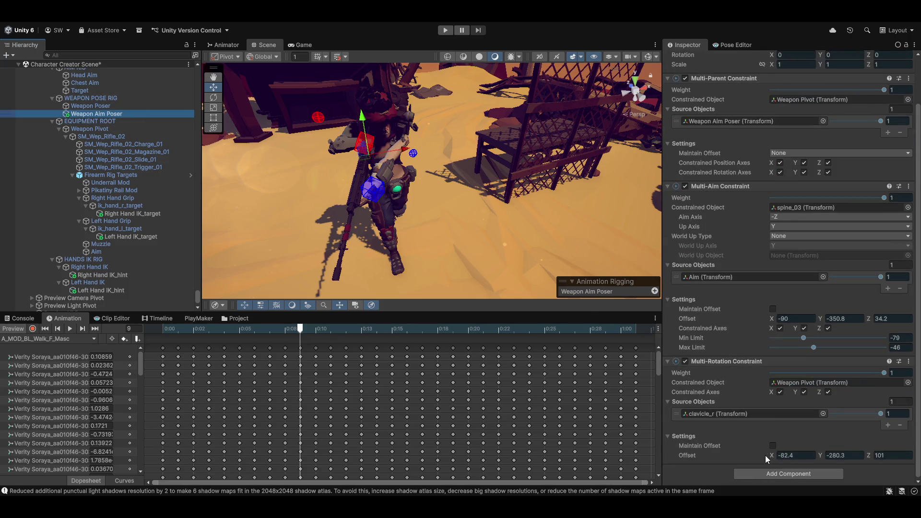
Scrub the Multi-Rotation clavicle offset to -51.1, -320.8, 122.6 while framing the rifle.
{"action": "left_click_drag", "start_coordinate": [773, 456], "coordinate": [845, 456]}
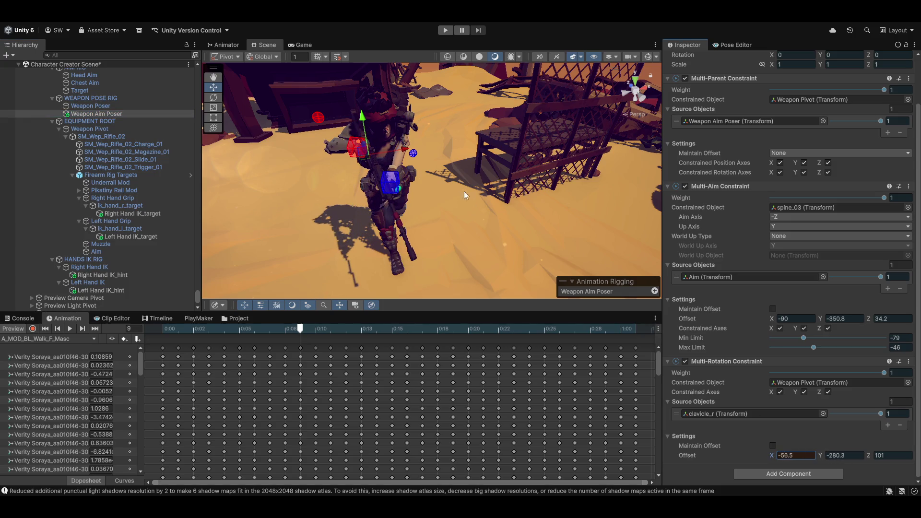
{"action": "mouse_move", "coordinate": [465, 191]}
{"action": "left_mouse_down"}
{"action": "mouse_move", "coordinate": [546, 208]}
{"action": "mouse_move", "coordinate": [534, 200]}
{"action": "mouse_move", "coordinate": [561, 190]}
{"action": "left_mouse_up"}
{"action": "key", "text": "f"}
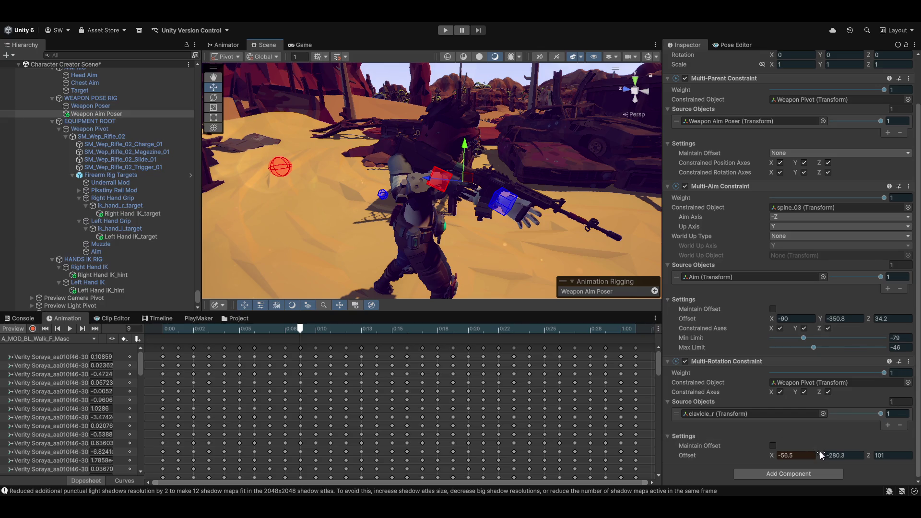
{"action": "mouse_move", "coordinate": [821, 456]}
{"action": "left_mouse_down"}
{"action": "mouse_move", "coordinate": [866, 460]}
{"action": "mouse_move", "coordinate": [737, 442]}
{"action": "left_mouse_up"}
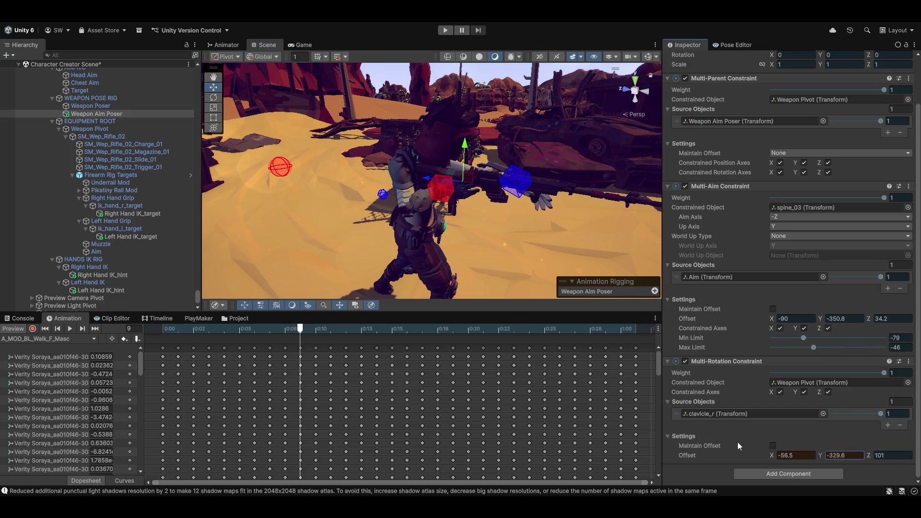
{"action": "left_click_drag", "start_coordinate": [870, 455], "coordinate": [916, 461]}
{"action": "mouse_move", "coordinate": [771, 455]}
{"action": "left_mouse_down"}
{"action": "mouse_move", "coordinate": [806, 454]}
{"action": "mouse_move", "coordinate": [784, 459]}
{"action": "left_mouse_up"}
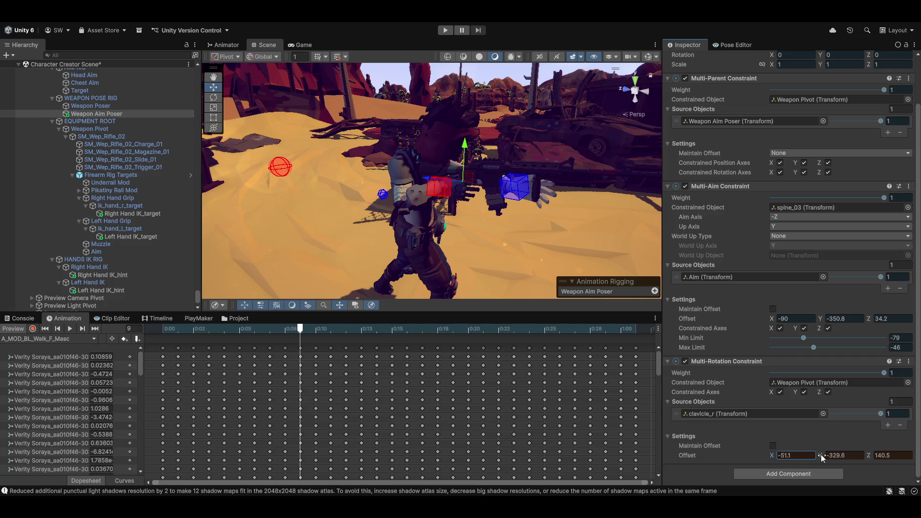
{"action": "mouse_move", "coordinate": [833, 457]}
{"action": "left_mouse_down"}
{"action": "mouse_move", "coordinate": [845, 452]}
{"action": "mouse_move", "coordinate": [7, 455]}
{"action": "left_mouse_up"}
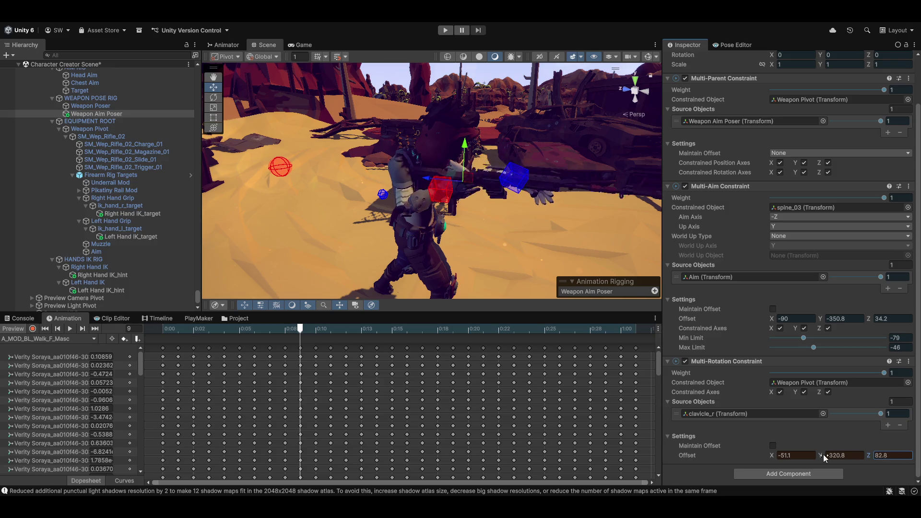
{"action": "type", "text": "122.6"}
{"action": "mouse_move", "coordinate": [563, 244]}
{"action": "left_mouse_down"}
{"action": "mouse_move", "coordinate": [518, 232]}
{"action": "mouse_move", "coordinate": [332, 227]}
{"action": "mouse_move", "coordinate": [441, 239]}
{"action": "mouse_move", "coordinate": [434, 229]}
{"action": "mouse_move", "coordinate": [627, 230]}
{"action": "mouse_move", "coordinate": [638, 240]}
{"action": "left_mouse_up"}
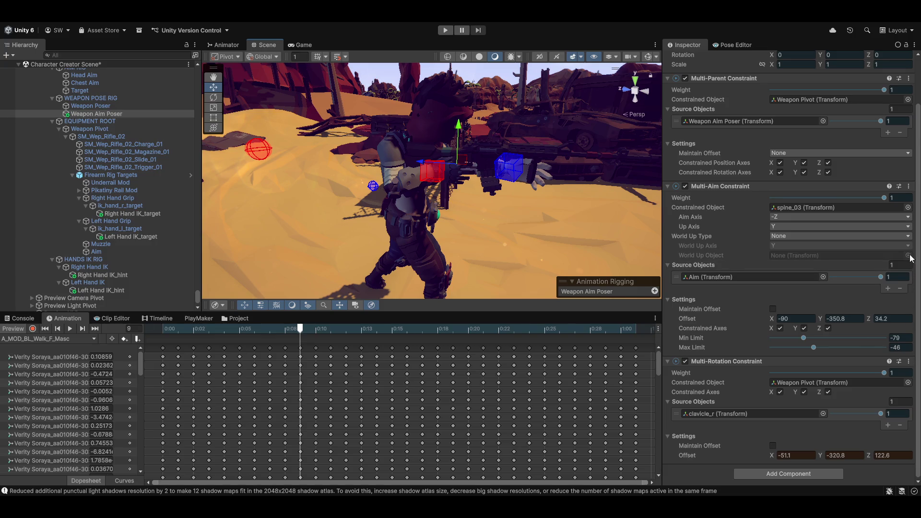
Copy the Multi-Rotation Constraint component holding the -51.1, -320.8, 122.6 offset.
{"action": "left_click", "coordinate": [912, 363]}
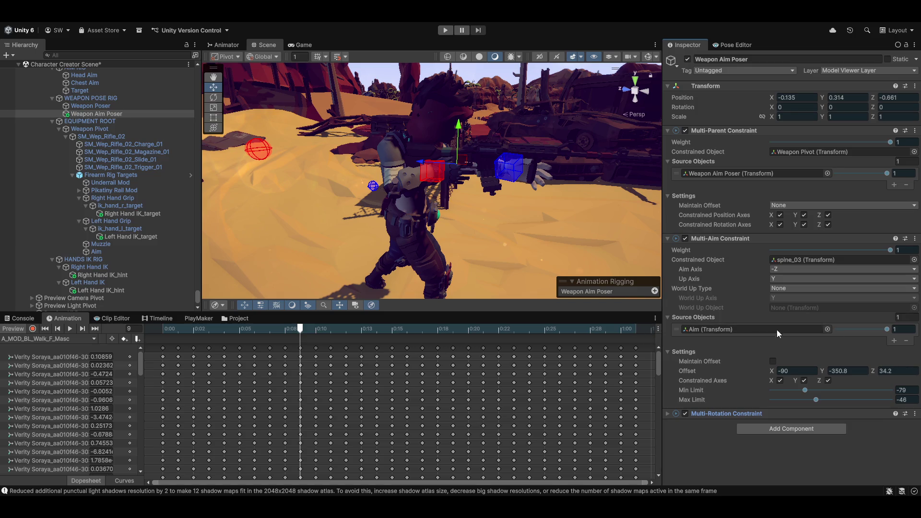
{"action": "left_click", "coordinate": [915, 414]}
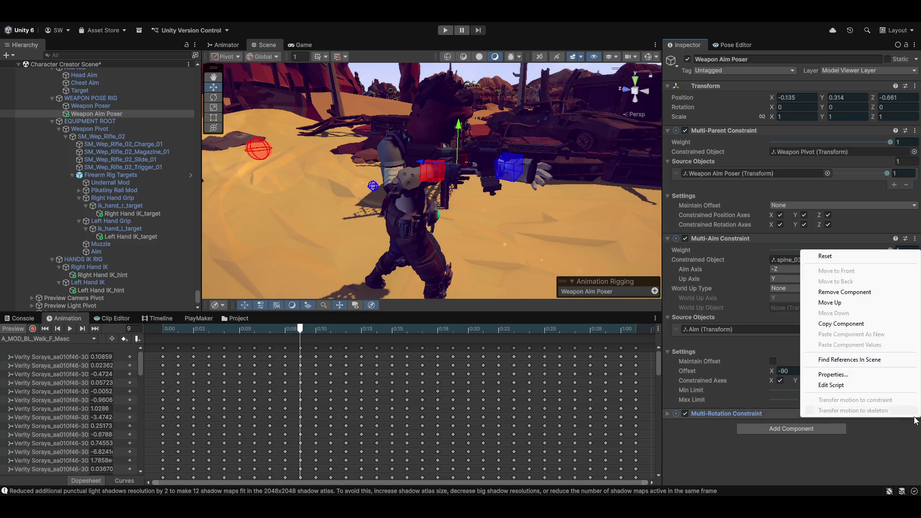
{"action": "left_click", "coordinate": [847, 325]}
{"action": "left_click", "coordinate": [668, 414]}
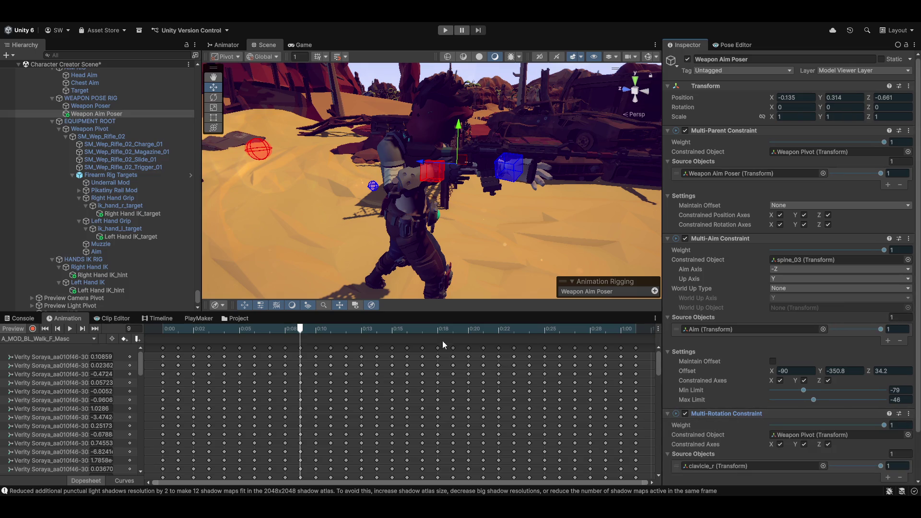
{"action": "scroll", "coordinate": [787, 410], "scroll_direction": "down", "scroll_amount": 3}
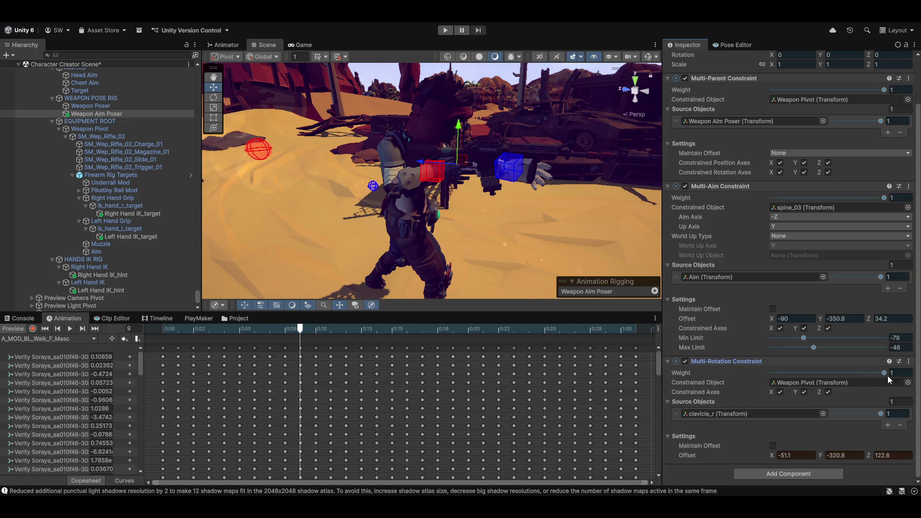
{"action": "left_click", "coordinate": [909, 361]}
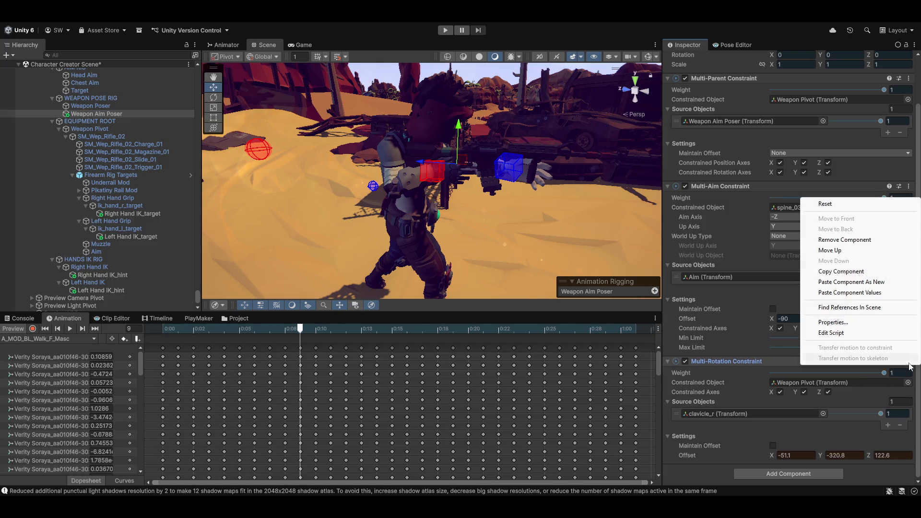
{"action": "left_click", "coordinate": [847, 273]}
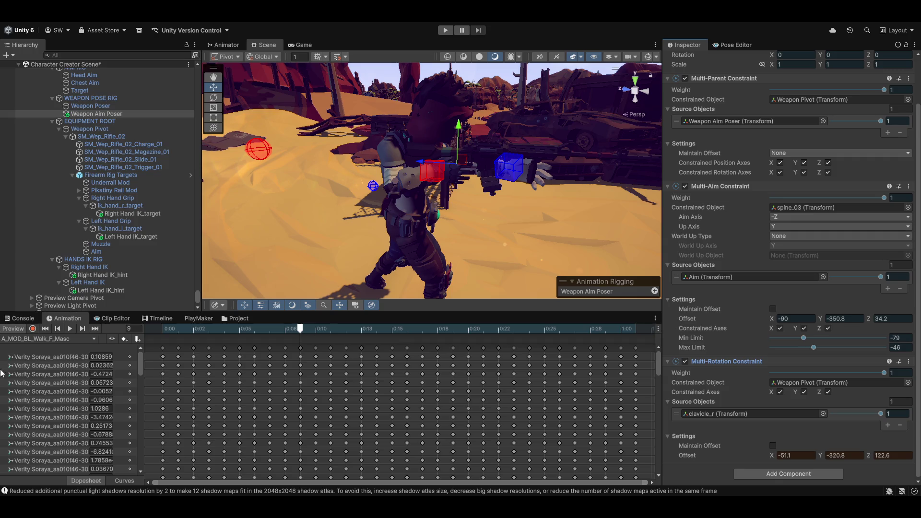
With animation preview off, paste the copied values into the Multi-Rotation Constraint, then re-enable preview.
{"action": "left_click", "coordinate": [7, 329]}
{"action": "left_click", "coordinate": [908, 363]}
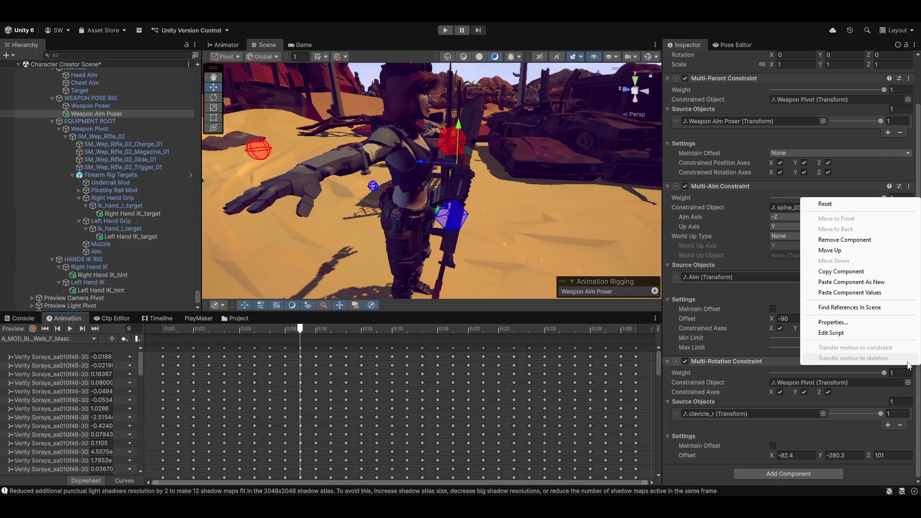
{"action": "left_click", "coordinate": [875, 292]}
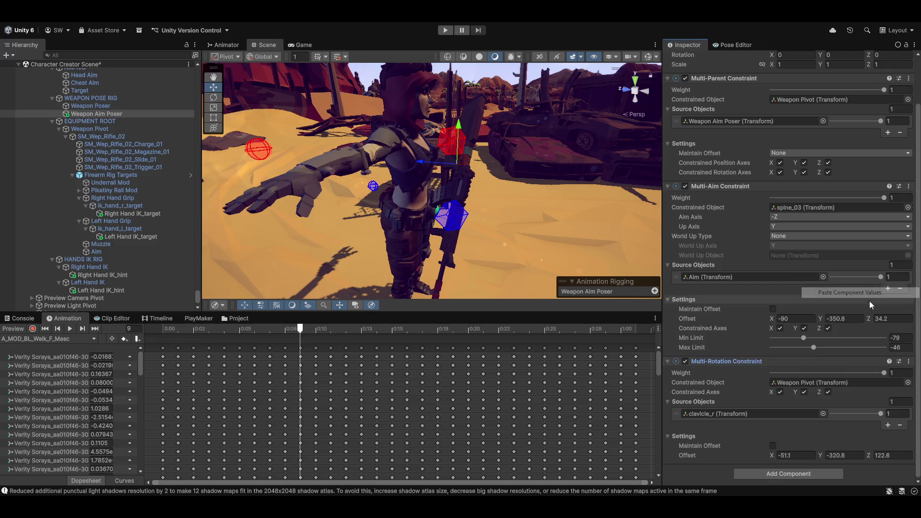
{"action": "left_click", "coordinate": [14, 329]}
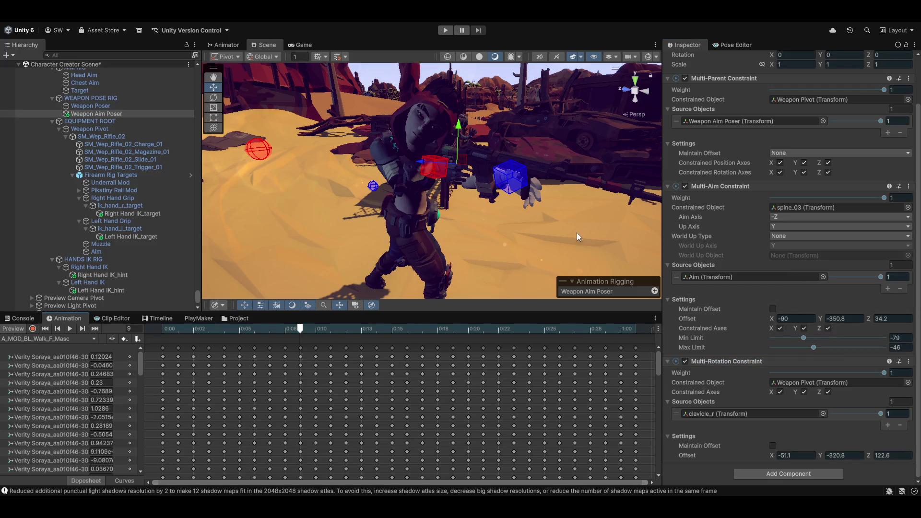
Try aim and rotation offset X values, settling the Multi-Rotation offset X at -51.5.
{"action": "mouse_move", "coordinate": [517, 217]}
{"action": "left_mouse_down"}
{"action": "mouse_move", "coordinate": [381, 214]}
{"action": "mouse_move", "coordinate": [535, 272]}
{"action": "left_mouse_up"}
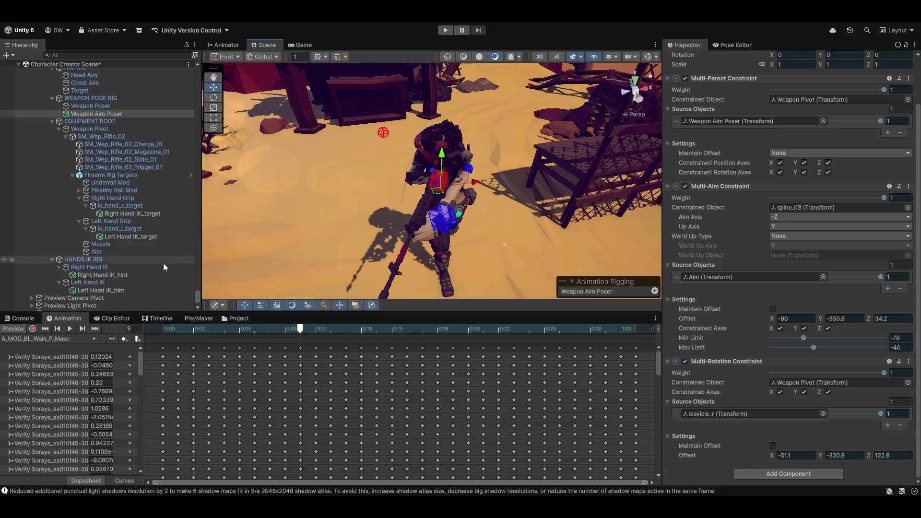
{"action": "scroll", "coordinate": [117, 229], "scroll_direction": "down", "scroll_amount": 3}
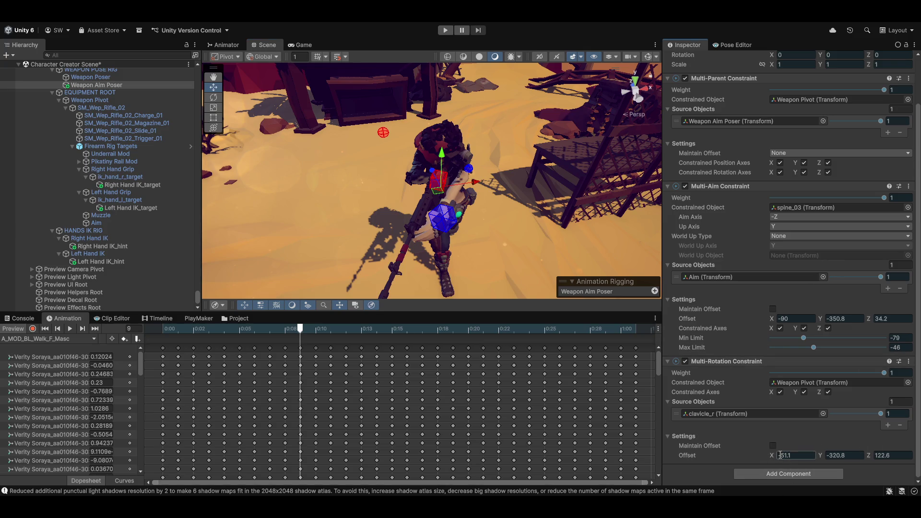
{"action": "mouse_move", "coordinate": [773, 457]}
{"action": "left_mouse_down"}
{"action": "mouse_move", "coordinate": [828, 451]}
{"action": "mouse_move", "coordinate": [803, 455]}
{"action": "left_mouse_up"}
{"action": "key", "text": "ctrl+z"}
{"action": "mouse_move", "coordinate": [773, 318]}
{"action": "left_mouse_down"}
{"action": "mouse_move", "coordinate": [906, 309]}
{"action": "mouse_move", "coordinate": [841, 318]}
{"action": "mouse_move", "coordinate": [856, 321]}
{"action": "mouse_move", "coordinate": [801, 316]}
{"action": "mouse_move", "coordinate": [830, 320]}
{"action": "left_mouse_up"}
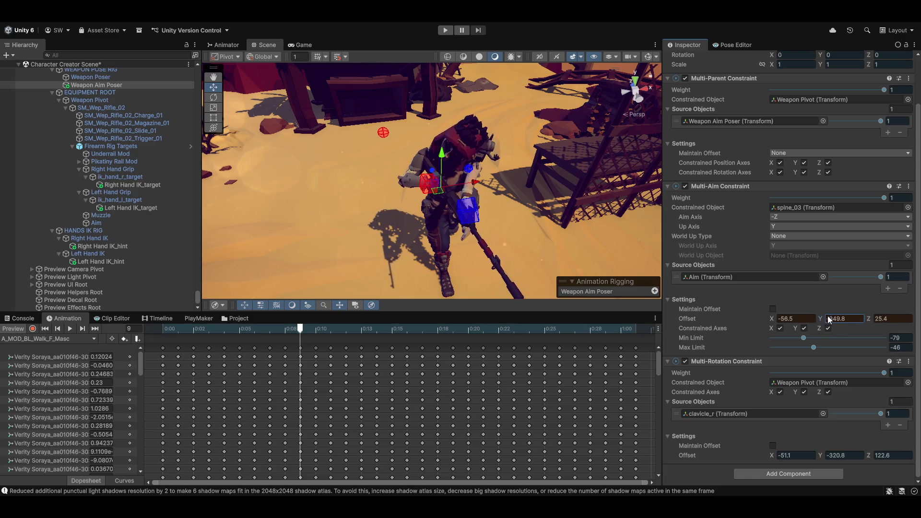
{"action": "mouse_move", "coordinate": [500, 213]}
{"action": "left_mouse_down"}
{"action": "mouse_move", "coordinate": [672, 220]}
{"action": "mouse_move", "coordinate": [787, 188]}
{"action": "mouse_move", "coordinate": [908, 198]}
{"action": "mouse_move", "coordinate": [704, 200]}
{"action": "mouse_move", "coordinate": [667, 210]}
{"action": "mouse_move", "coordinate": [368, 194]}
{"action": "mouse_move", "coordinate": [618, 189]}
{"action": "mouse_move", "coordinate": [629, 207]}
{"action": "mouse_move", "coordinate": [640, 163]}
{"action": "left_mouse_up"}
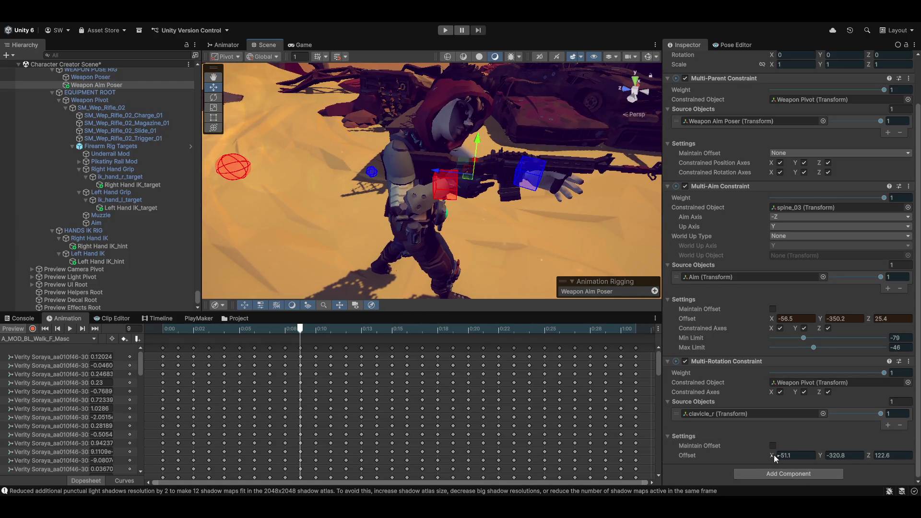
{"action": "mouse_move", "coordinate": [773, 455]}
{"action": "left_mouse_down"}
{"action": "mouse_move", "coordinate": [764, 455]}
{"action": "mouse_move", "coordinate": [775, 452]}
{"action": "left_mouse_up"}
{"action": "left_click_drag", "start_coordinate": [772, 456], "coordinate": [769, 456]}
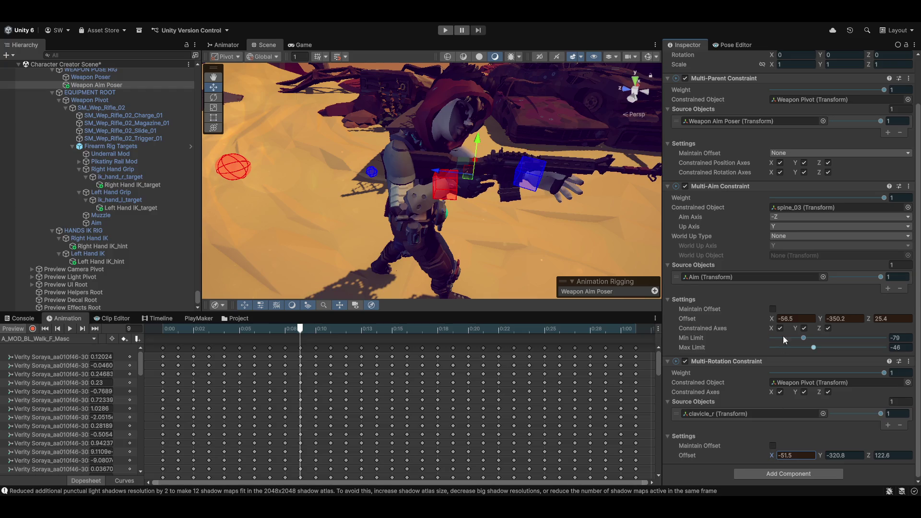
Set the Multi-Aim offset X to -80 and max limit to -51, then orbit to check.
{"action": "left_click_drag", "start_coordinate": [772, 319], "coordinate": [718, 322]}
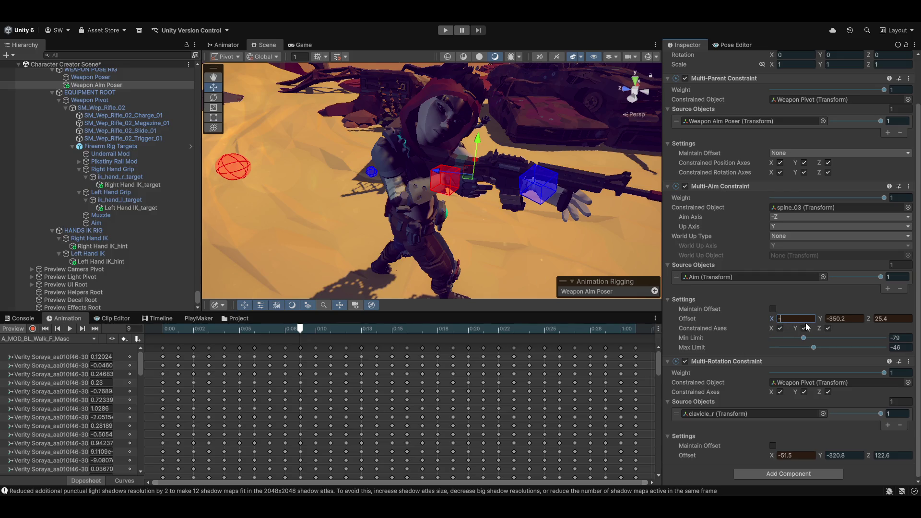
{"action": "type", "text": "80"}
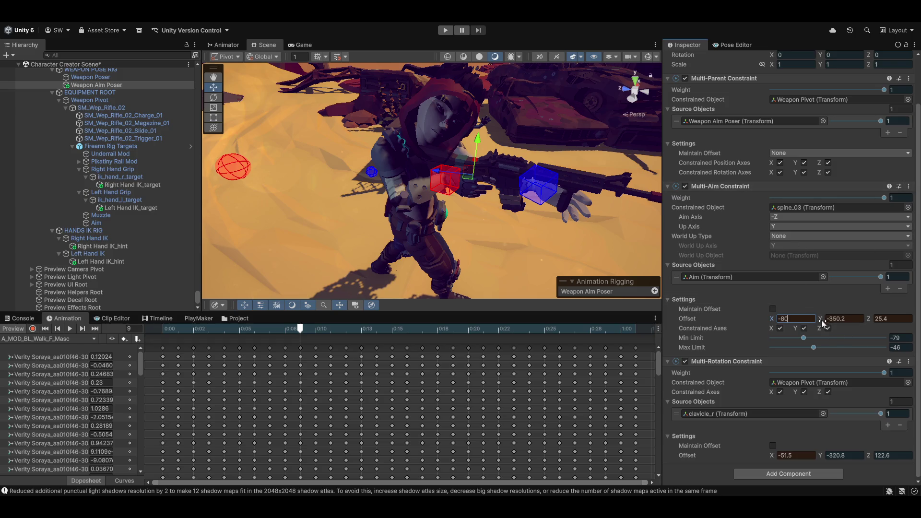
{"action": "mouse_move", "coordinate": [814, 346]}
{"action": "left_mouse_down"}
{"action": "mouse_move", "coordinate": [824, 346]}
{"action": "mouse_move", "coordinate": [811, 346]}
{"action": "left_mouse_up"}
{"action": "scroll", "coordinate": [286, 179], "scroll_direction": "up", "scroll_amount": 10}
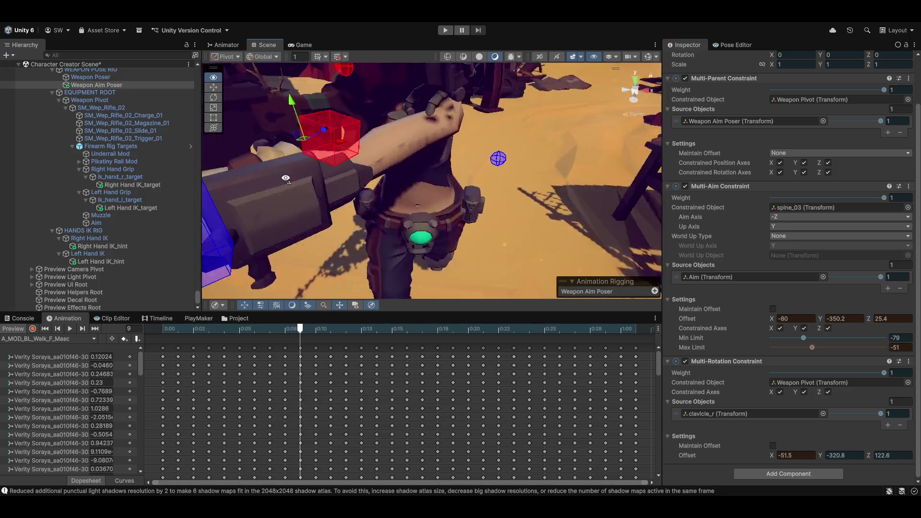
{"action": "mouse_move", "coordinate": [286, 179]}
{"action": "left_mouse_down"}
{"action": "mouse_move", "coordinate": [534, 161]}
{"action": "mouse_move", "coordinate": [525, 195]}
{"action": "left_mouse_up"}
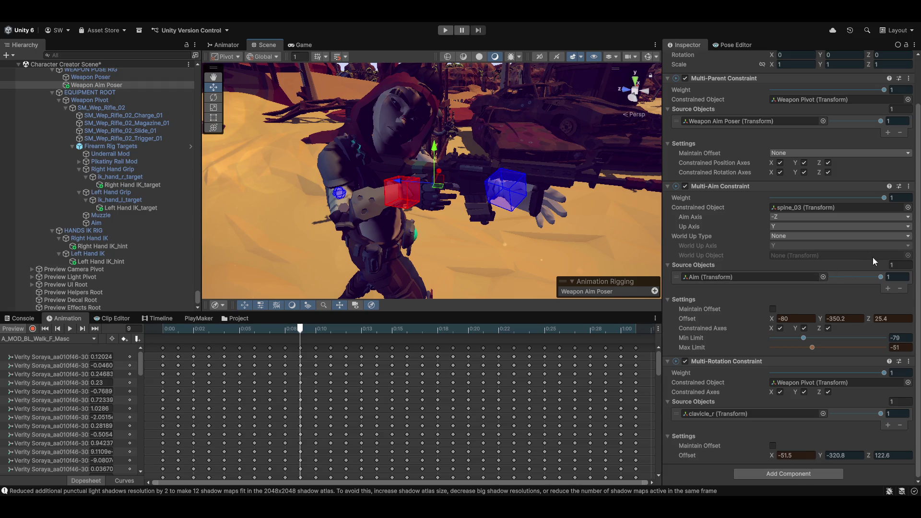
Copy the Multi-Aim Constraint component with offset -80, -350.2, 25.4 and max limit -51.
{"action": "left_click", "coordinate": [906, 186]}
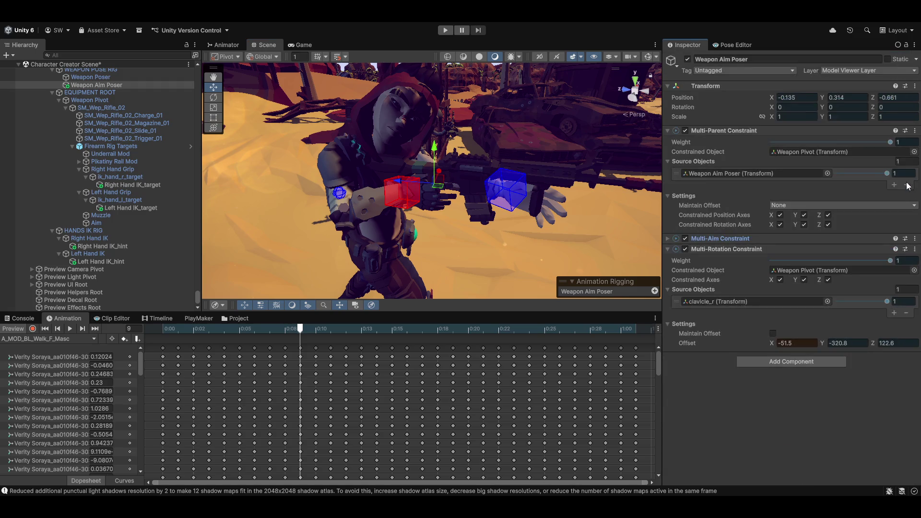
{"action": "left_click", "coordinate": [730, 238]}
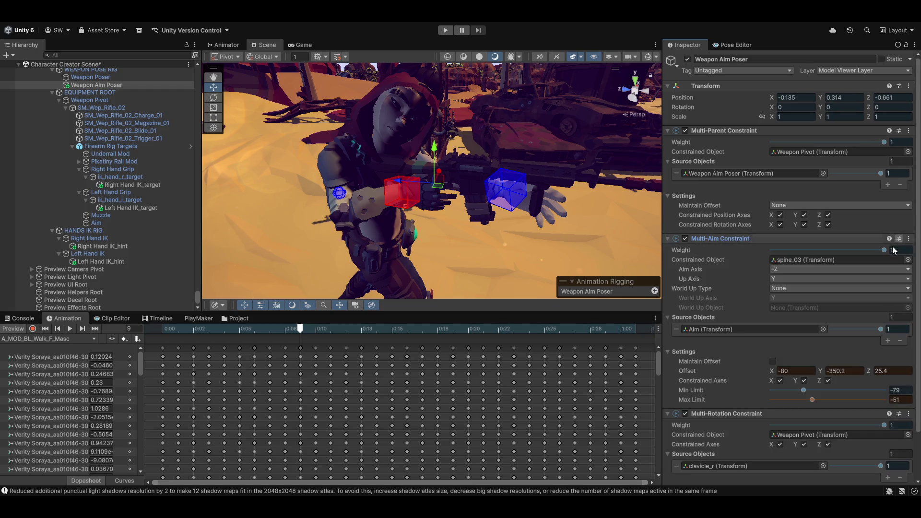
{"action": "left_click", "coordinate": [909, 238]}
{"action": "left_click", "coordinate": [846, 316]}
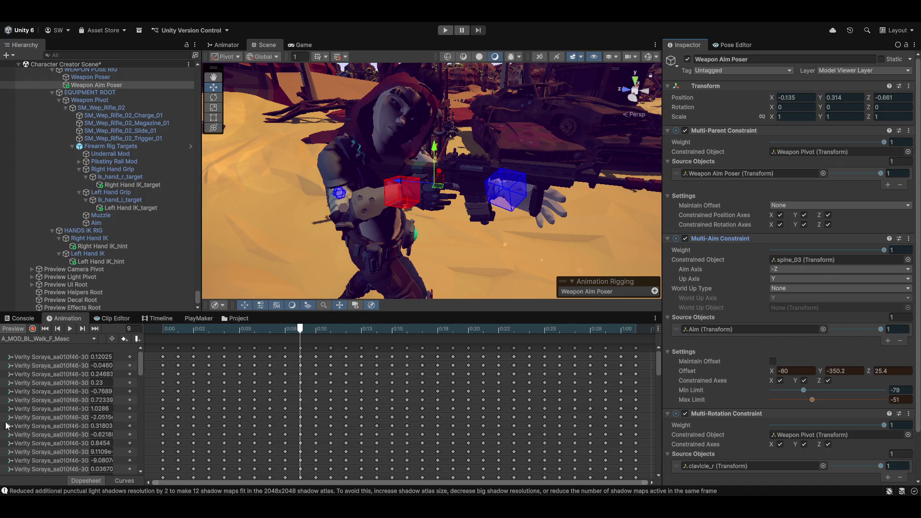
{"action": "left_click", "coordinate": [909, 238]}
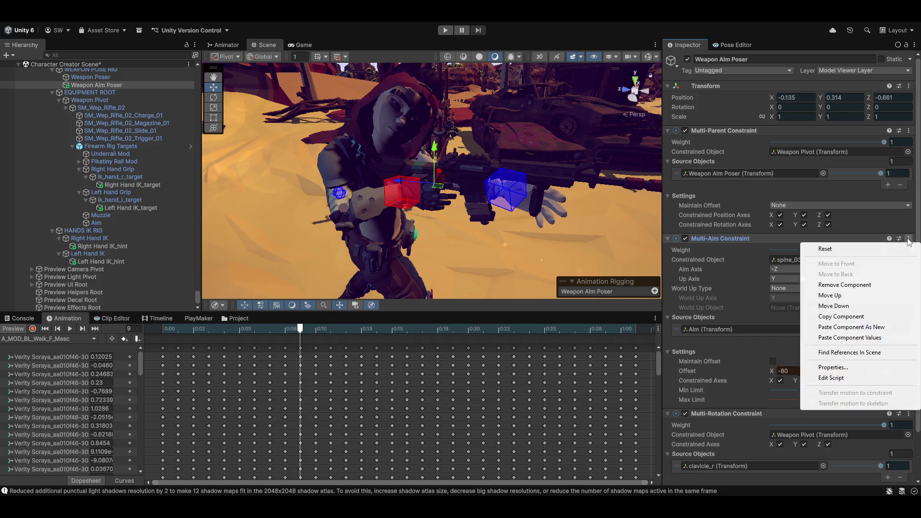
{"action": "left_click", "coordinate": [866, 327]}
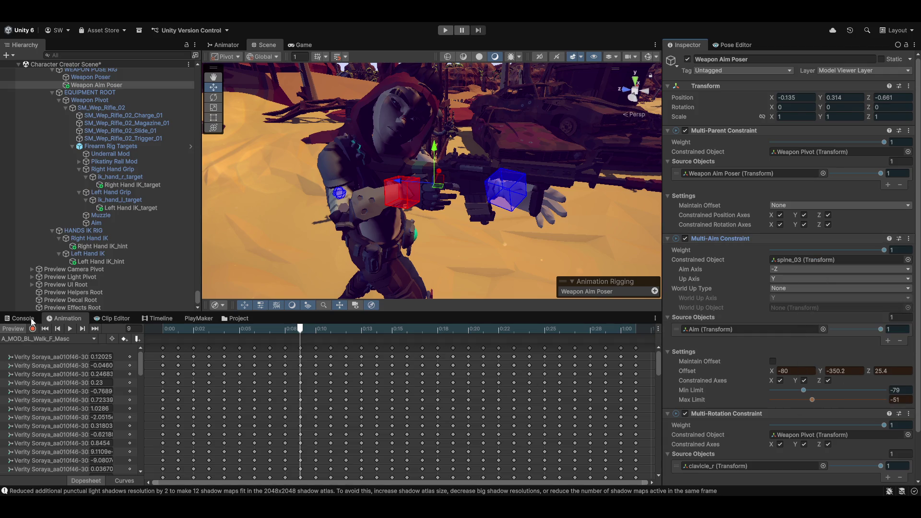
With animation preview off, paste the Multi-Aim values, then turn preview back on.
{"action": "left_click", "coordinate": [13, 330]}
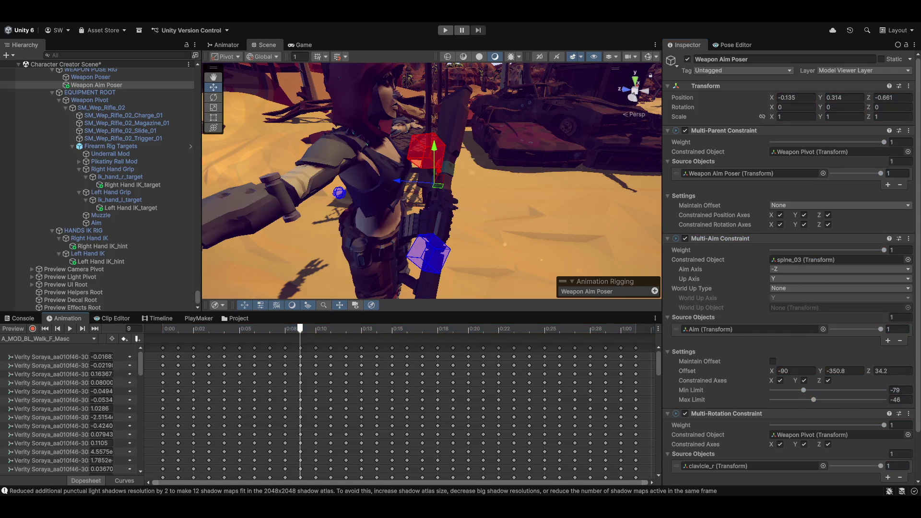
{"action": "left_click", "coordinate": [909, 239]}
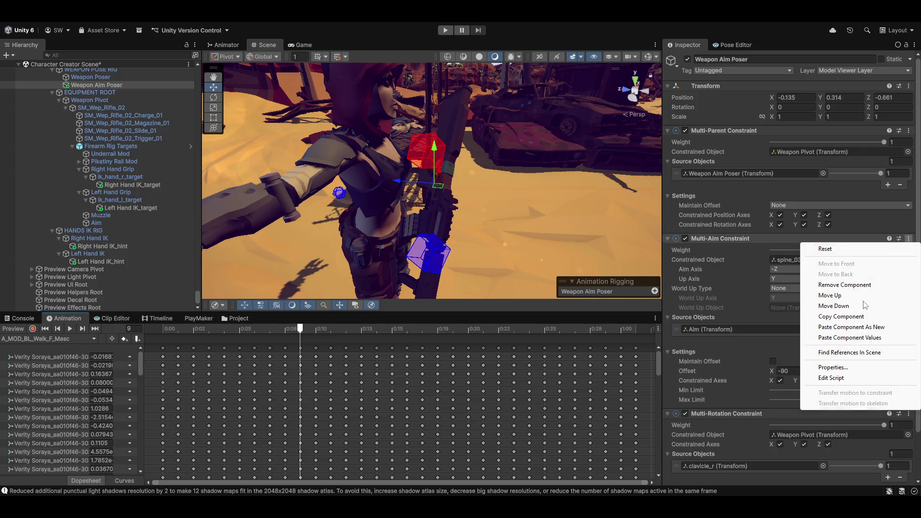
{"action": "left_click", "coordinate": [887, 337]}
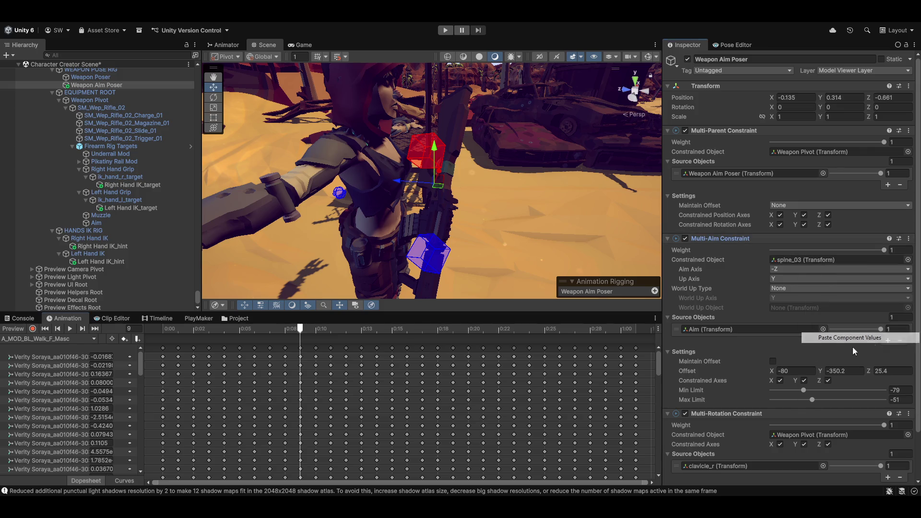
{"action": "left_click", "coordinate": [13, 330]}
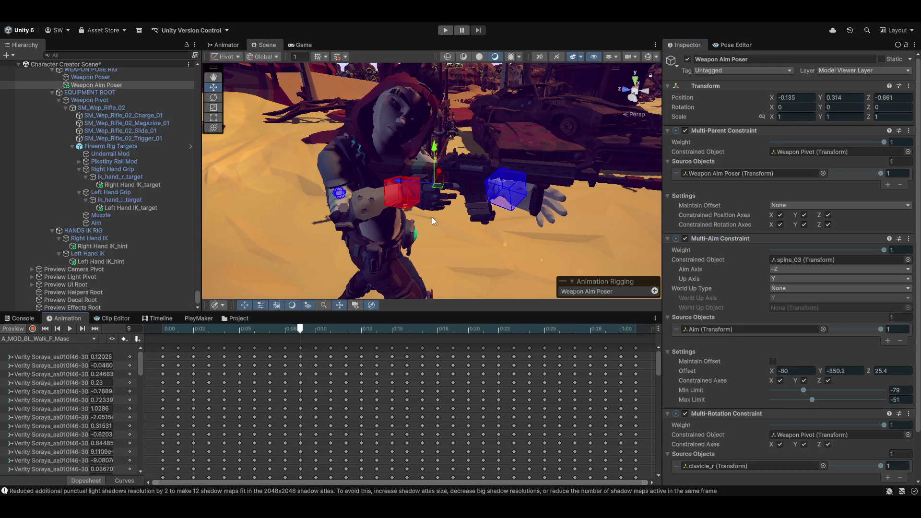
Raise the Weapon Aim Poser slightly and copy its Transform component.
{"action": "mouse_move", "coordinate": [433, 221]}
{"action": "left_mouse_down"}
{"action": "mouse_move", "coordinate": [469, 168]}
{"action": "mouse_move", "coordinate": [419, 224]}
{"action": "mouse_move", "coordinate": [469, 206]}
{"action": "mouse_move", "coordinate": [552, 221]}
{"action": "mouse_move", "coordinate": [526, 135]}
{"action": "left_mouse_up"}
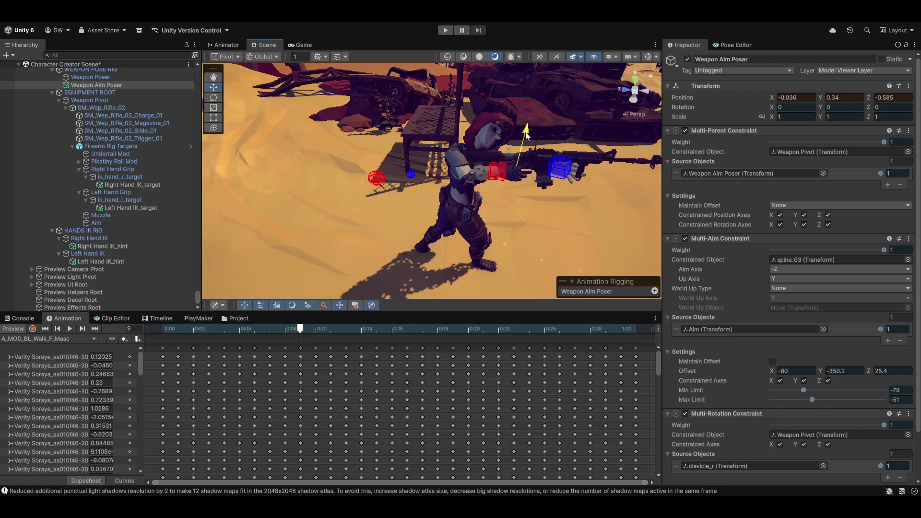
{"action": "left_click_drag", "start_coordinate": [485, 167], "coordinate": [490, 167]}
{"action": "mouse_move", "coordinate": [525, 202]}
{"action": "left_mouse_down"}
{"action": "mouse_move", "coordinate": [353, 183]}
{"action": "mouse_move", "coordinate": [287, 201]}
{"action": "mouse_move", "coordinate": [322, 199]}
{"action": "left_mouse_up"}
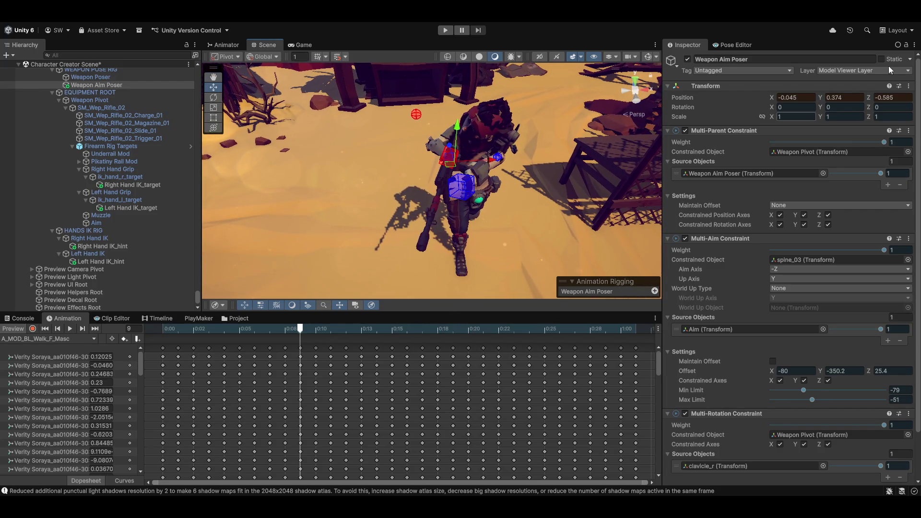
{"action": "left_click", "coordinate": [908, 86]}
{"action": "mouse_move", "coordinate": [831, 168]}
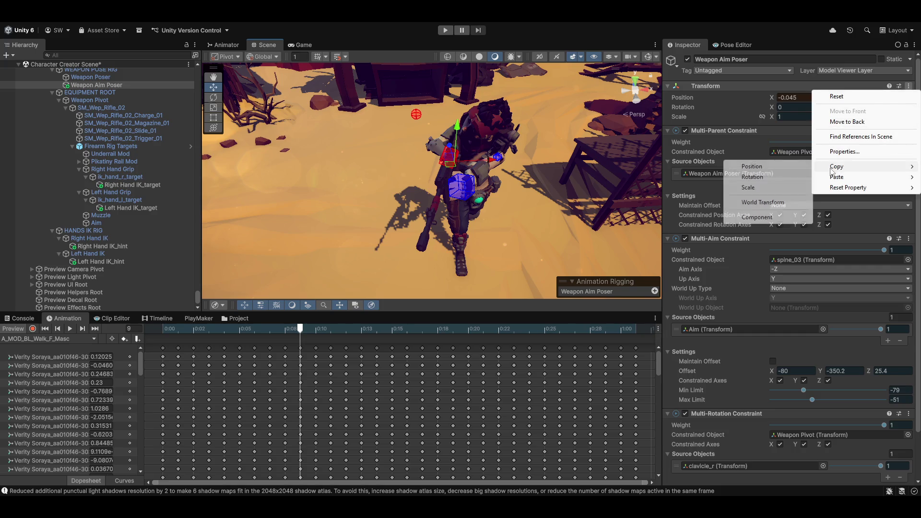
{"action": "left_click", "coordinate": [757, 216]}
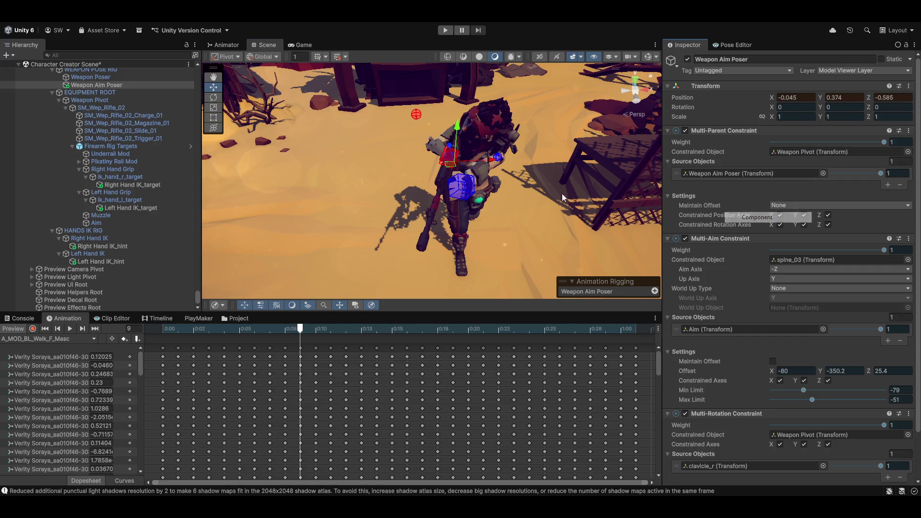
With preview off, paste position -0.045, 0.374, -0.585 into the Transform, then re-enable preview.
{"action": "left_click", "coordinate": [15, 329]}
{"action": "left_click", "coordinate": [909, 86]}
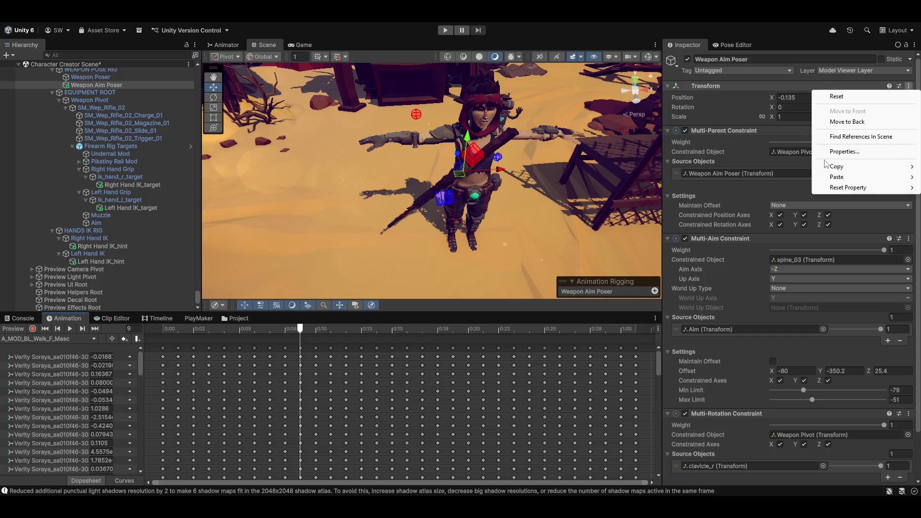
{"action": "mouse_move", "coordinate": [853, 179]}
{"action": "left_click", "coordinate": [751, 238]}
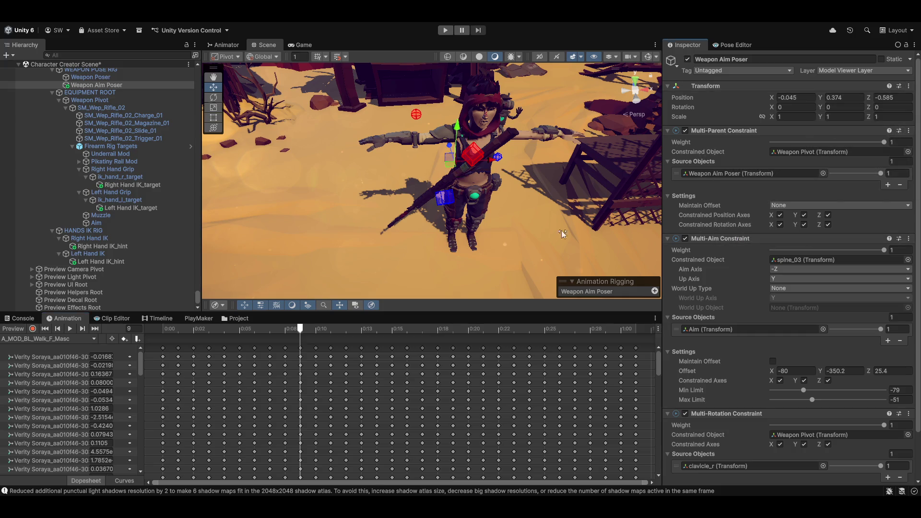
{"action": "mouse_move", "coordinate": [307, 165]}
{"action": "left_mouse_down"}
{"action": "mouse_move", "coordinate": [419, 190]}
{"action": "mouse_move", "coordinate": [487, 182]}
{"action": "left_mouse_up"}
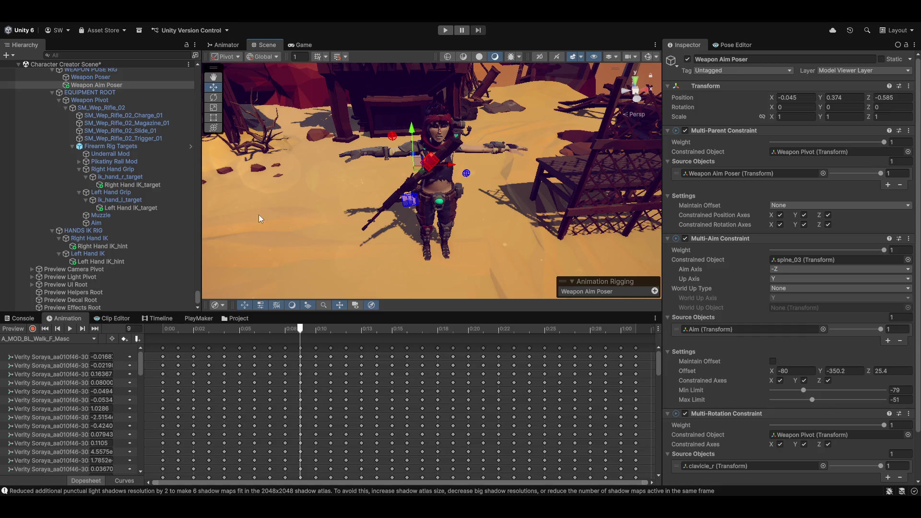
{"action": "left_click", "coordinate": [14, 329]}
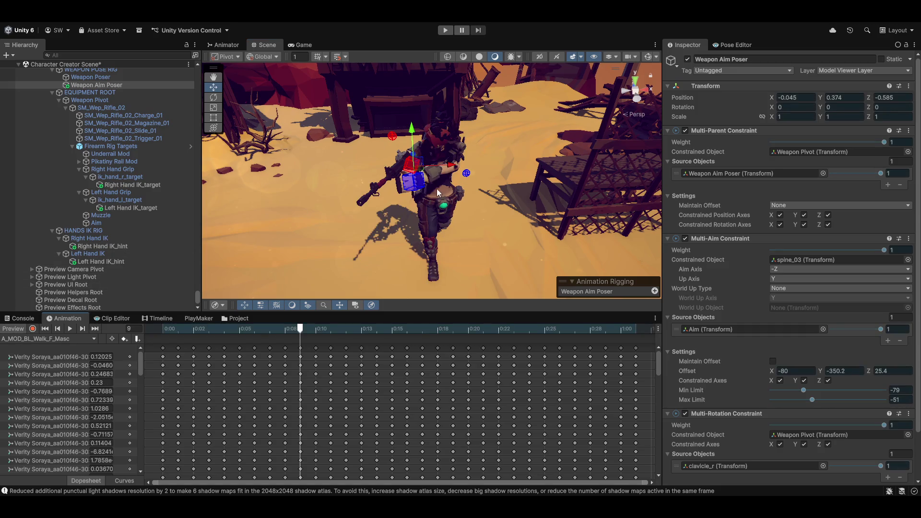
Experiment with the Multi-Rotation offset X and Y and the clavicle_r source weight in the walk pose.
{"action": "scroll", "coordinate": [776, 405], "scroll_direction": "down", "scroll_amount": 2}
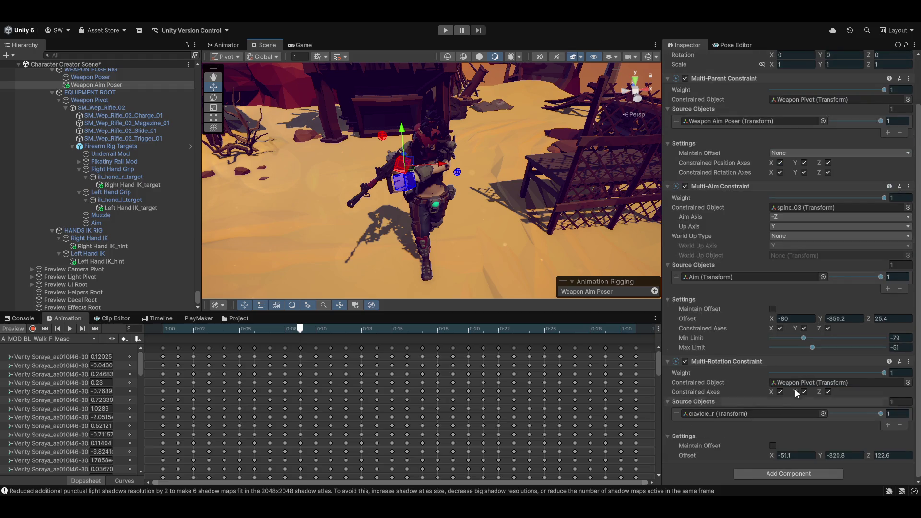
{"action": "mouse_move", "coordinate": [770, 453]}
{"action": "left_mouse_down"}
{"action": "mouse_move", "coordinate": [835, 439]}
{"action": "mouse_move", "coordinate": [856, 462]}
{"action": "mouse_move", "coordinate": [867, 456]}
{"action": "mouse_move", "coordinate": [843, 459]}
{"action": "mouse_move", "coordinate": [890, 458]}
{"action": "mouse_move", "coordinate": [854, 459]}
{"action": "mouse_move", "coordinate": [871, 460]}
{"action": "left_mouse_up"}
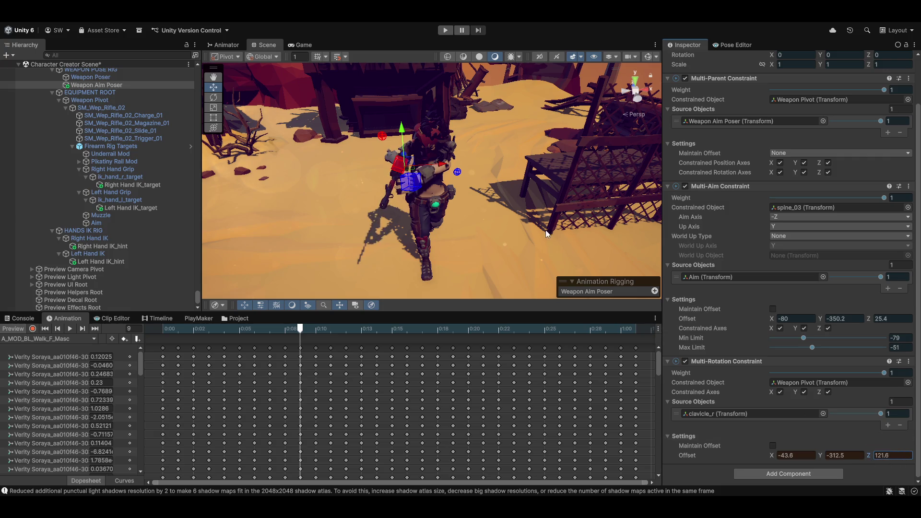
{"action": "mouse_move", "coordinate": [546, 233]}
{"action": "left_mouse_down"}
{"action": "mouse_move", "coordinate": [681, 254]}
{"action": "mouse_move", "coordinate": [692, 247]}
{"action": "mouse_move", "coordinate": [743, 433]}
{"action": "left_mouse_up"}
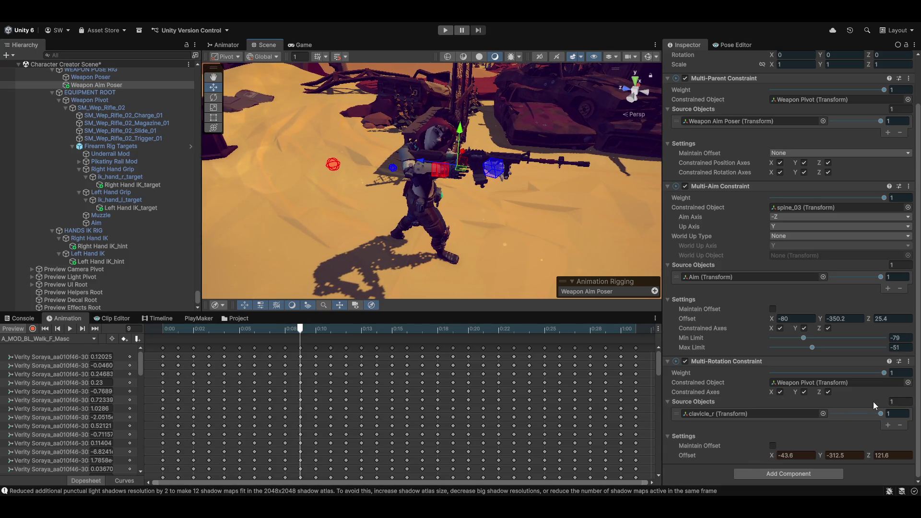
{"action": "mouse_move", "coordinate": [880, 416]}
{"action": "left_mouse_down"}
{"action": "mouse_move", "coordinate": [789, 417]}
{"action": "mouse_move", "coordinate": [883, 413]}
{"action": "left_mouse_up"}
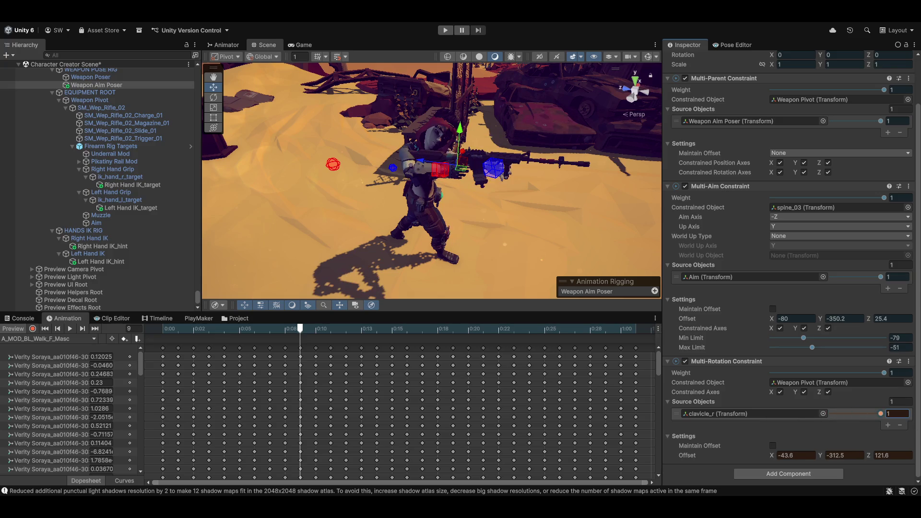
{"action": "mouse_move", "coordinate": [772, 456]}
{"action": "left_mouse_down"}
{"action": "mouse_move", "coordinate": [805, 458]}
{"action": "mouse_move", "coordinate": [738, 468]}
{"action": "mouse_move", "coordinate": [753, 472]}
{"action": "left_mouse_up"}
{"action": "mouse_move", "coordinate": [821, 460]}
{"action": "left_mouse_down"}
{"action": "mouse_move", "coordinate": [834, 456]}
{"action": "mouse_move", "coordinate": [782, 466]}
{"action": "mouse_move", "coordinate": [894, 457]}
{"action": "mouse_move", "coordinate": [881, 455]}
{"action": "left_mouse_up"}
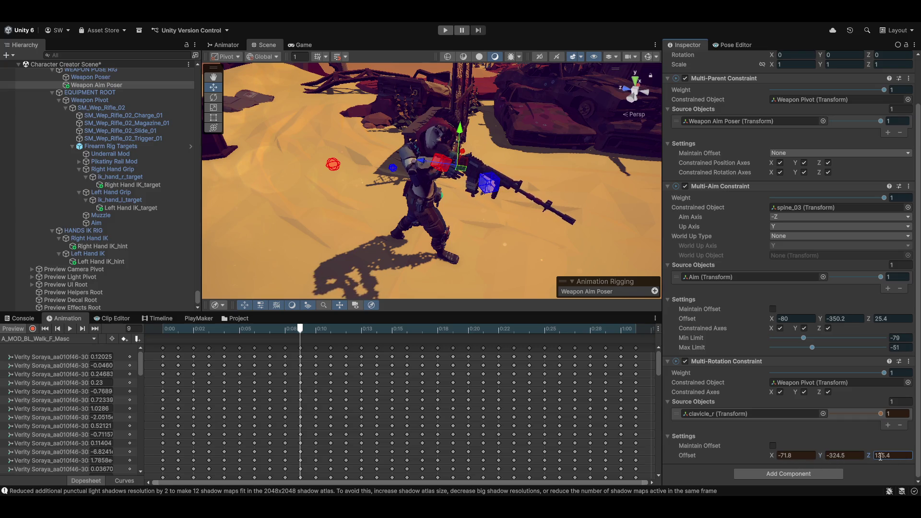
{"action": "left_click_drag", "start_coordinate": [516, 191], "coordinate": [375, 202]}
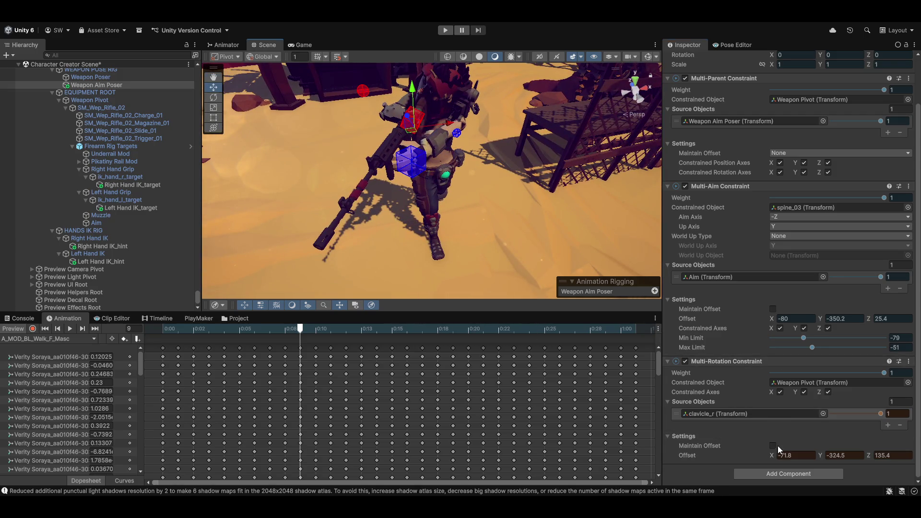
Enable Maintain Offset and settle the offset at -41.5, -310.5, 125.9, then collapse the constraint.
{"action": "left_click", "coordinate": [772, 446]}
{"action": "left_click_drag", "start_coordinate": [774, 452], "coordinate": [847, 454]}
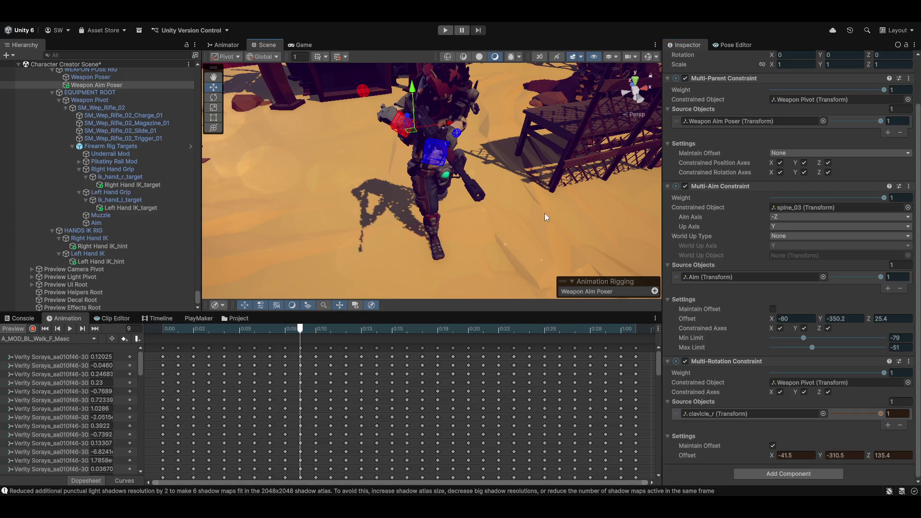
{"action": "left_click_drag", "start_coordinate": [545, 213], "coordinate": [581, 212]}
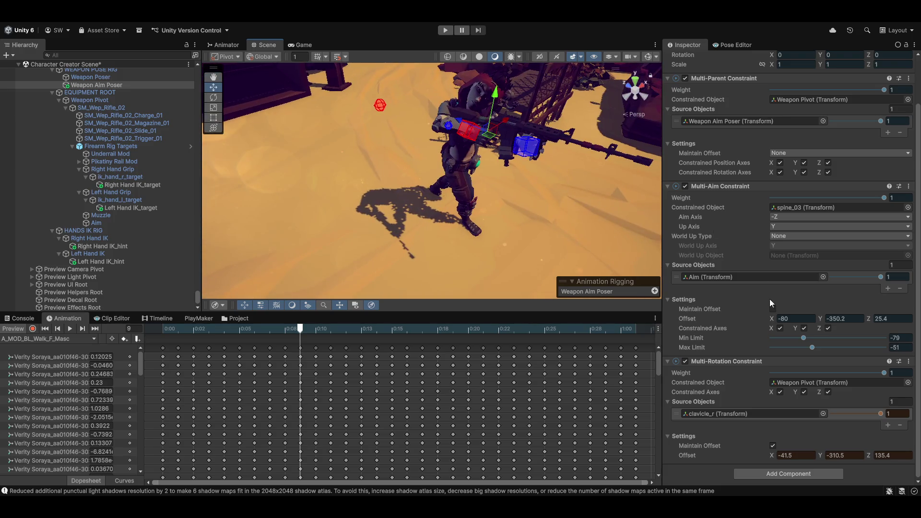
{"action": "mouse_move", "coordinate": [871, 453]}
{"action": "left_mouse_down"}
{"action": "mouse_move", "coordinate": [850, 458]}
{"action": "mouse_move", "coordinate": [862, 456]}
{"action": "left_mouse_up"}
{"action": "mouse_move", "coordinate": [495, 181]}
{"action": "left_mouse_down"}
{"action": "mouse_move", "coordinate": [491, 120]}
{"action": "mouse_move", "coordinate": [470, 124]}
{"action": "mouse_move", "coordinate": [571, 141]}
{"action": "left_mouse_up"}
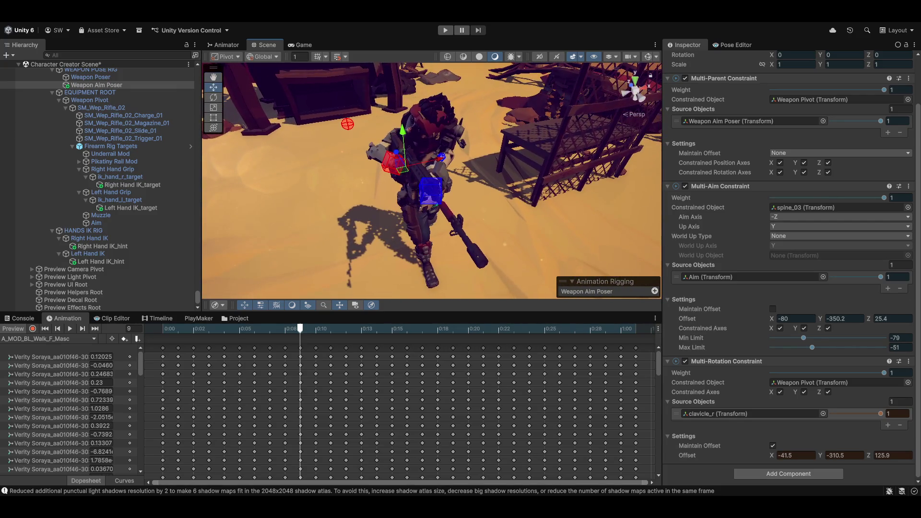
{"action": "left_click", "coordinate": [914, 362]}
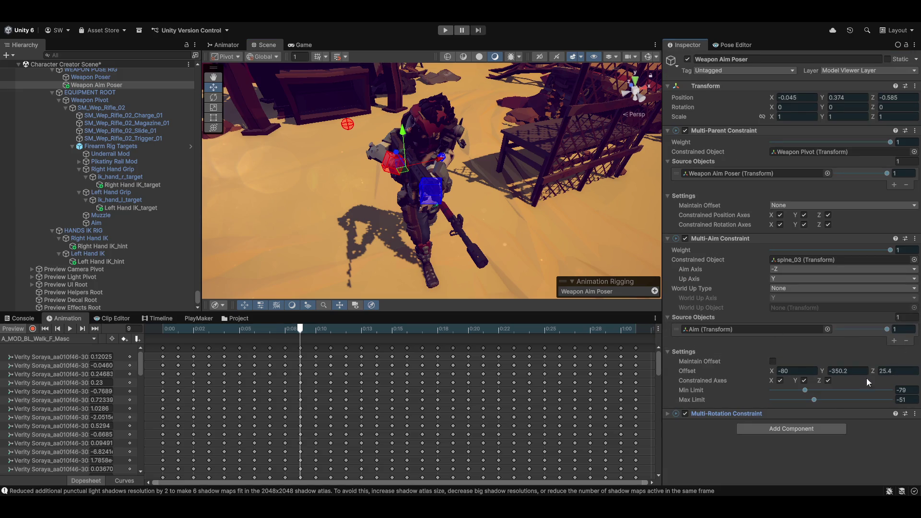
Copy the Multi-Rotation Constraint and paste its values back with animation preview off.
{"action": "left_click", "coordinate": [916, 414]}
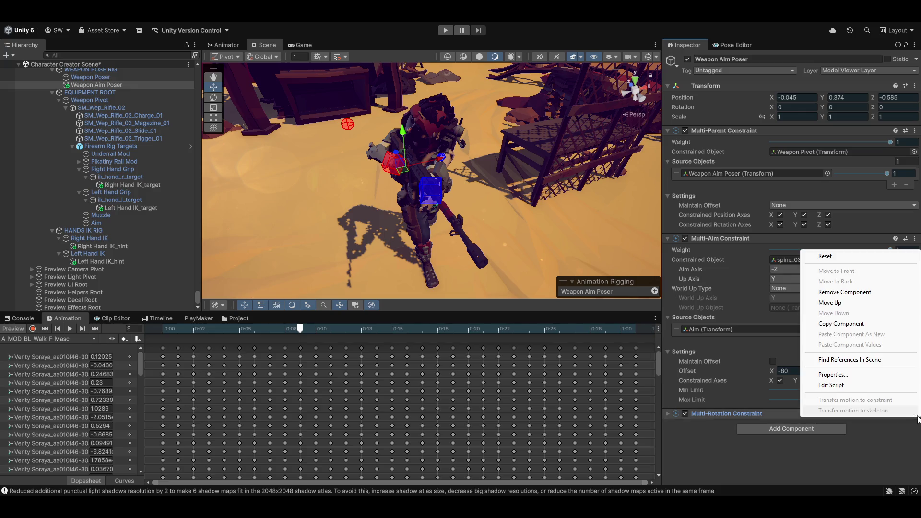
{"action": "left_click", "coordinate": [869, 328]}
{"action": "left_click", "coordinate": [13, 330]}
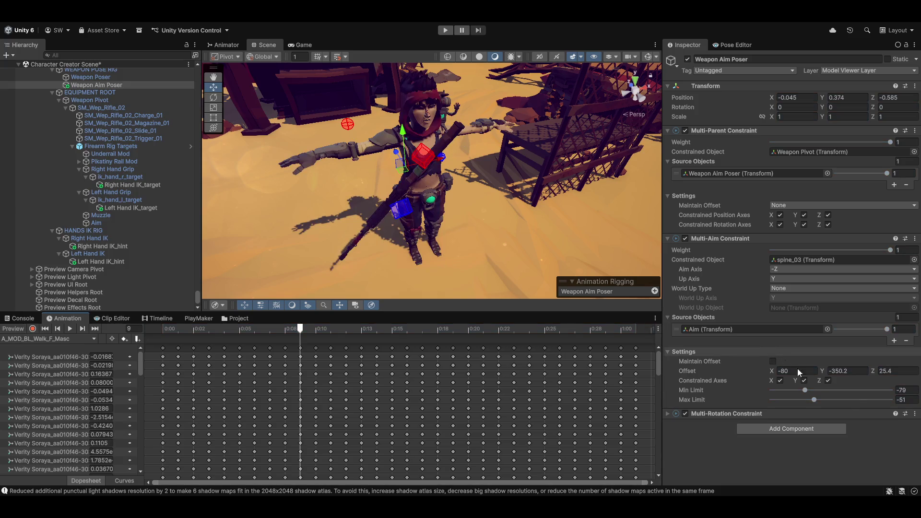
{"action": "left_click", "coordinate": [914, 414]}
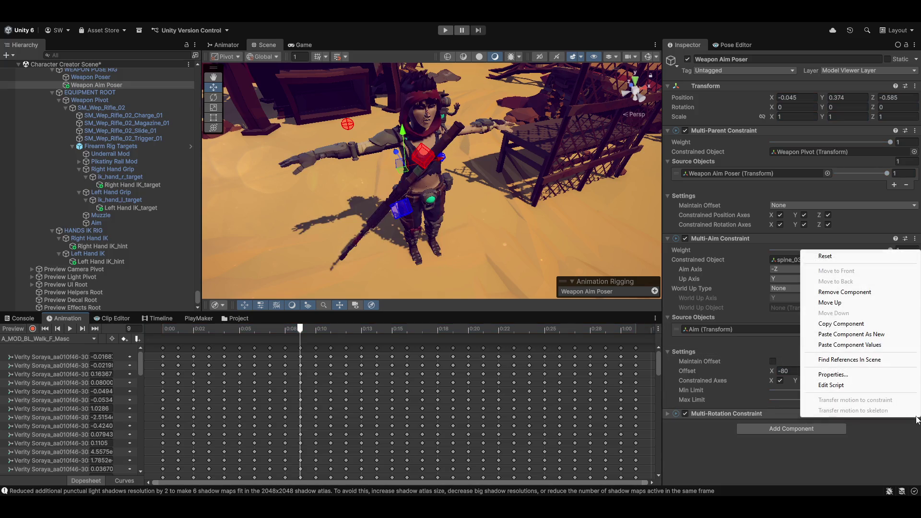
{"action": "left_click", "coordinate": [889, 345]}
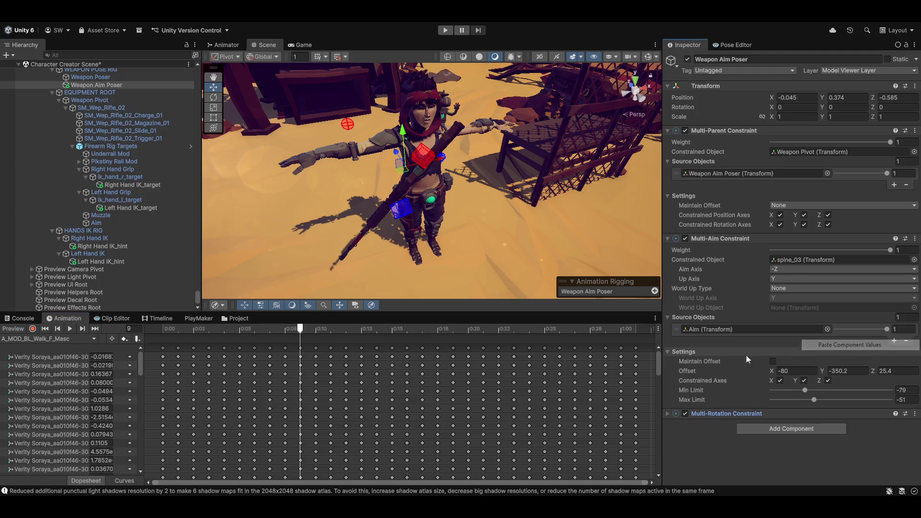
Compare the walk pose and rest pose, then expand the Multi-Rotation Constraint again.
{"action": "left_click", "coordinate": [12, 329]}
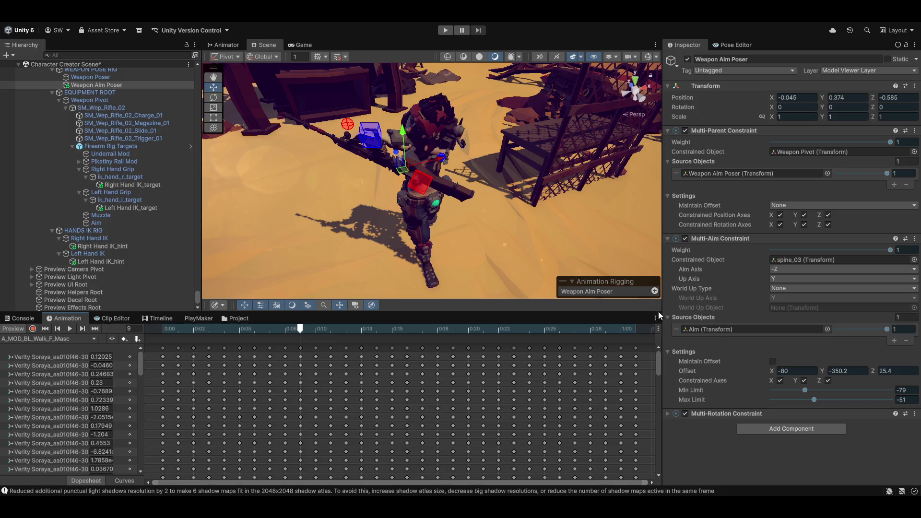
{"action": "mouse_move", "coordinate": [481, 214]}
{"action": "left_mouse_down"}
{"action": "mouse_move", "coordinate": [512, 199]}
{"action": "mouse_move", "coordinate": [511, 217]}
{"action": "left_mouse_up"}
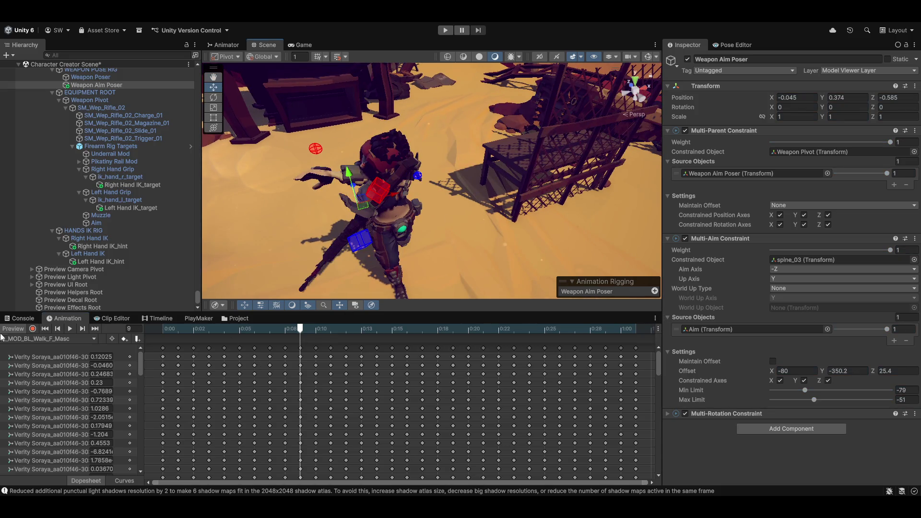
{"action": "left_click", "coordinate": [18, 331]}
{"action": "left_click_drag", "start_coordinate": [456, 206], "coordinate": [469, 196]}
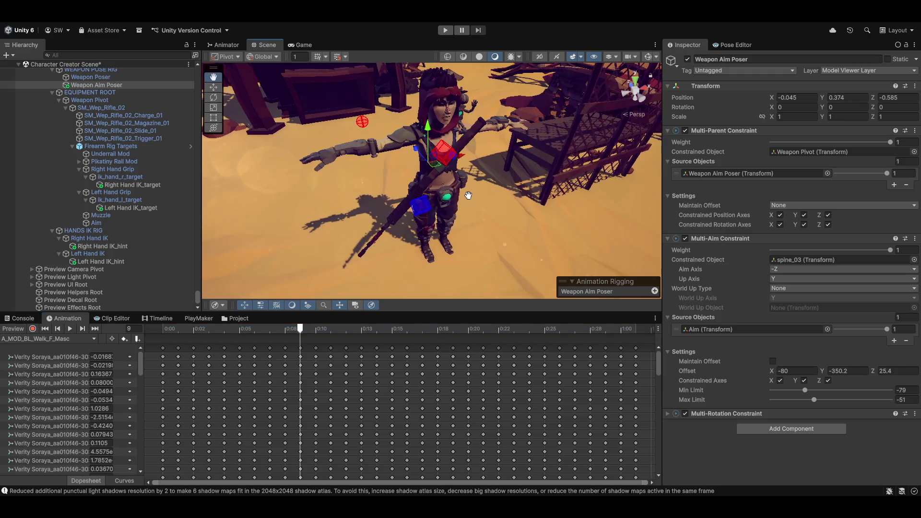
{"action": "left_click", "coordinate": [667, 414]}
{"action": "scroll", "coordinate": [766, 393], "scroll_direction": "down", "scroll_amount": 2}
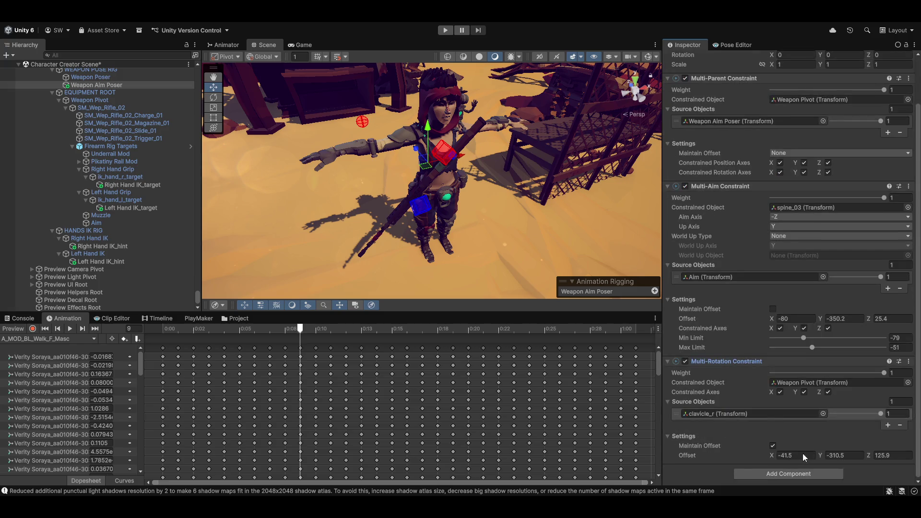
In the walk pose, briefly zero the aim constraint weight to compare, then restore it to 1.
{"action": "left_click", "coordinate": [909, 364]}
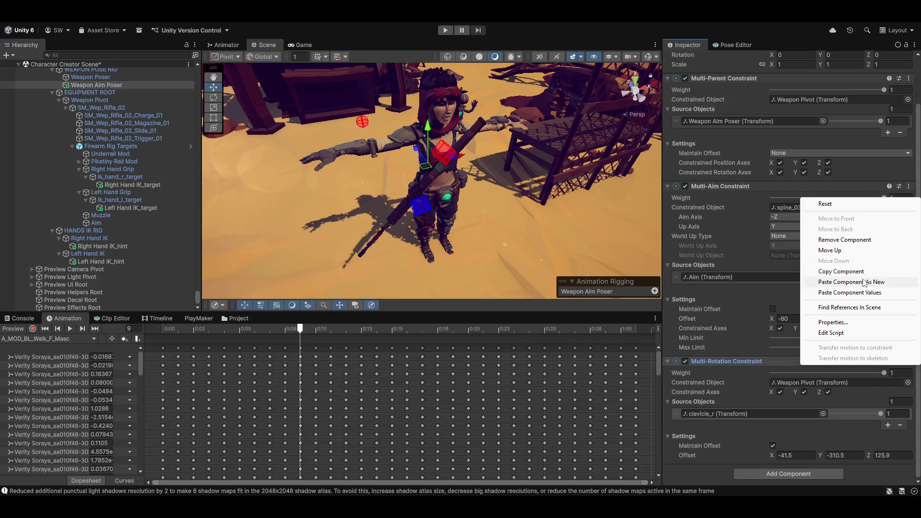
{"action": "left_click", "coordinate": [12, 329]}
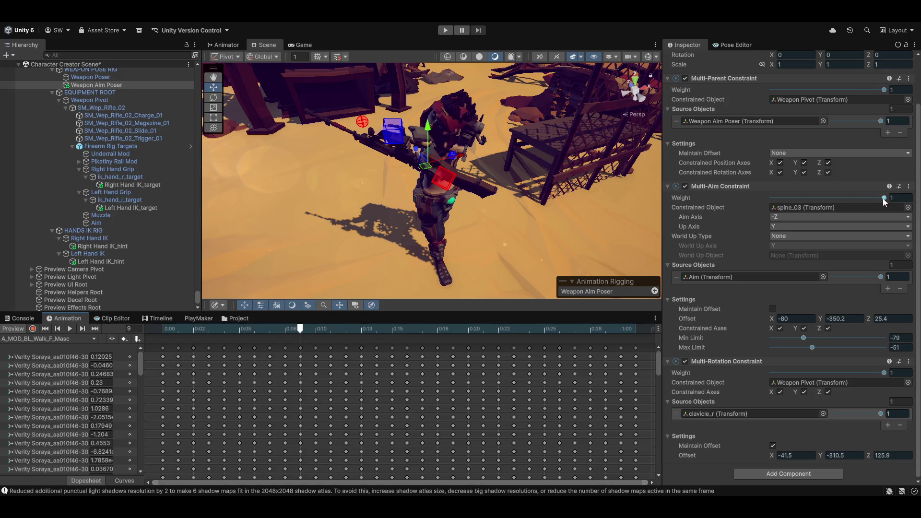
{"action": "left_click_drag", "start_coordinate": [882, 198], "coordinate": [755, 205]}
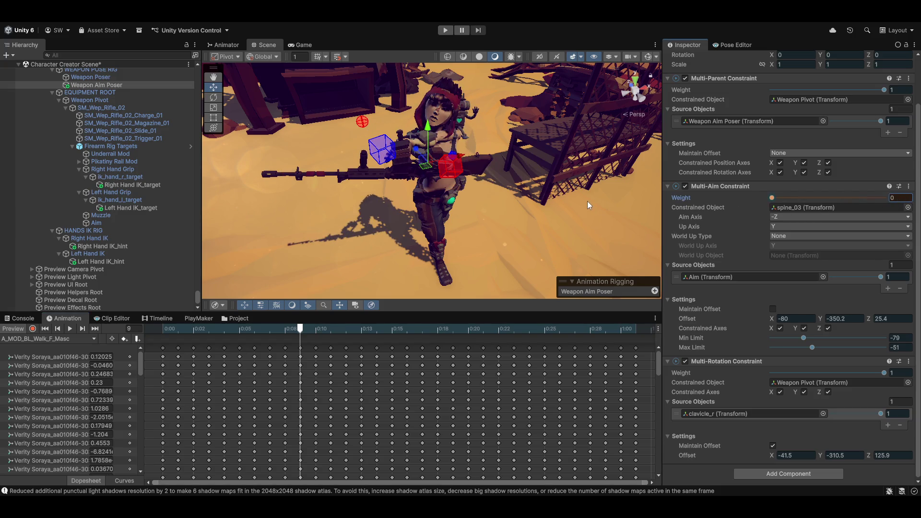
{"action": "key", "text": "ctrl+z"}
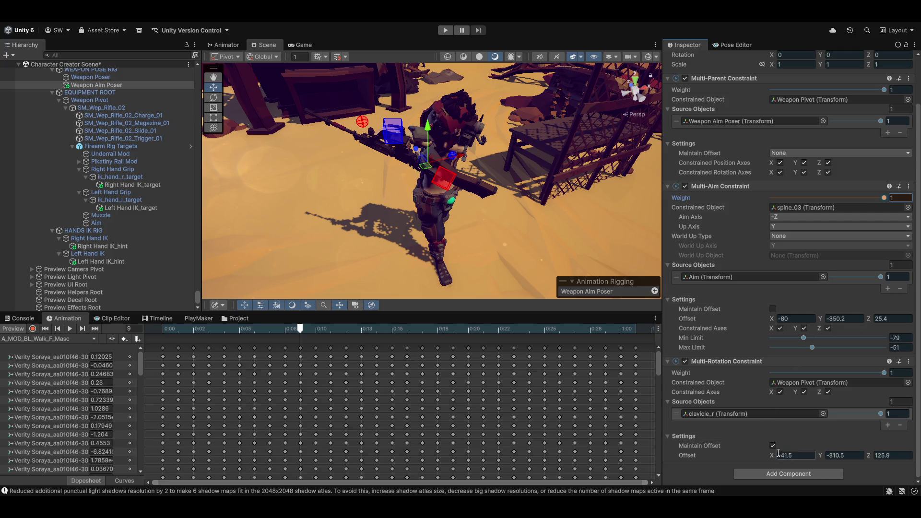
Set the Multi-Rotation offset to -173.2, -320.3, 240 and check the rifle from the front.
{"action": "mouse_move", "coordinate": [772, 454]}
{"action": "left_mouse_down"}
{"action": "mouse_move", "coordinate": [853, 454]}
{"action": "mouse_move", "coordinate": [556, 461]}
{"action": "mouse_move", "coordinate": [751, 447]}
{"action": "left_mouse_up"}
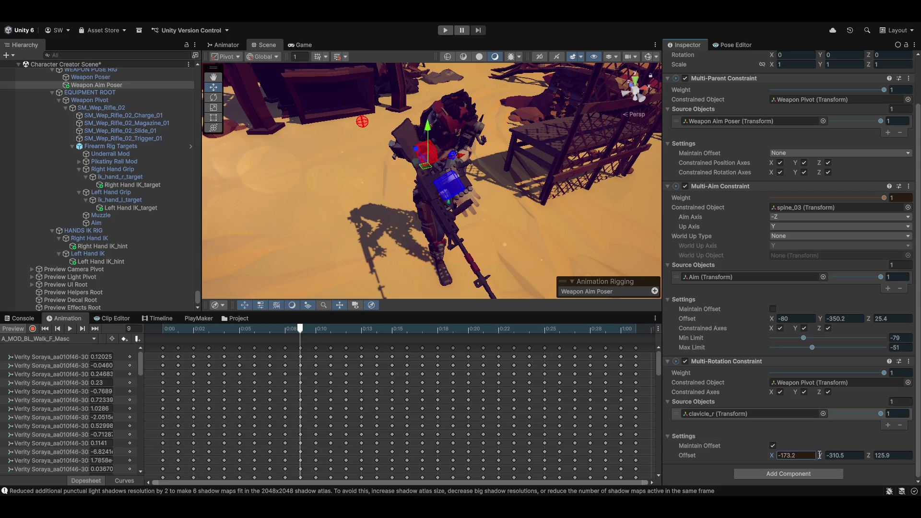
{"action": "mouse_move", "coordinate": [820, 455]}
{"action": "left_mouse_down"}
{"action": "mouse_move", "coordinate": [800, 452]}
{"action": "mouse_move", "coordinate": [899, 453]}
{"action": "mouse_move", "coordinate": [73, 453]}
{"action": "left_mouse_up"}
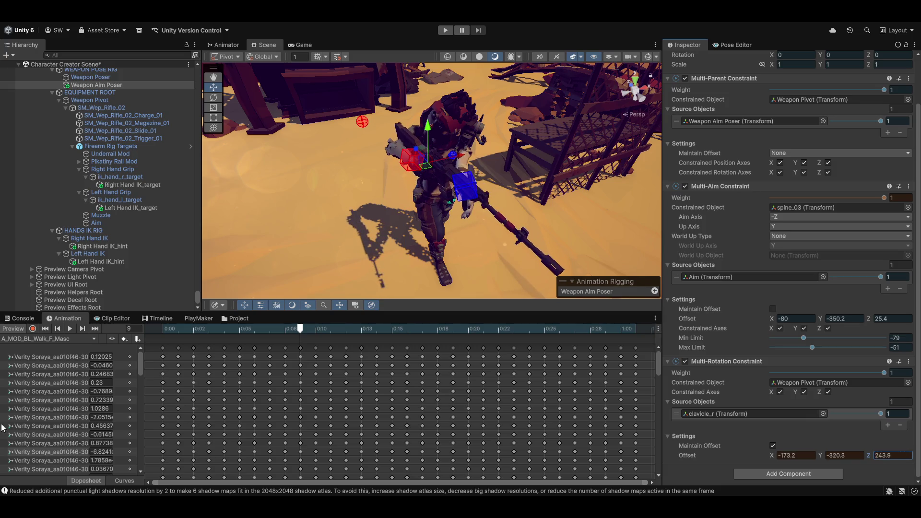
{"action": "mouse_move", "coordinate": [501, 177]}
{"action": "left_mouse_down"}
{"action": "mouse_move", "coordinate": [442, 226]}
{"action": "mouse_move", "coordinate": [548, 228]}
{"action": "mouse_move", "coordinate": [475, 220]}
{"action": "mouse_move", "coordinate": [476, 231]}
{"action": "mouse_move", "coordinate": [468, 192]}
{"action": "mouse_move", "coordinate": [455, 187]}
{"action": "left_mouse_up"}
{"action": "scroll", "coordinate": [508, 224], "scroll_direction": "up", "scroll_amount": 5}
{"action": "key", "text": "w"}
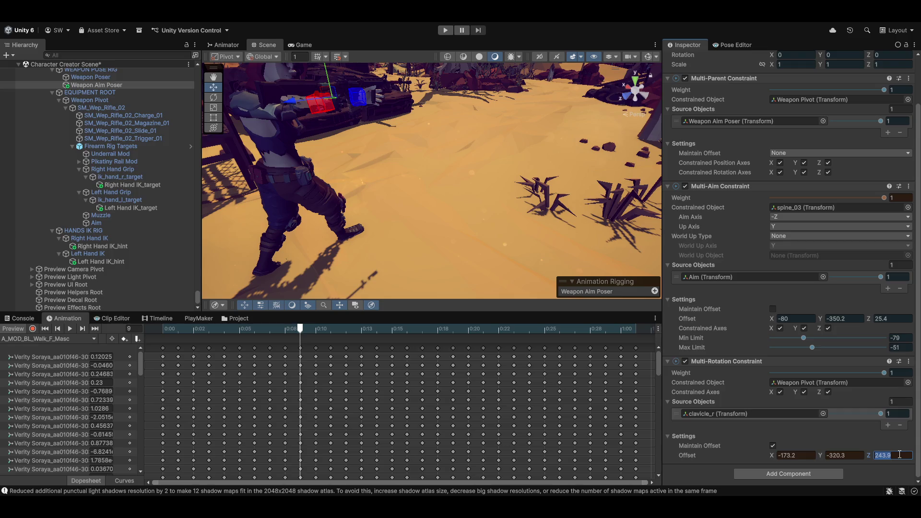
{"action": "type", "text": "240"}
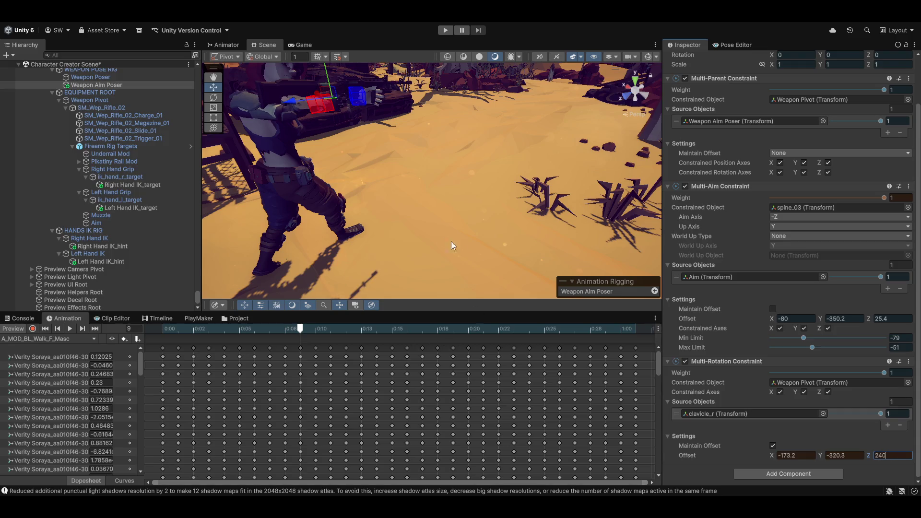
{"action": "left_click_drag", "start_coordinate": [427, 221], "coordinate": [580, 364]}
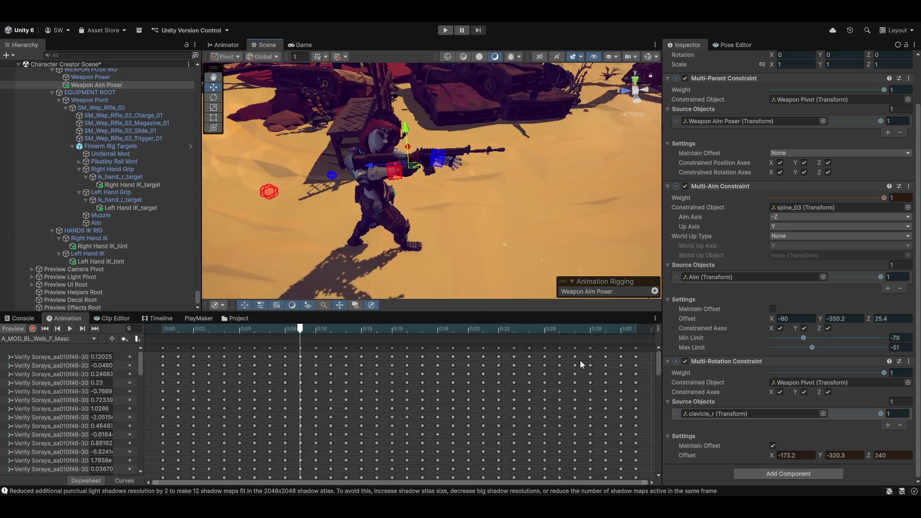
Copy the Multi-Rotation Constraint and paste its values with animation preview off.
{"action": "left_click", "coordinate": [908, 362]}
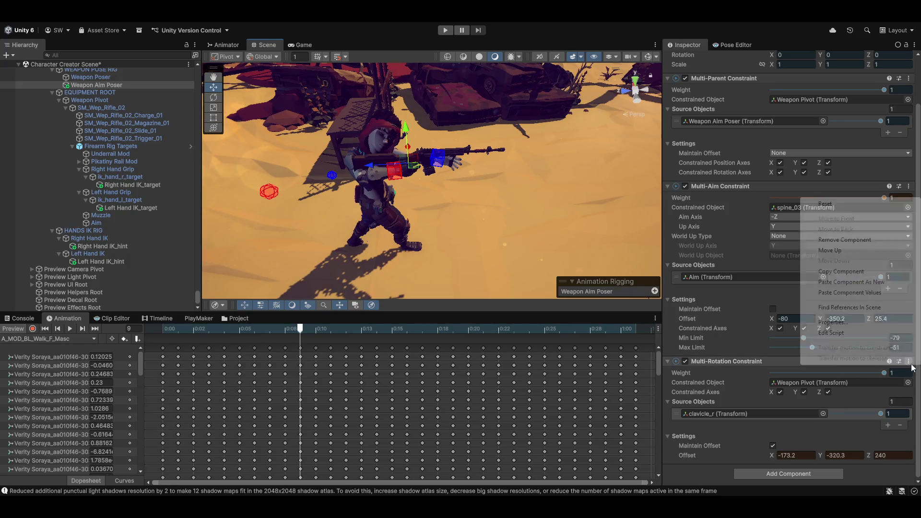
{"action": "left_click", "coordinate": [843, 272]}
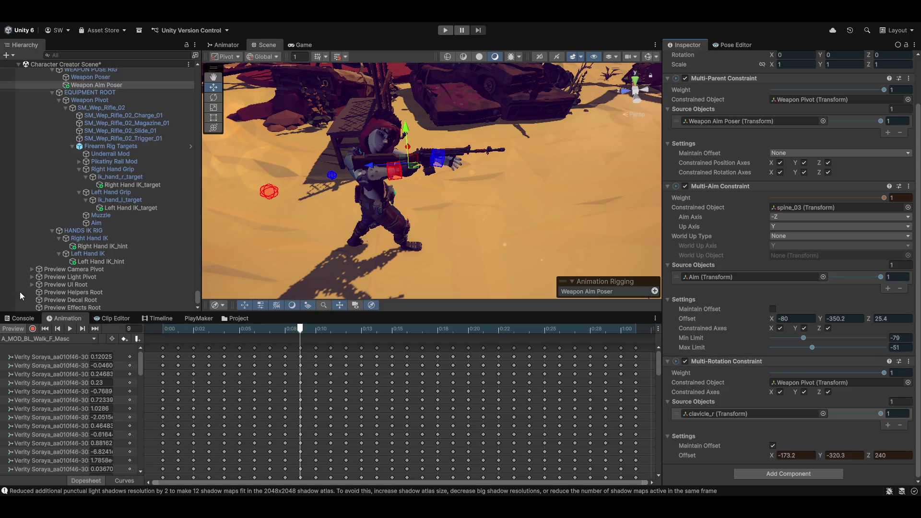
{"action": "left_click", "coordinate": [7, 330]}
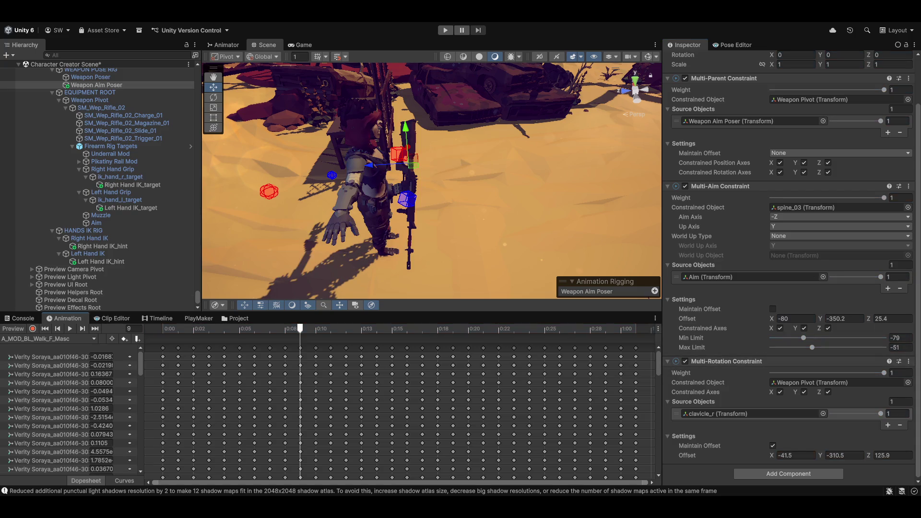
{"action": "left_click", "coordinate": [910, 363]}
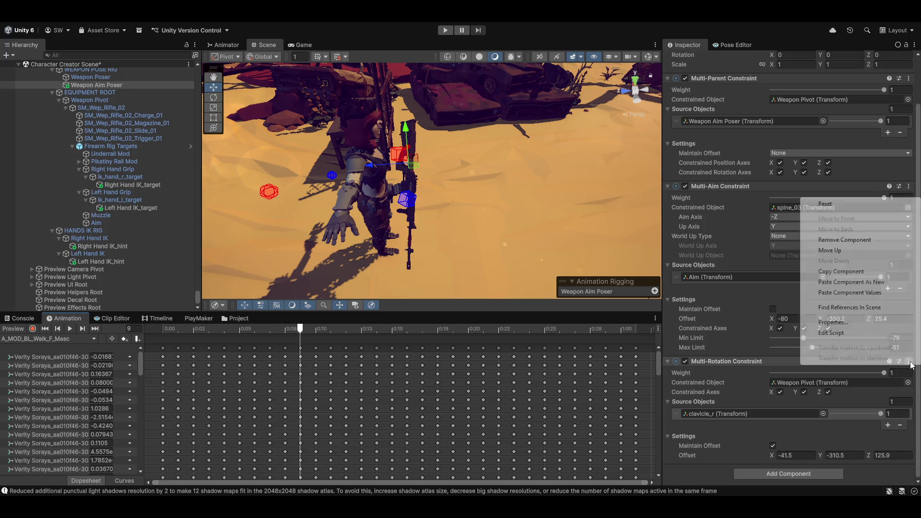
{"action": "left_click", "coordinate": [868, 293]}
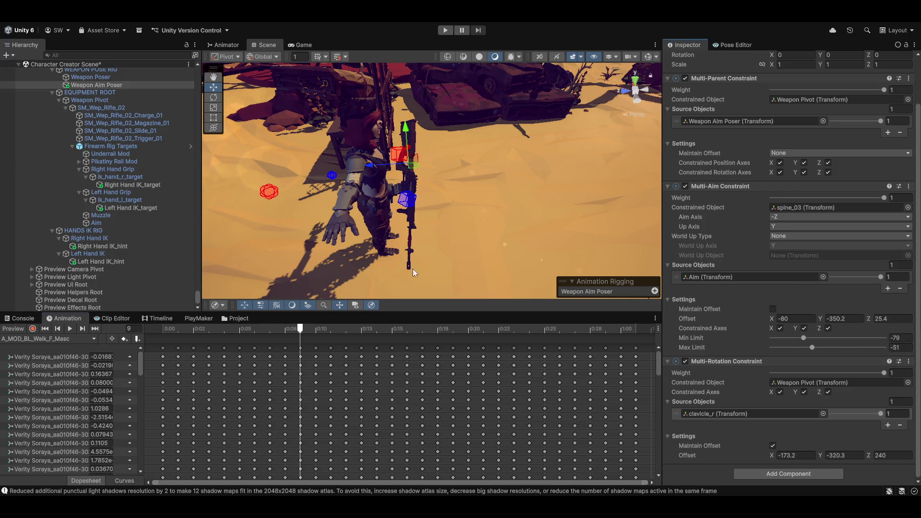
{"action": "mouse_move", "coordinate": [425, 220]}
{"action": "left_mouse_down"}
{"action": "mouse_move", "coordinate": [417, 221]}
{"action": "mouse_move", "coordinate": [628, 164]}
{"action": "left_mouse_up"}
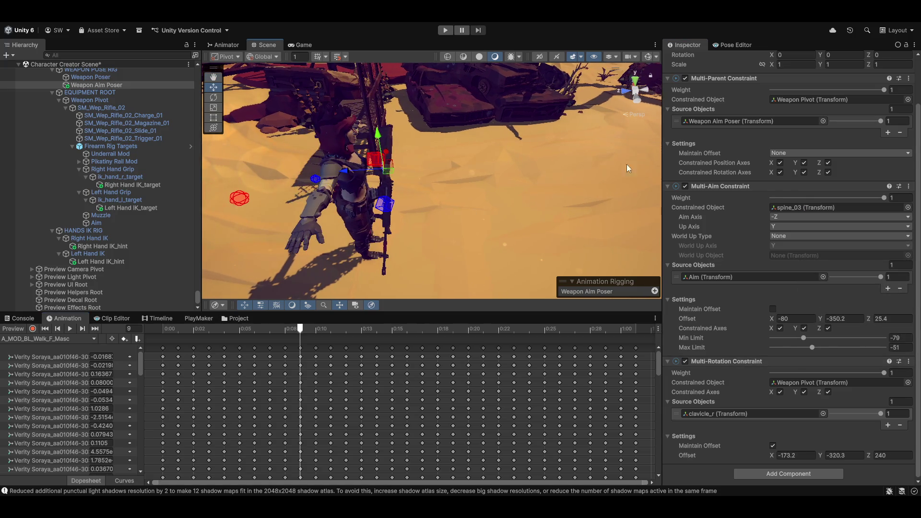
{"action": "scroll", "coordinate": [759, 251], "scroll_direction": "up", "scroll_amount": 3}
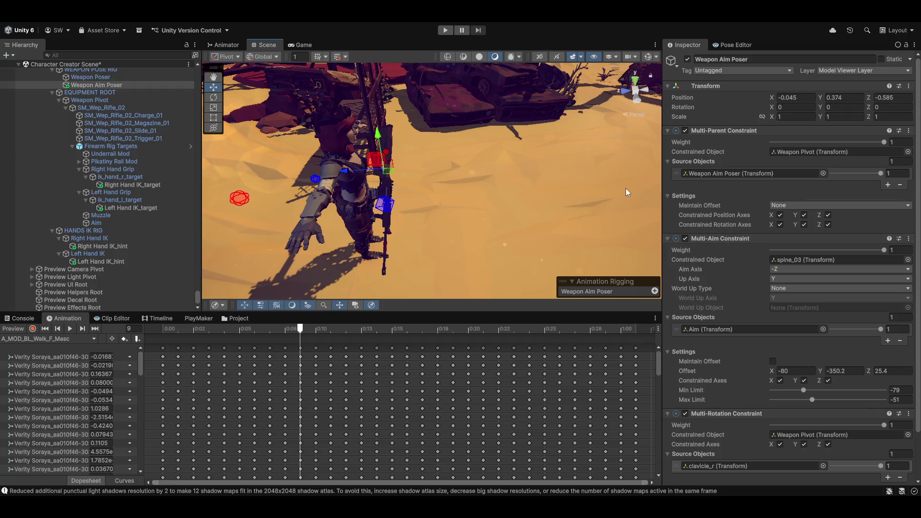
In the walk preview, move the Weapon Aim Poser to -0.134, 0.35, -0.719 to correct the aim.
{"action": "mouse_move", "coordinate": [514, 205]}
{"action": "left_mouse_down"}
{"action": "mouse_move", "coordinate": [501, 212]}
{"action": "mouse_move", "coordinate": [505, 229]}
{"action": "mouse_move", "coordinate": [436, 220]}
{"action": "mouse_move", "coordinate": [343, 179]}
{"action": "left_mouse_up"}
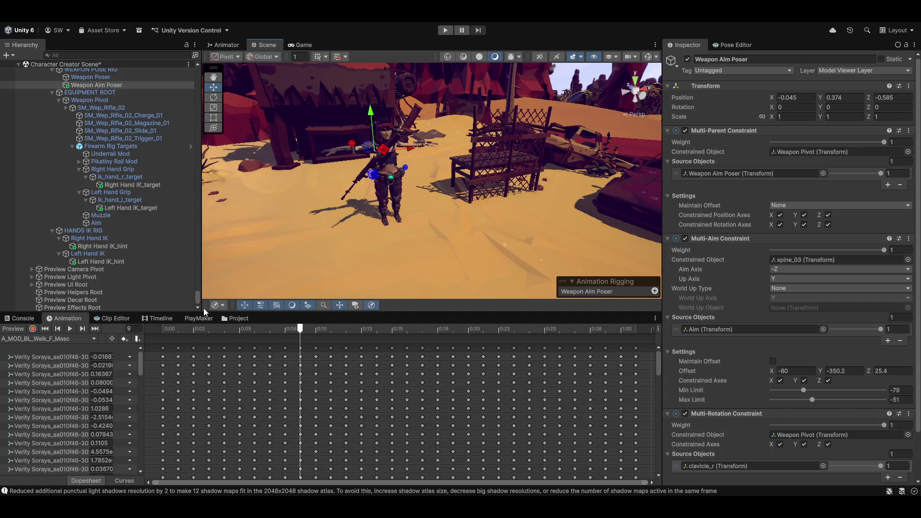
{"action": "left_click", "coordinate": [12, 329]}
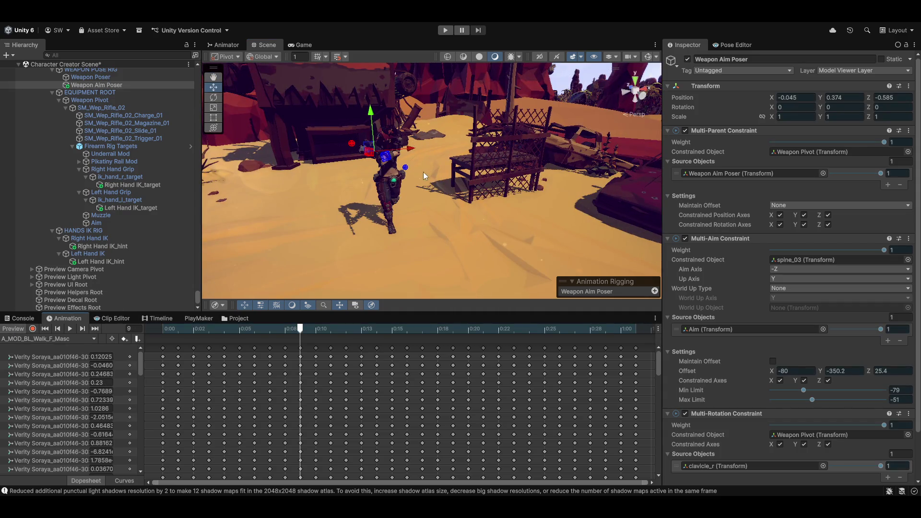
{"action": "mouse_move", "coordinate": [424, 175]}
{"action": "left_mouse_down"}
{"action": "mouse_move", "coordinate": [587, 211]}
{"action": "mouse_move", "coordinate": [492, 187]}
{"action": "mouse_move", "coordinate": [537, 234]}
{"action": "left_mouse_up"}
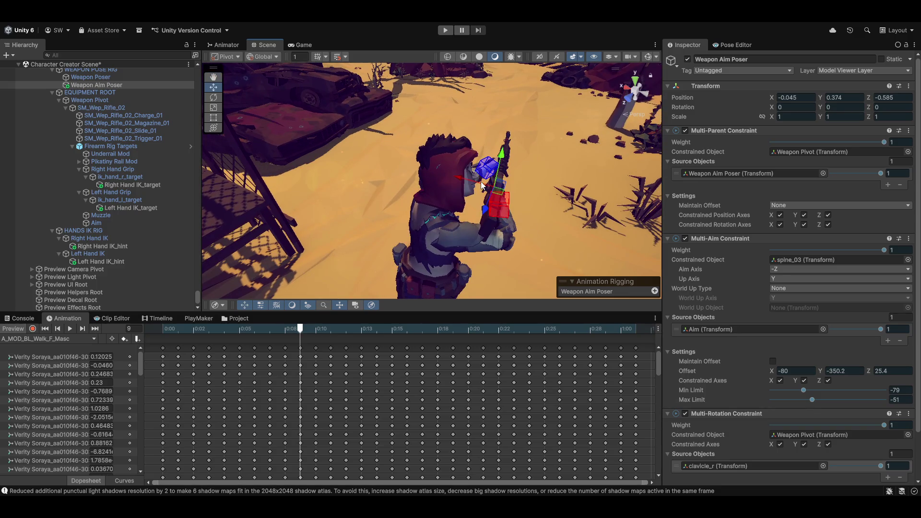
{"action": "mouse_move", "coordinate": [473, 186]}
{"action": "left_mouse_down"}
{"action": "mouse_move", "coordinate": [487, 154]}
{"action": "mouse_move", "coordinate": [478, 164]}
{"action": "left_mouse_up"}
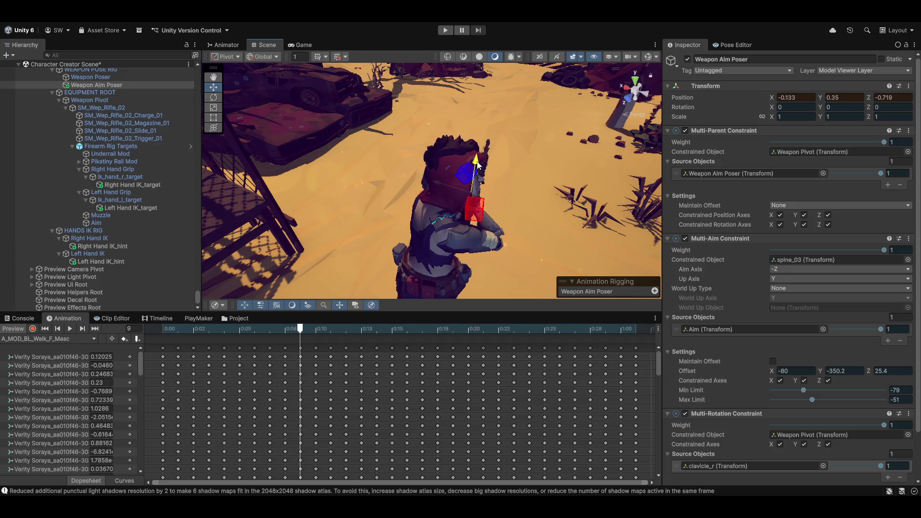
{"action": "mouse_move", "coordinate": [538, 192]}
{"action": "left_mouse_down"}
{"action": "mouse_move", "coordinate": [316, 179]}
{"action": "mouse_move", "coordinate": [227, 158]}
{"action": "mouse_move", "coordinate": [126, 170]}
{"action": "mouse_move", "coordinate": [386, 210]}
{"action": "mouse_move", "coordinate": [403, 182]}
{"action": "mouse_move", "coordinate": [398, 189]}
{"action": "left_mouse_up"}
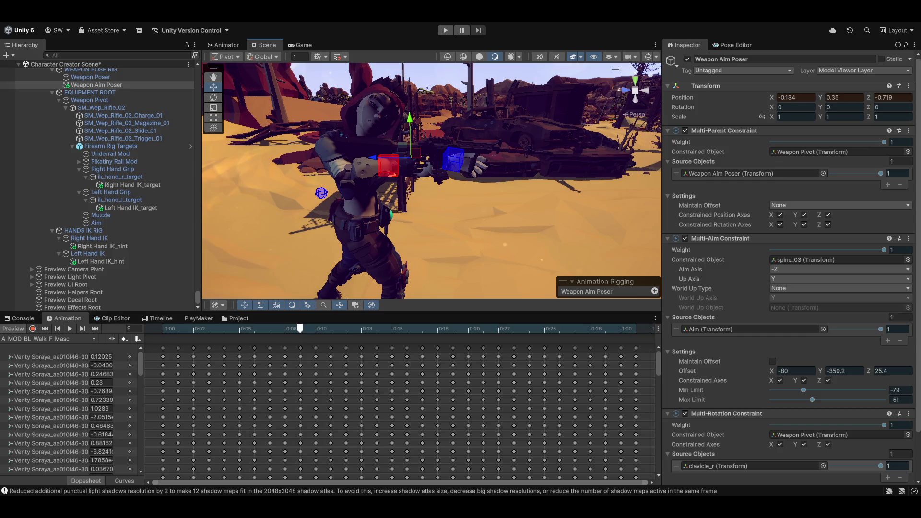
Copy the Weapon Aim Poser Transform and paste its values with animation preview off.
{"action": "left_click", "coordinate": [909, 86]}
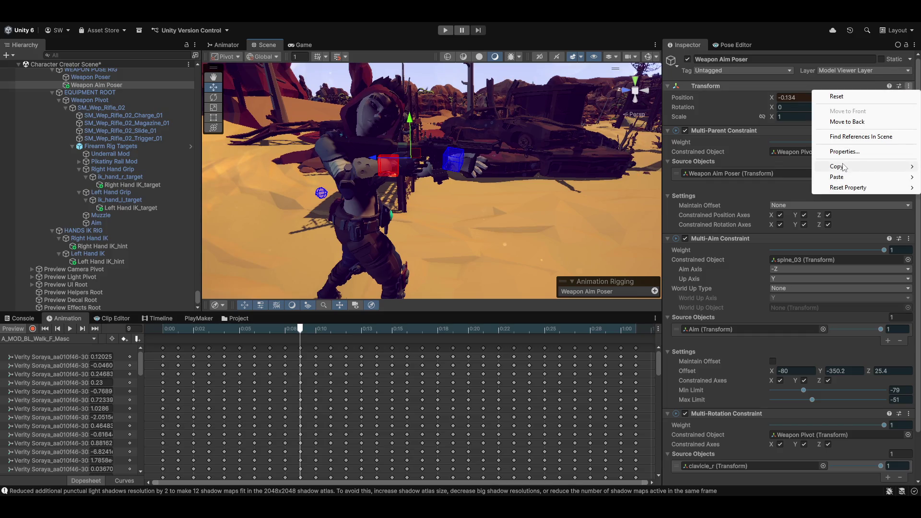
{"action": "mouse_move", "coordinate": [844, 166]}
{"action": "left_click", "coordinate": [764, 218]}
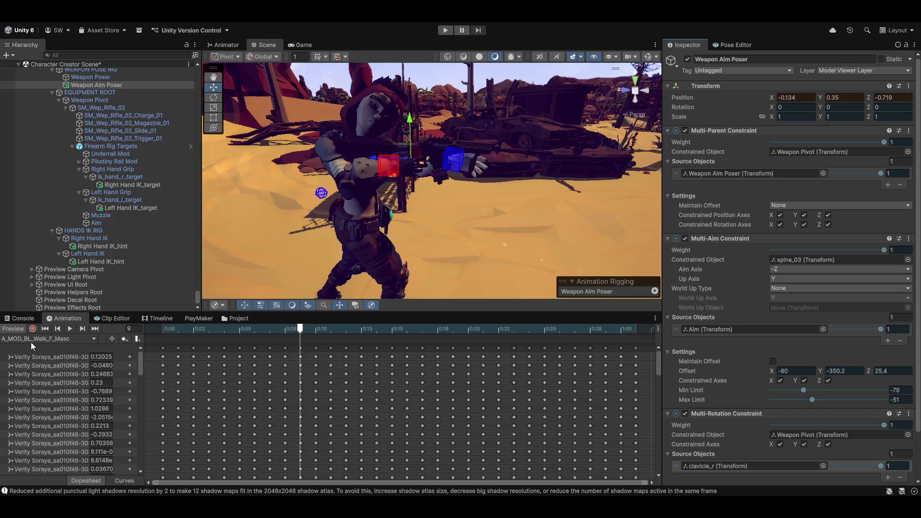
{"action": "left_click", "coordinate": [13, 329]}
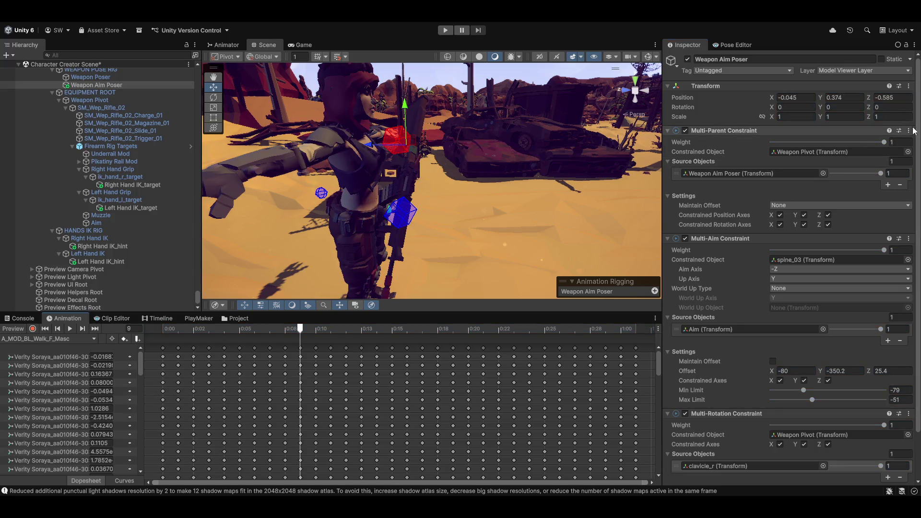
{"action": "left_click", "coordinate": [910, 87]}
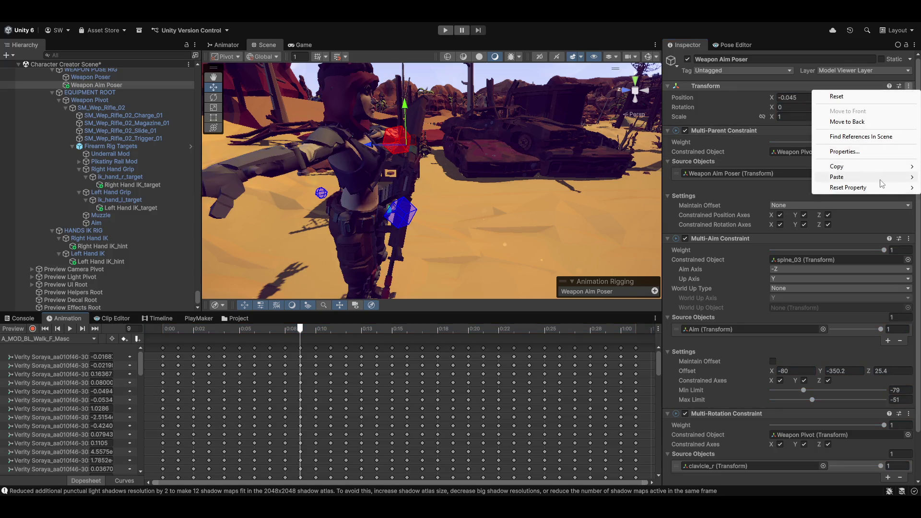
{"action": "mouse_move", "coordinate": [880, 179]}
{"action": "left_click", "coordinate": [778, 240]}
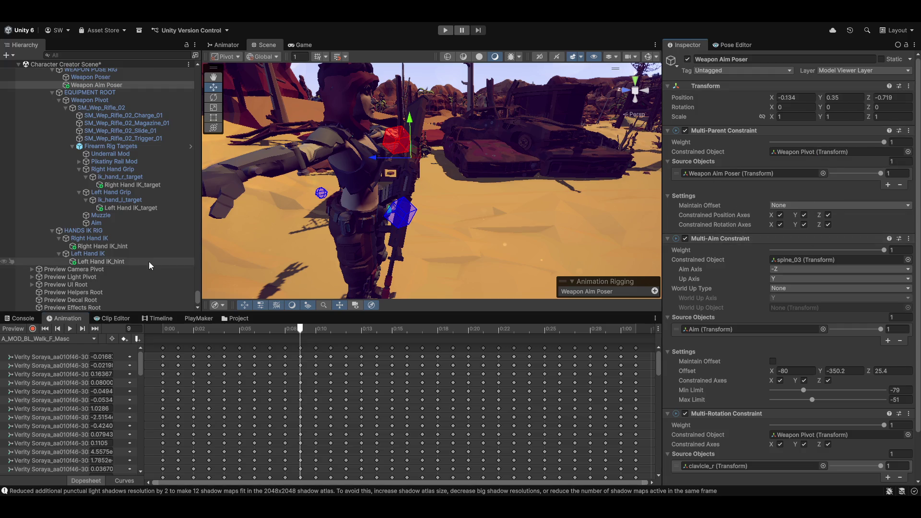
Re-enable animation preview and orbit around the character to check the raised rifle.
{"action": "left_click", "coordinate": [11, 330]}
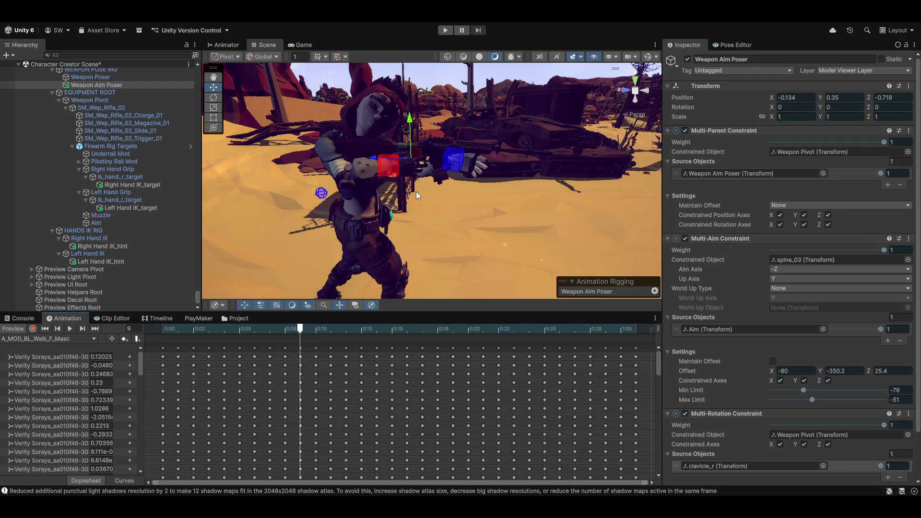
{"action": "left_click_drag", "start_coordinate": [416, 196], "coordinate": [447, 223]}
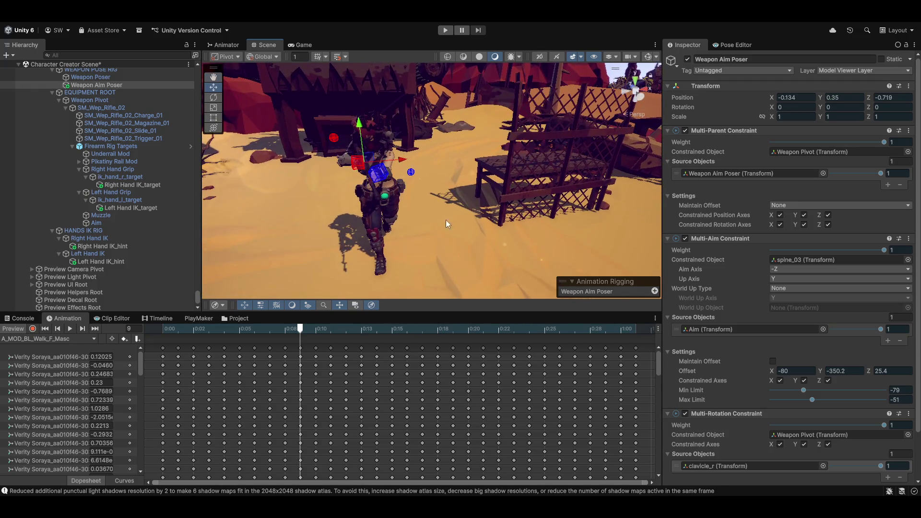
{"action": "mouse_move", "coordinate": [389, 205]}
{"action": "left_mouse_down"}
{"action": "mouse_move", "coordinate": [418, 223]}
{"action": "mouse_move", "coordinate": [487, 166]}
{"action": "mouse_move", "coordinate": [552, 189]}
{"action": "mouse_move", "coordinate": [537, 202]}
{"action": "left_mouse_up"}
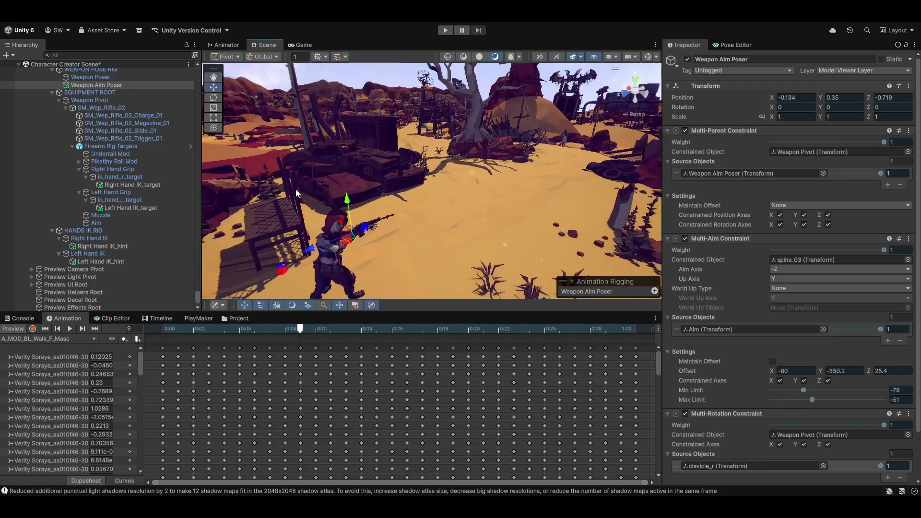
{"action": "scroll", "coordinate": [108, 177], "scroll_direction": "up", "scroll_amount": 5}
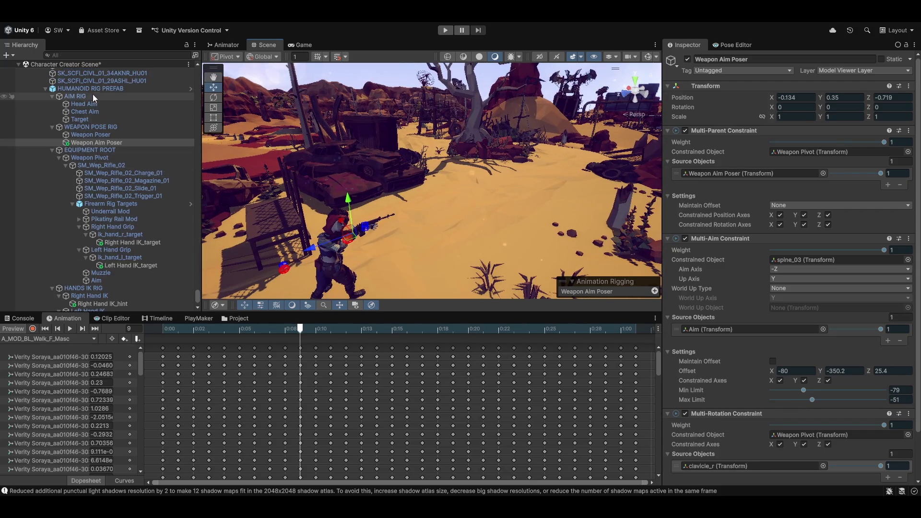
Zero Head Aim's Multi-Aim offset (was -38.28, -30.2, -1.99), then raise Offset X to 21.5.
{"action": "left_click", "coordinate": [92, 105]}
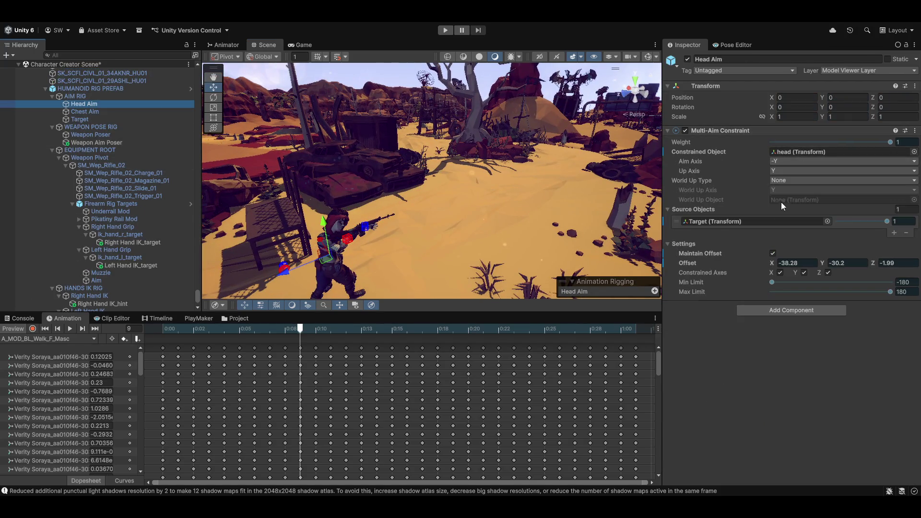
{"action": "left_click_drag", "start_coordinate": [446, 183], "coordinate": [437, 196]}
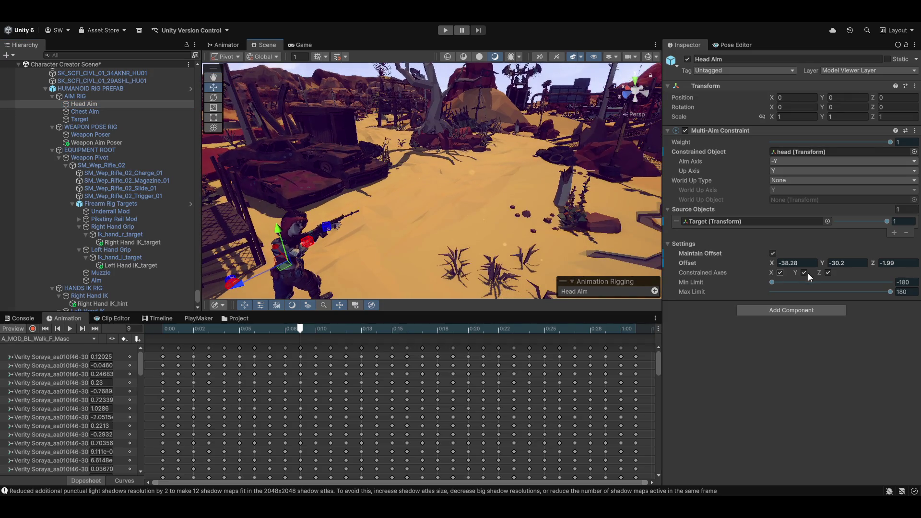
{"action": "type", "text": "0"}
{"action": "key", "text": "Tab"}
{"action": "type", "text": "0"}
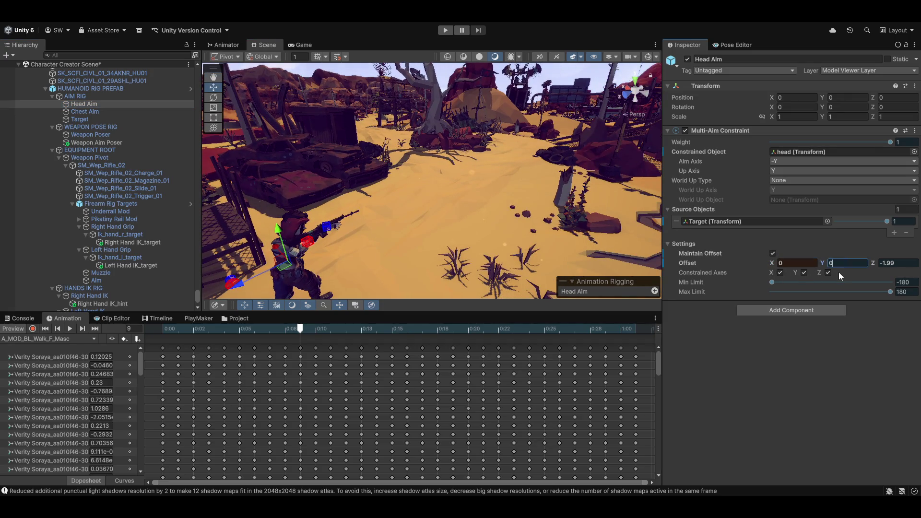
{"action": "key", "text": "Tab"}
{"action": "type", "text": "0"}
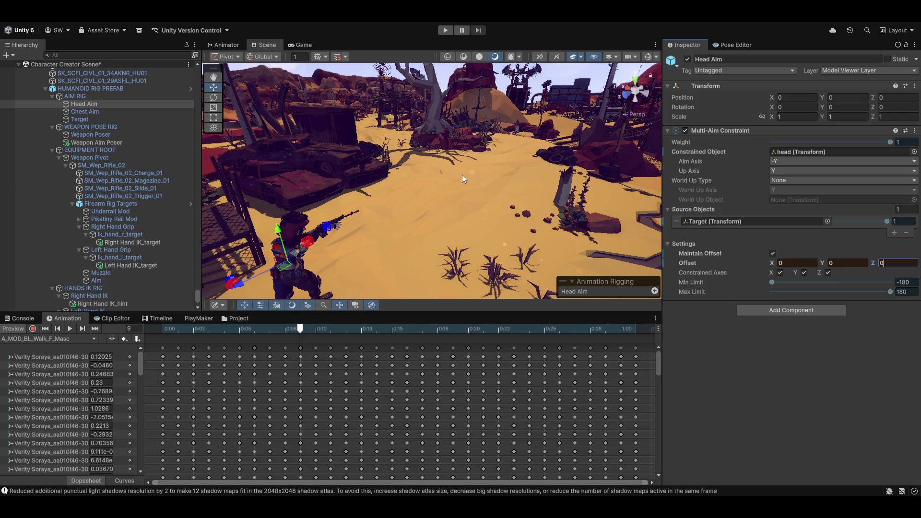
{"action": "mouse_move", "coordinate": [421, 185]}
{"action": "left_mouse_down"}
{"action": "mouse_move", "coordinate": [322, 180]}
{"action": "mouse_move", "coordinate": [112, 148]}
{"action": "left_mouse_up"}
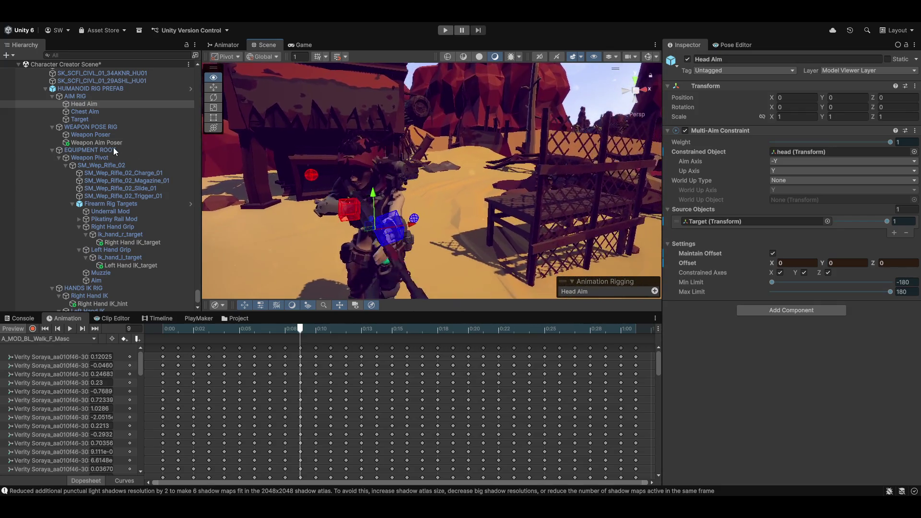
{"action": "left_click_drag", "start_coordinate": [773, 263], "coordinate": [813, 268]}
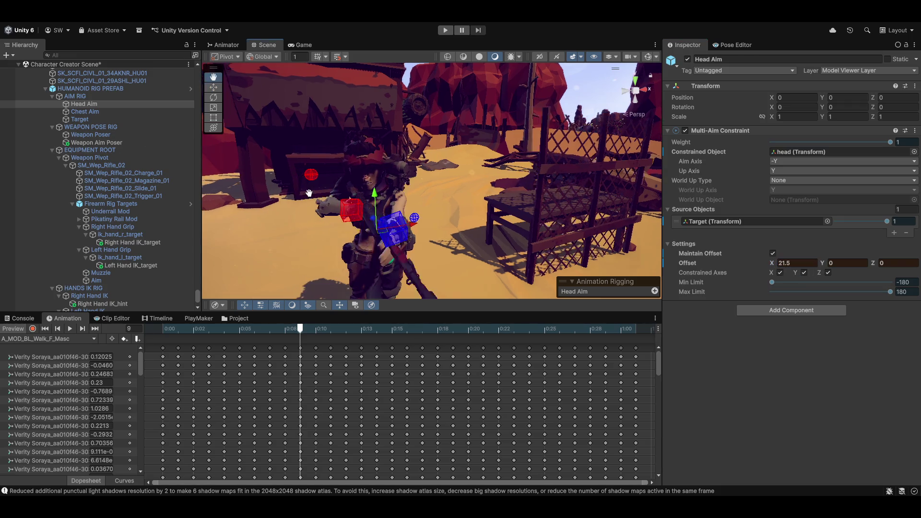